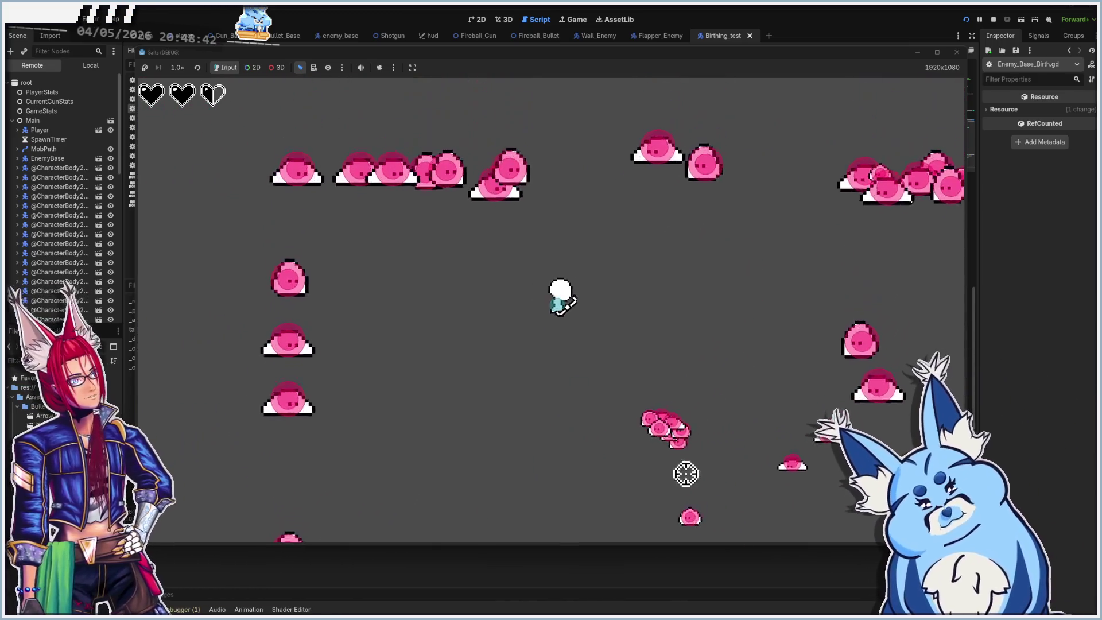
# Shoot at the slimes, then close the game window to return to Enemy_Base_Birth.gd.
pyautogui.click(693, 390)
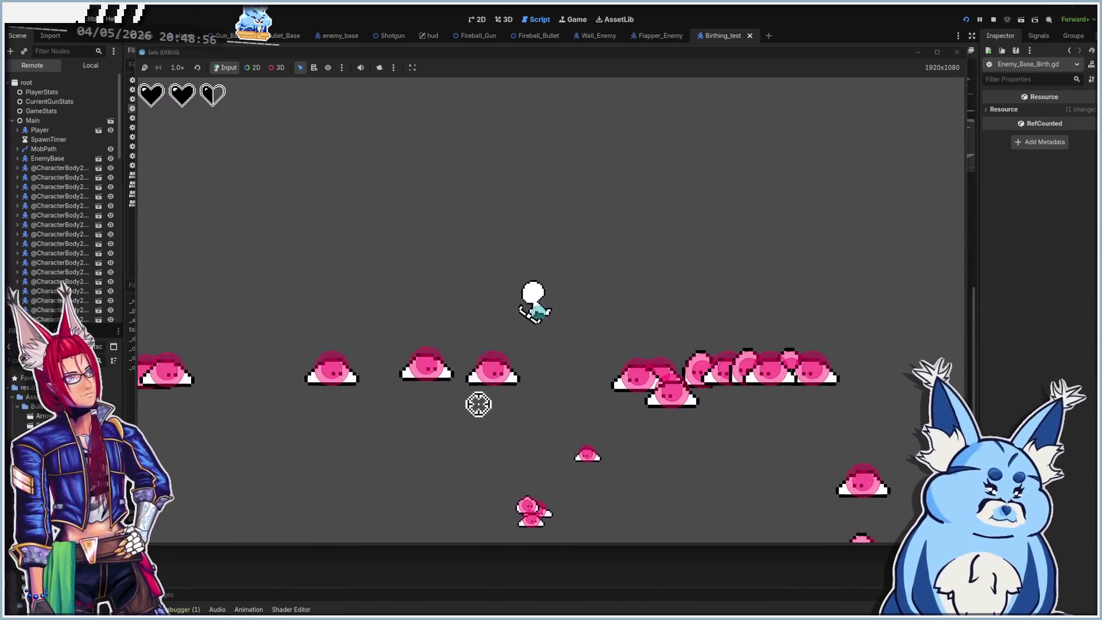
pyautogui.click(962, 64)
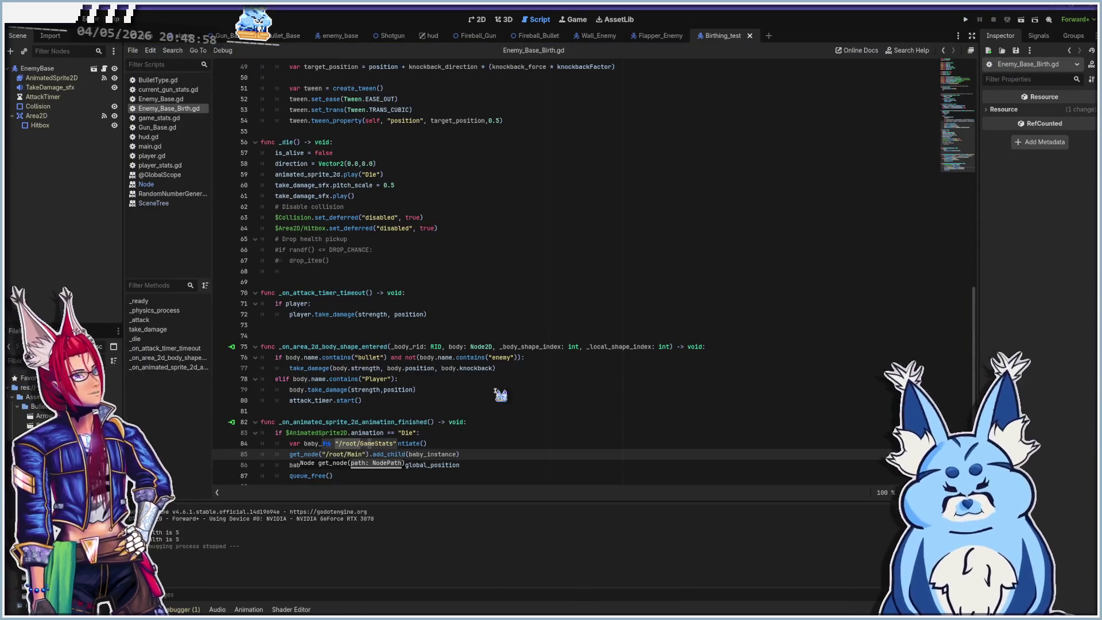
# Add a 'for x in 5:' loop on a new line after line 83.
pyautogui.click(463, 427)
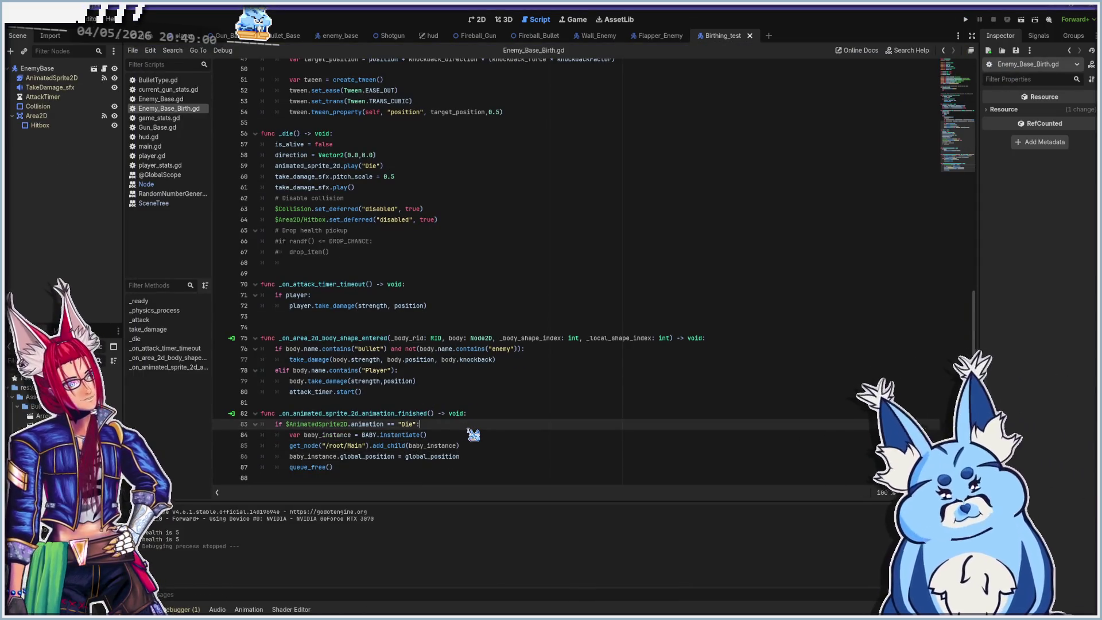
pyautogui.press('Return')
pyautogui.write('for x in 5:')
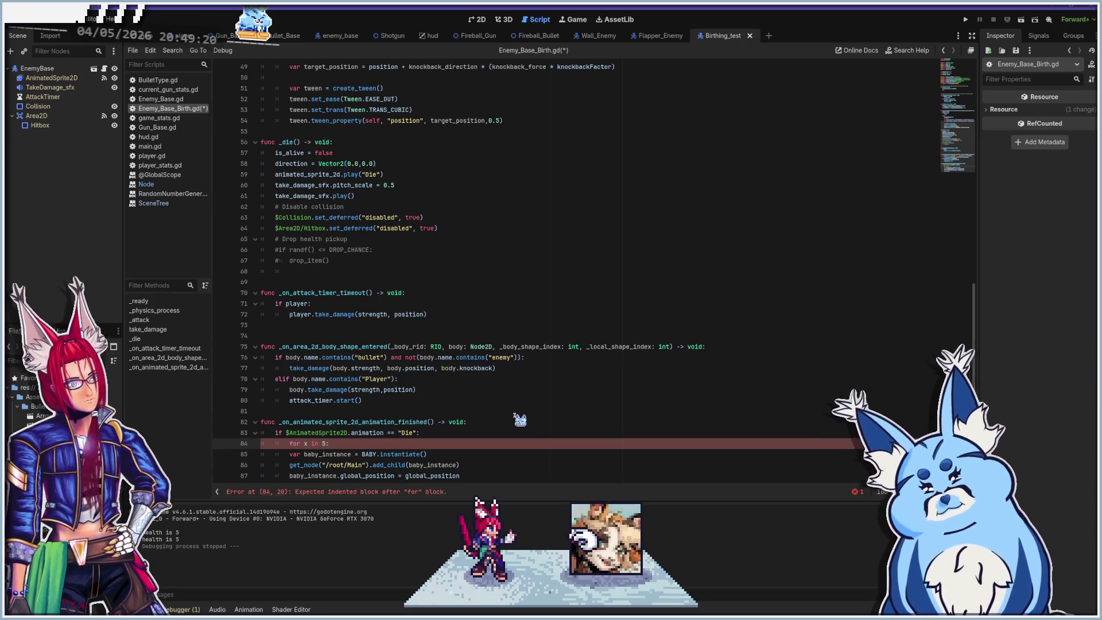
# Indent lines 85 and 86 (the baby_instance lines) under the loop and run the game.
pyautogui.scroll(-1, 324, 416)
pyautogui.click(285, 433)
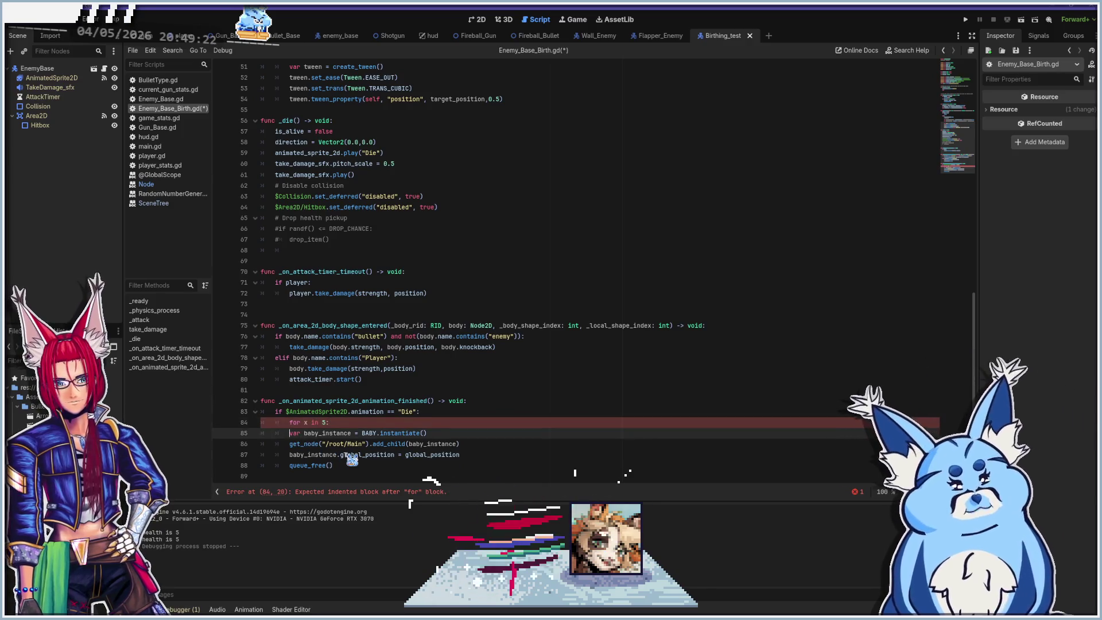
pyautogui.press('Tab')
pyautogui.click(289, 444)
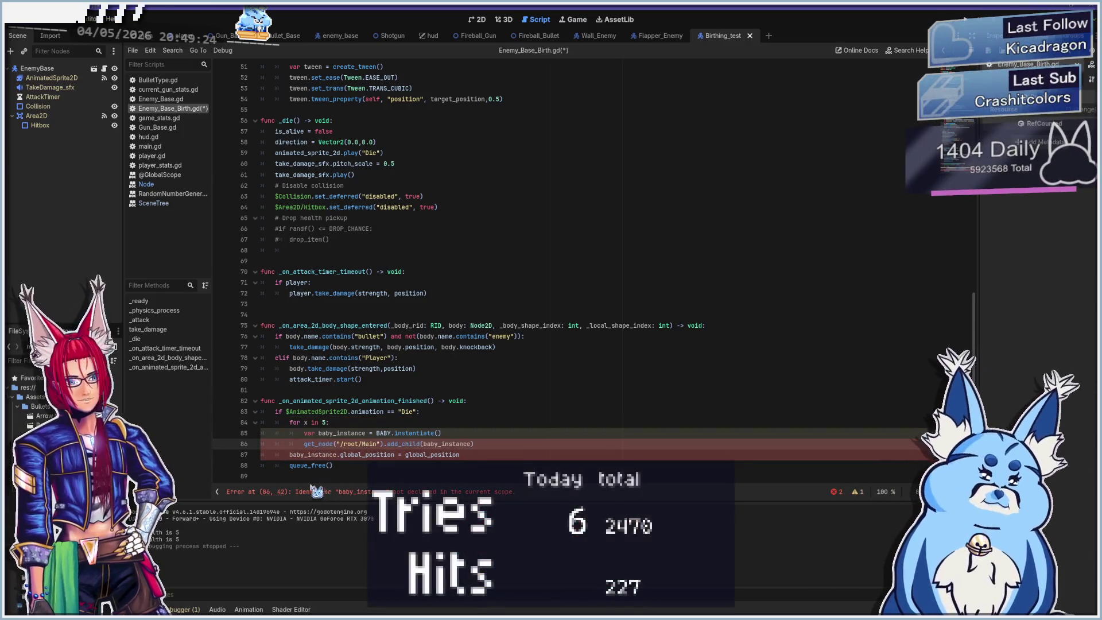
pyautogui.press('Tab')
pyautogui.click(288, 454)
pyautogui.scroll(1, 402, 459)
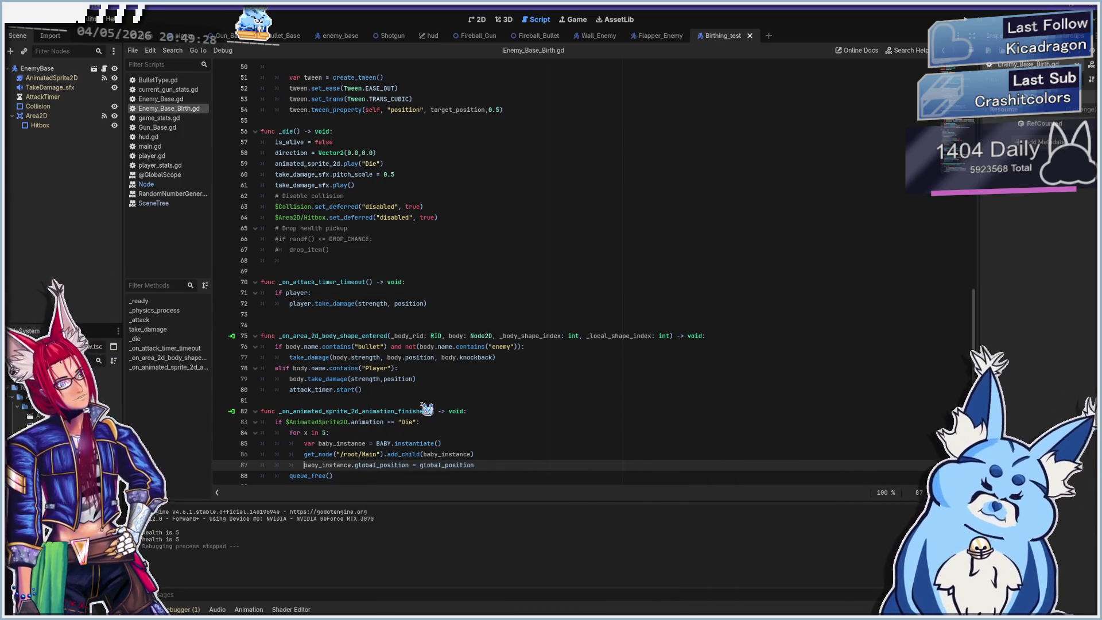
pyautogui.press('F5')
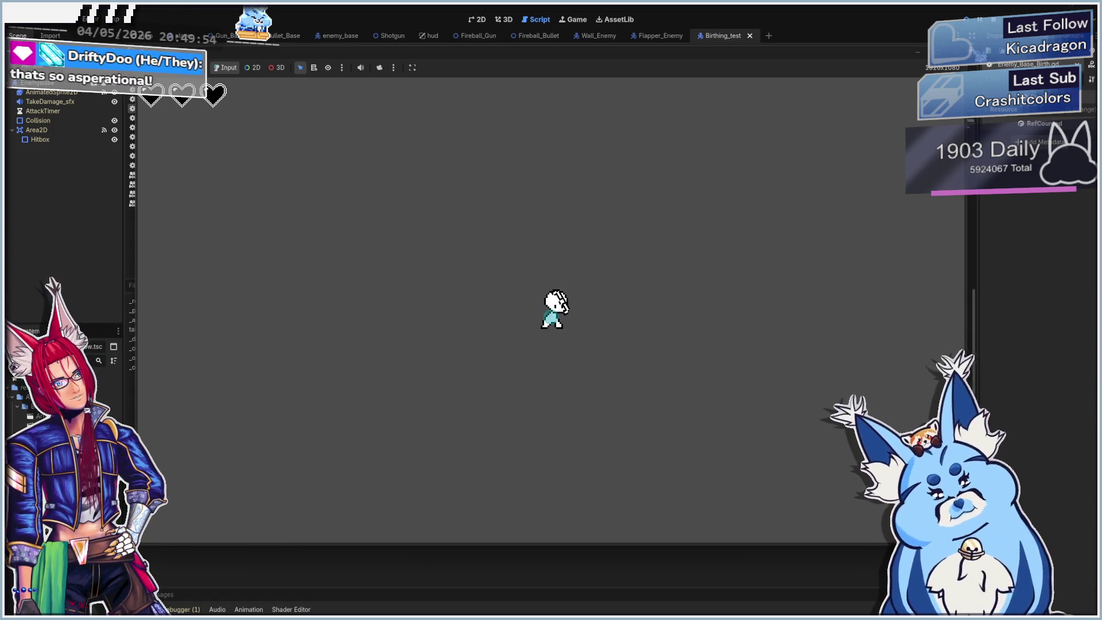
# Stop the game, lower the loop count in 'for x in 5' on line 84, then run and stop a playtest.
pyautogui.press('F8')
pyautogui.click(322, 432)
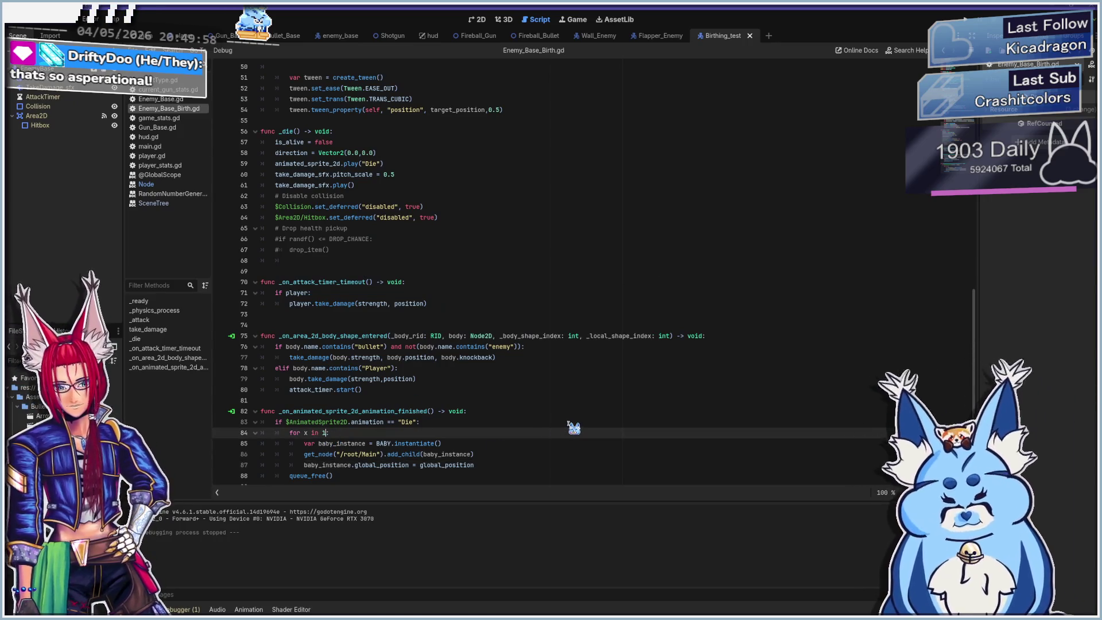
pyautogui.press('F1')
pyautogui.click(647, 454)
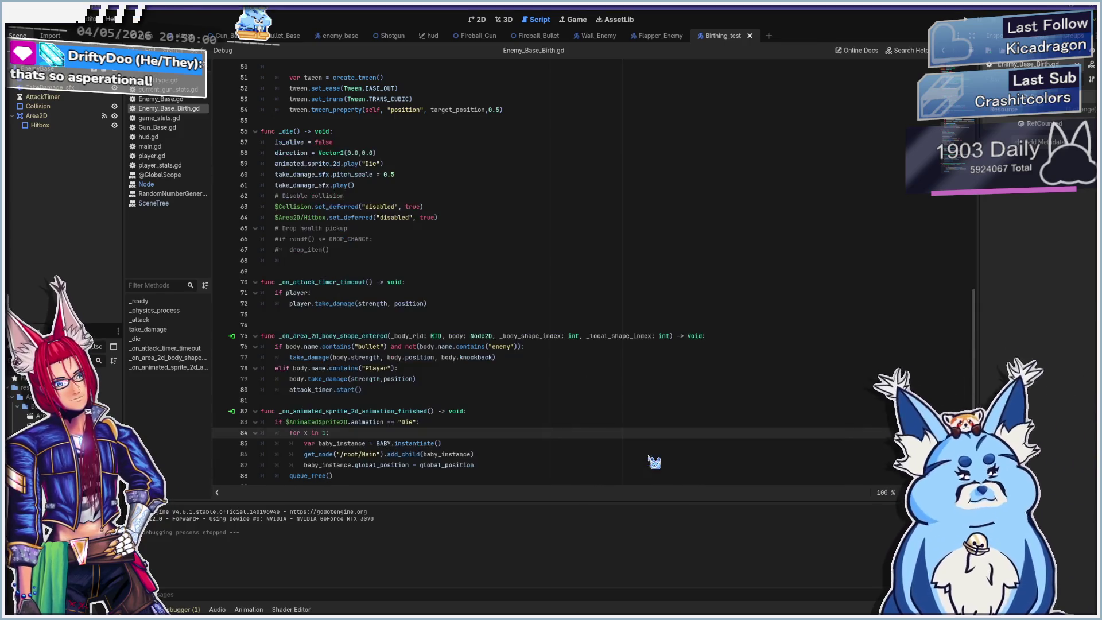
pyautogui.press('F5')
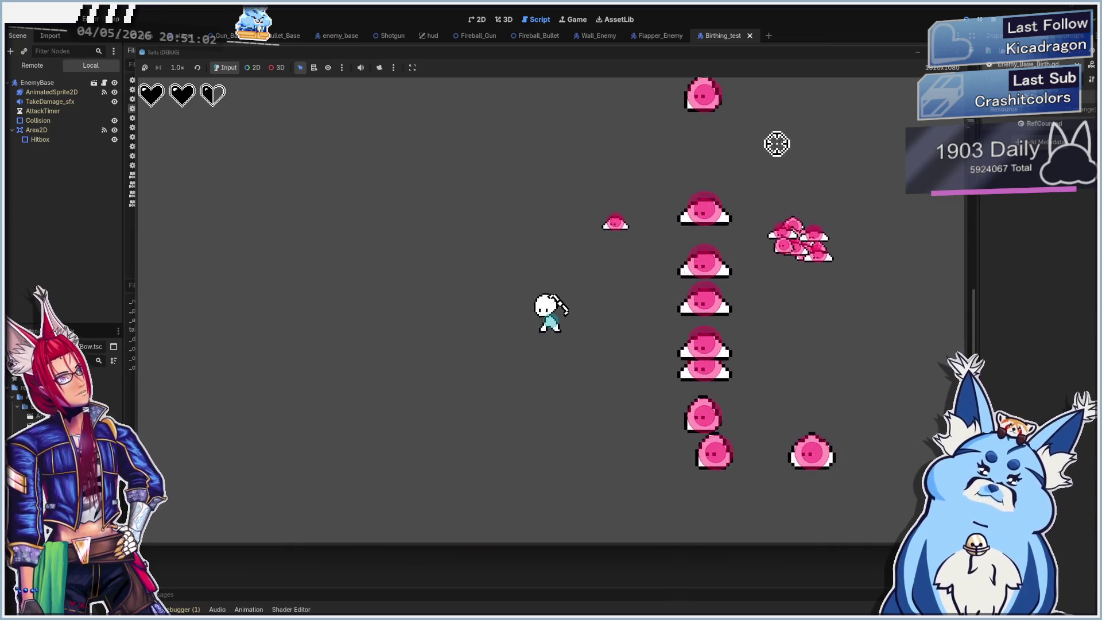
pyautogui.press('F8')
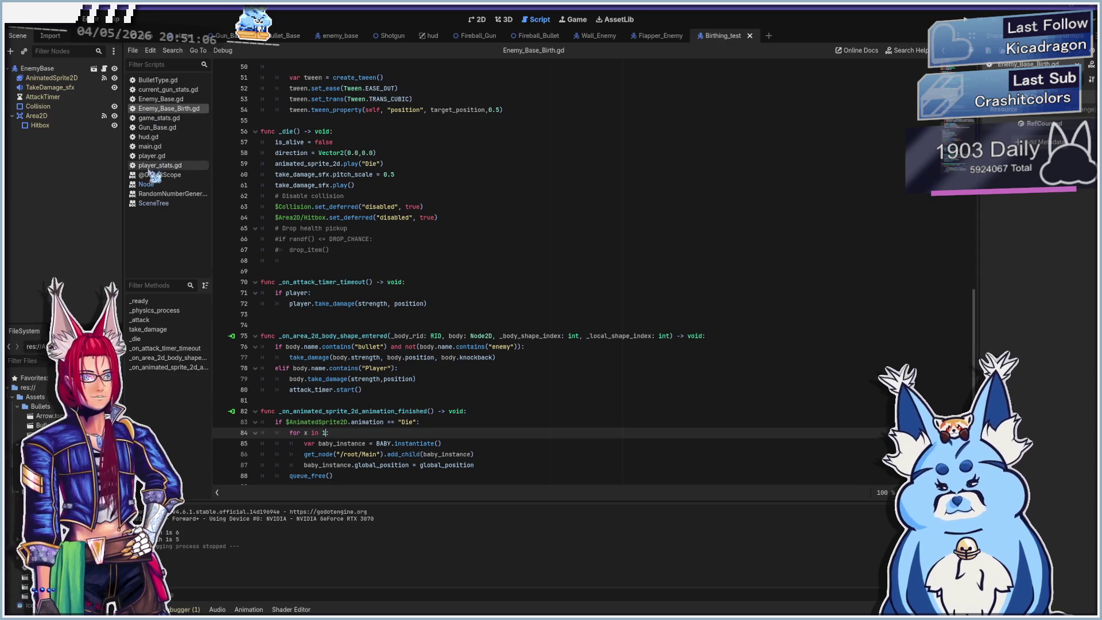
# Open main.gd to review the randi_range enemy-spawn roll, then run the game.
pyautogui.click(163, 147)
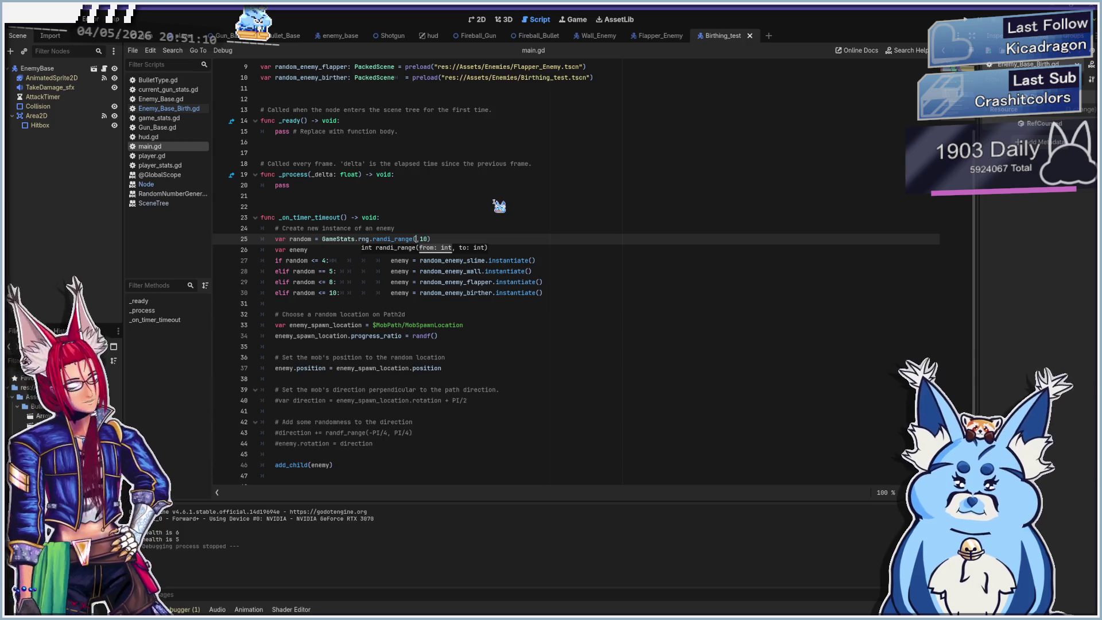
pyautogui.press('F5')
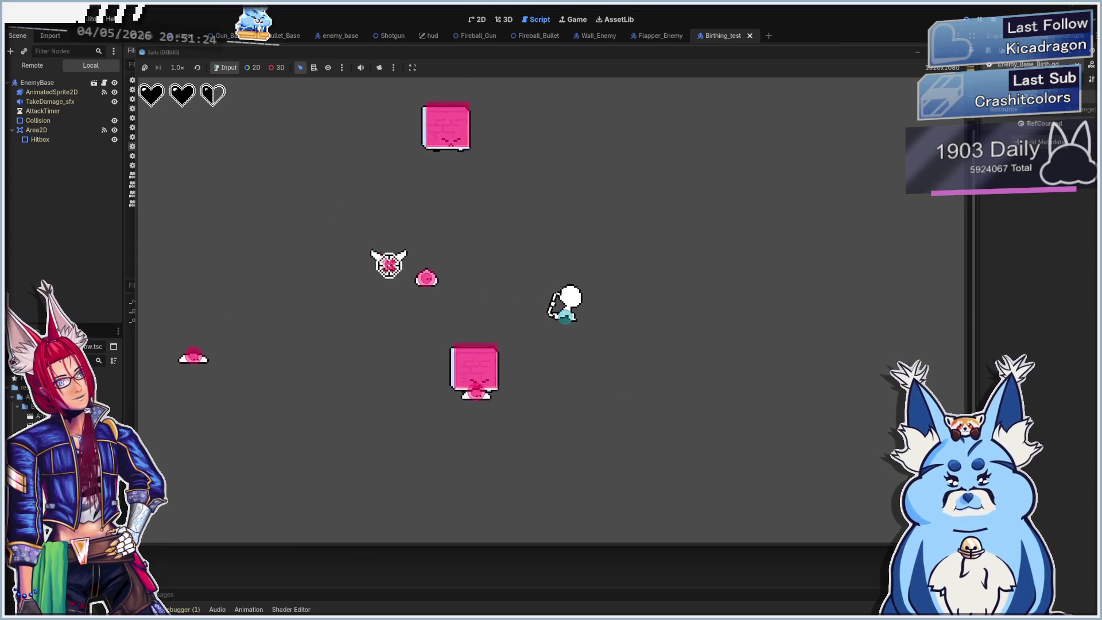
# Shoot the nearby enemies, move right and down-left, then stop the game with F8.
pyautogui.click(380, 276)
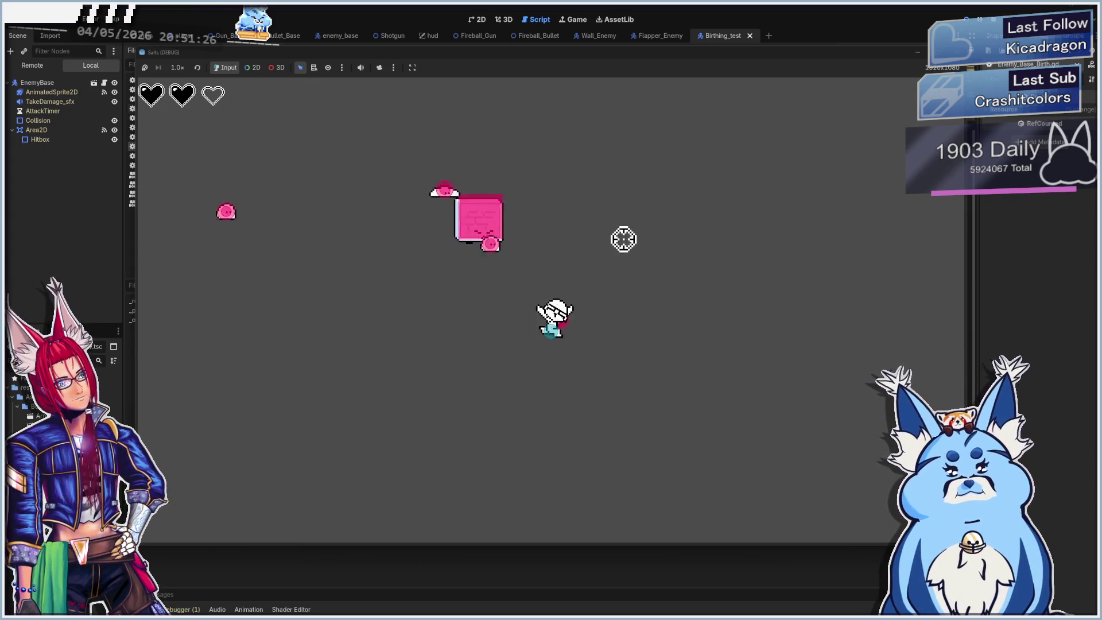
pyautogui.click(443, 345)
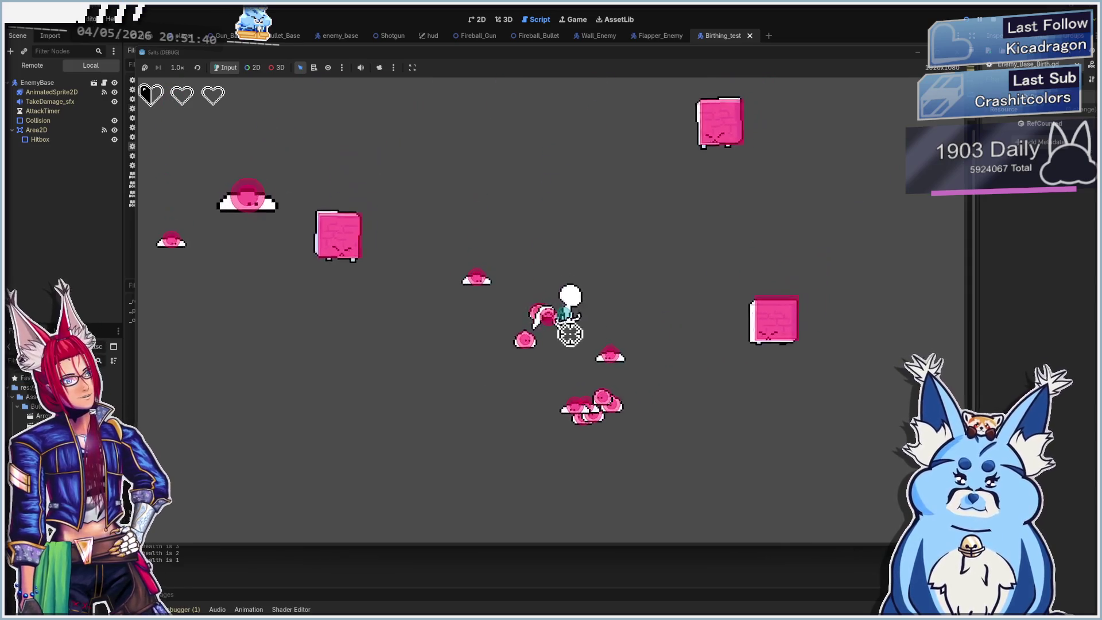
pyautogui.press('d')
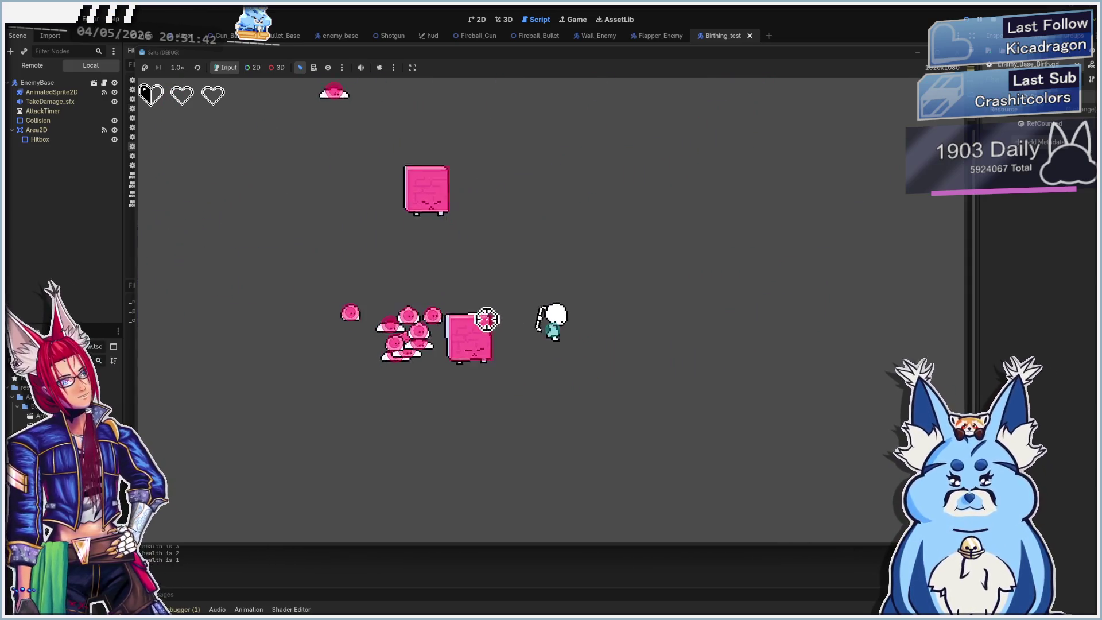
pyautogui.press('s')
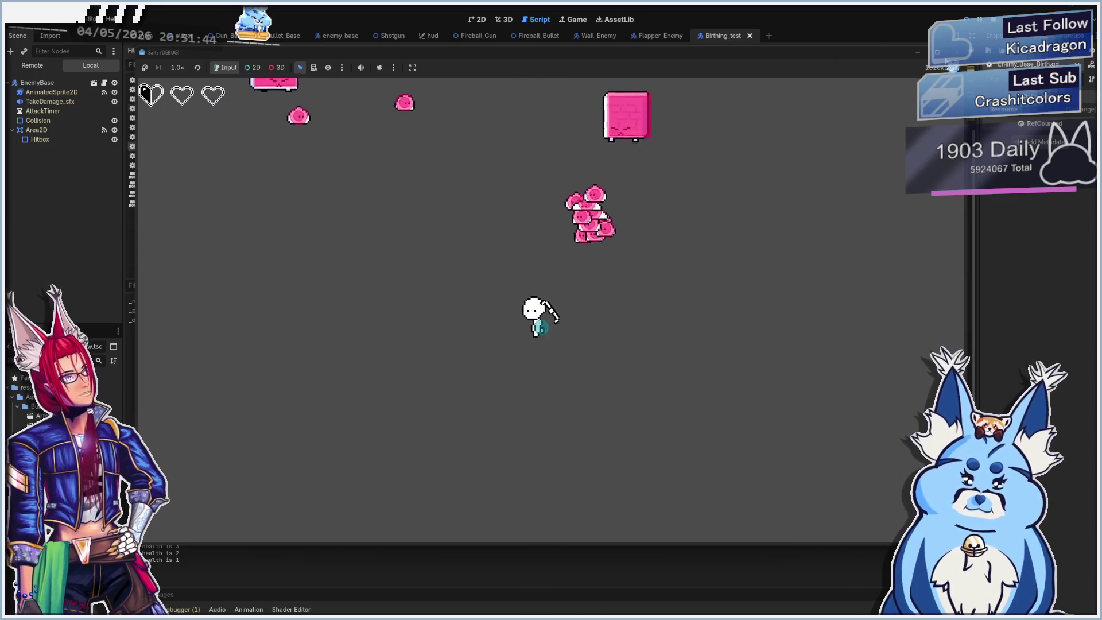
pyautogui.press('F8')
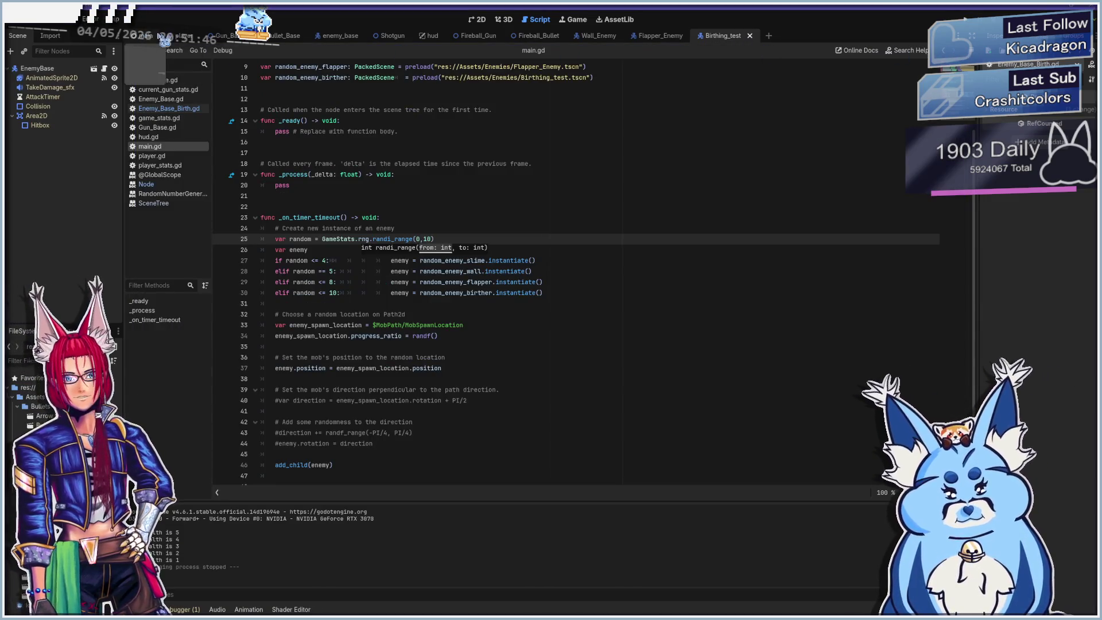
# In the Player scene's 2D view, set the Player's Starting Gun to Fireball_Gun, then save and run.
pyautogui.click(194, 36)
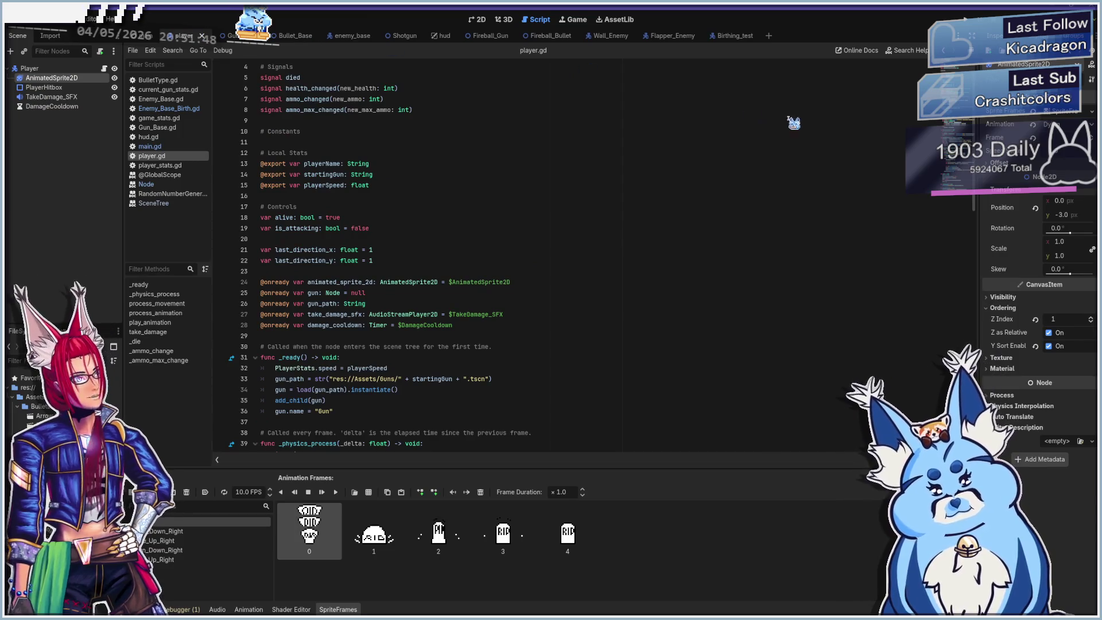
pyautogui.click(480, 19)
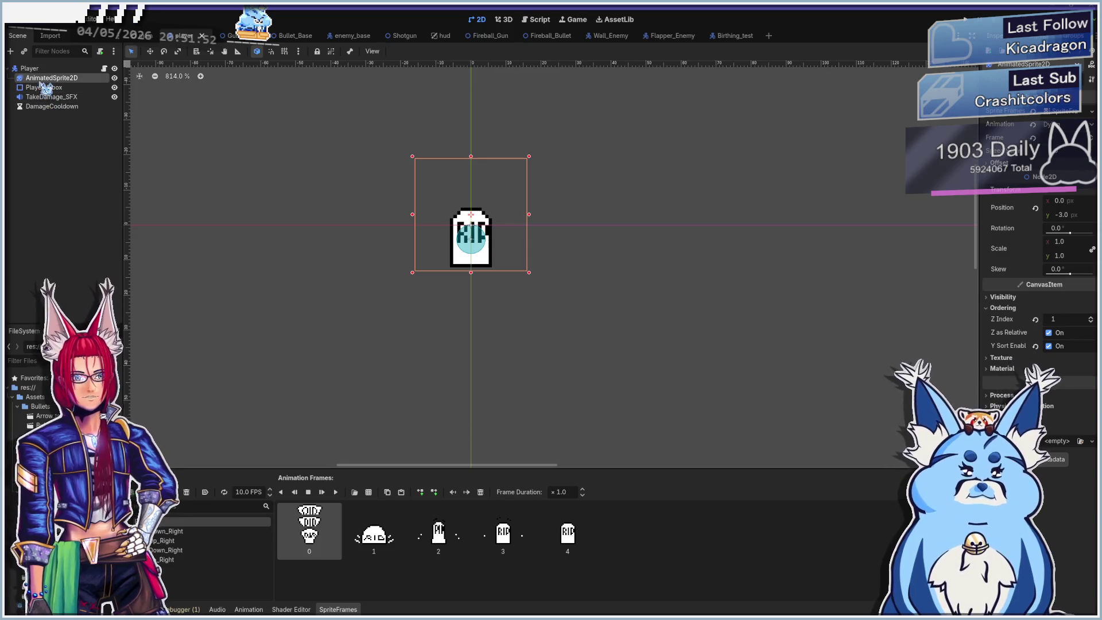
pyautogui.click(30, 68)
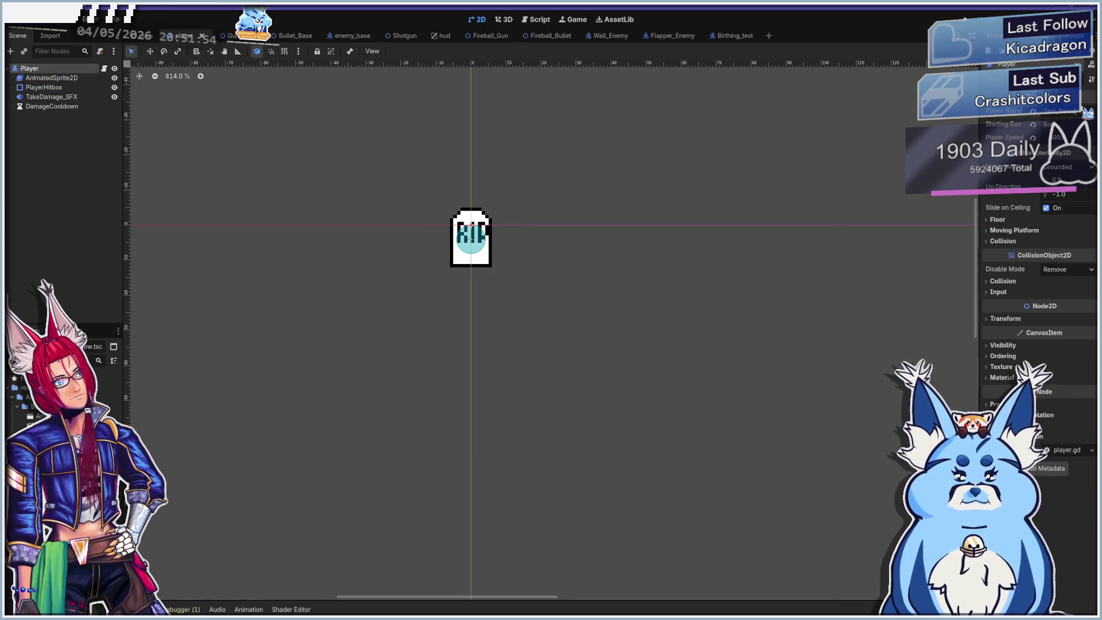
pyautogui.click(1059, 124)
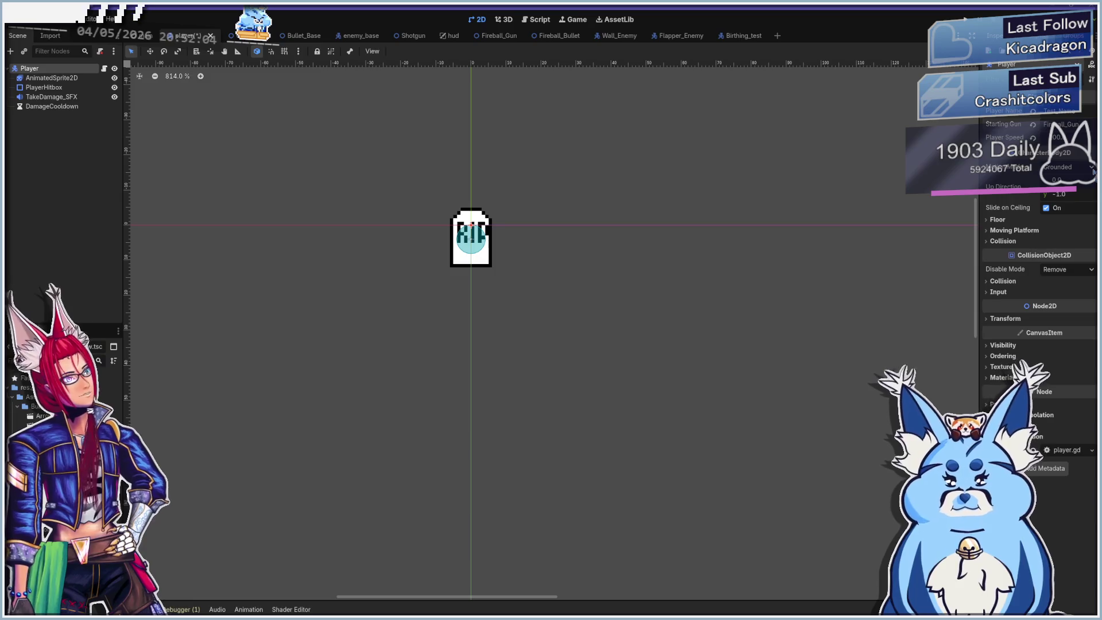
pyautogui.press('F5')
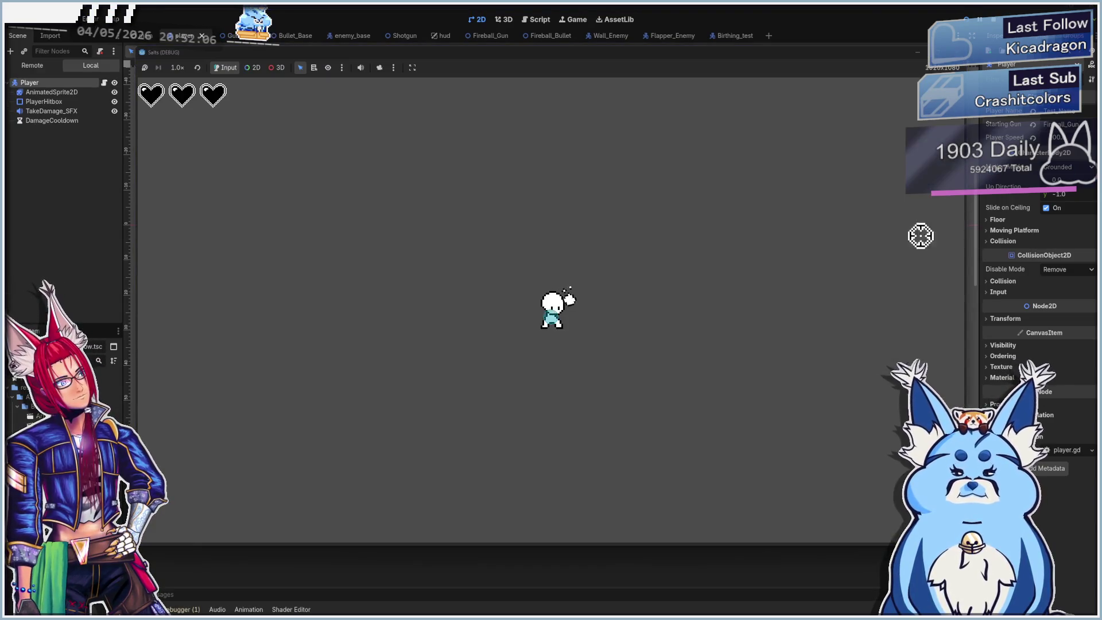
# Fire fireballs at the pink slimes until the player's health hits 0, then stop the game with F8.
pyautogui.click(763, 305)
pyautogui.click(499, 315)
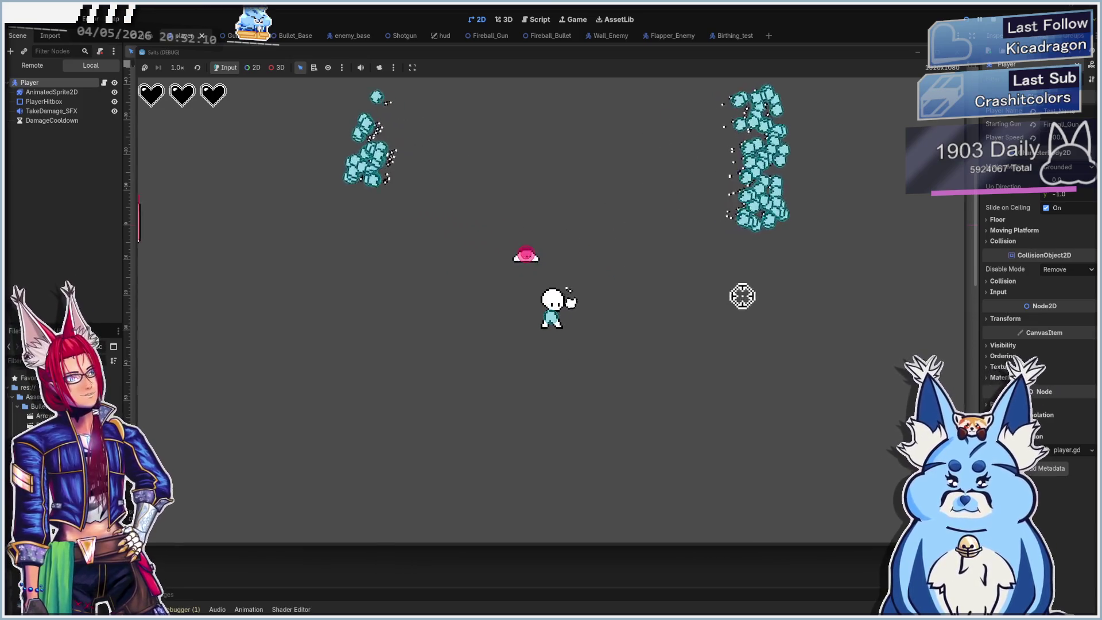
pyautogui.click(531, 244)
pyautogui.click(553, 247)
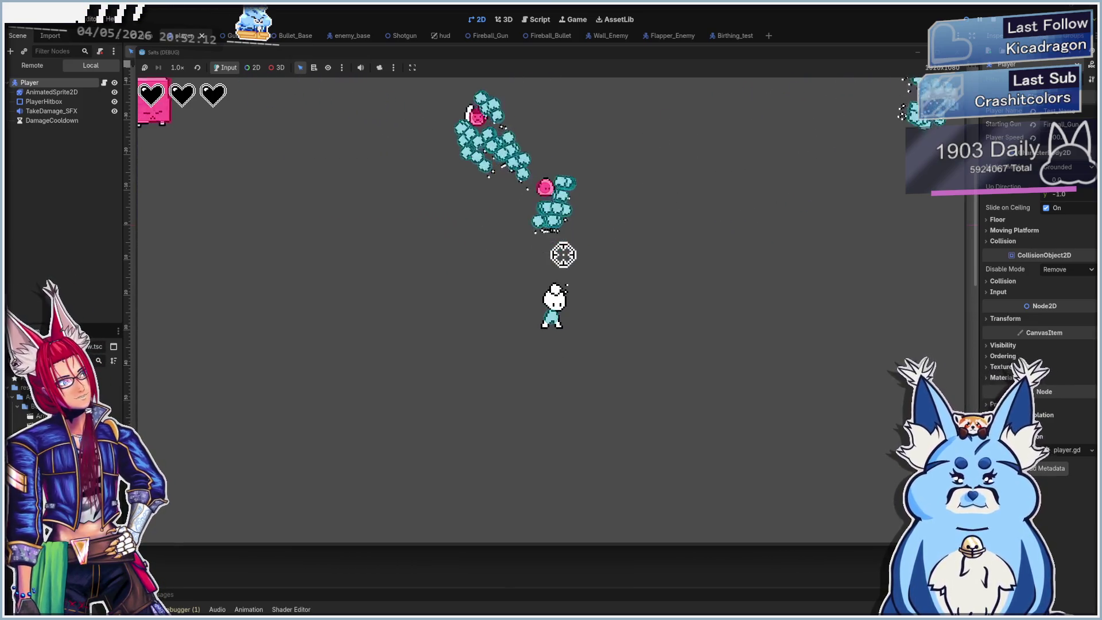
pyautogui.click(539, 242)
pyautogui.click(439, 223)
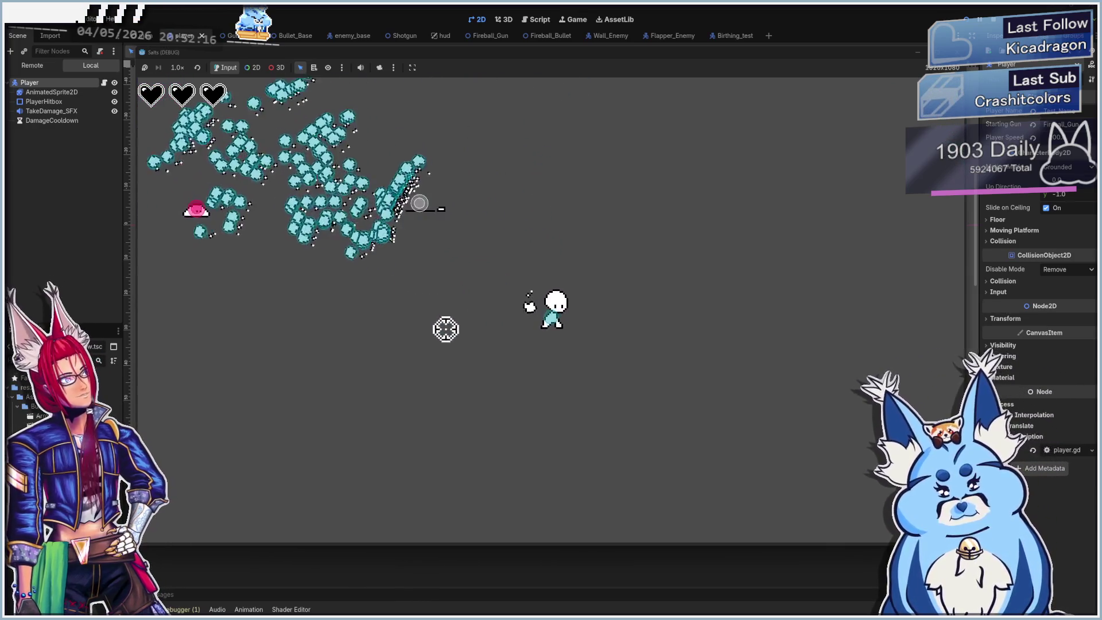
pyautogui.click(479, 262)
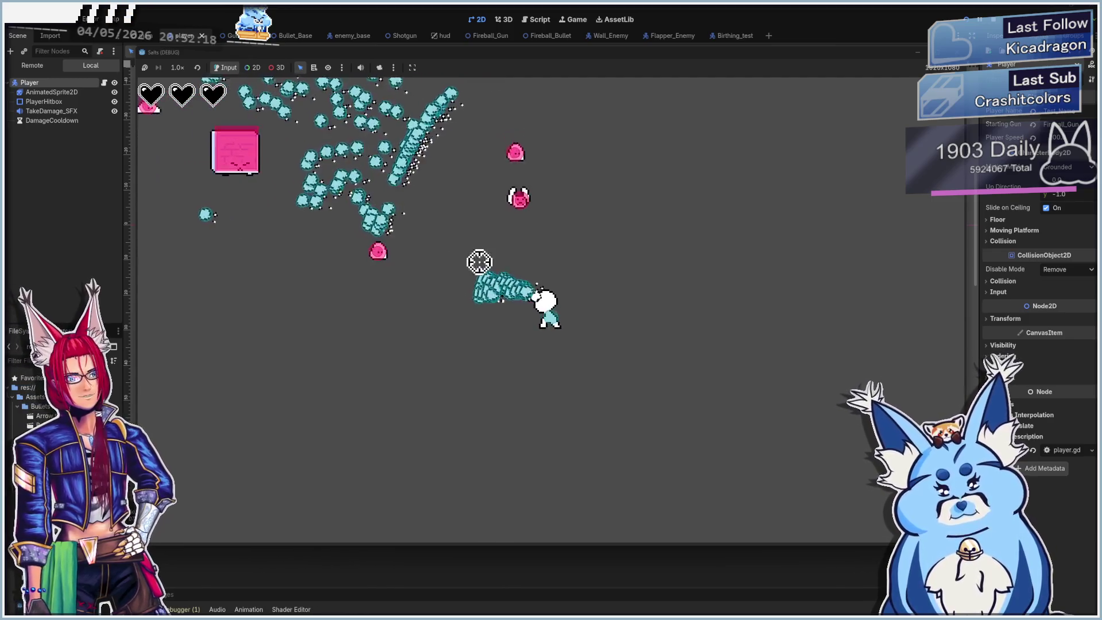
pyautogui.click(594, 241)
pyautogui.click(560, 236)
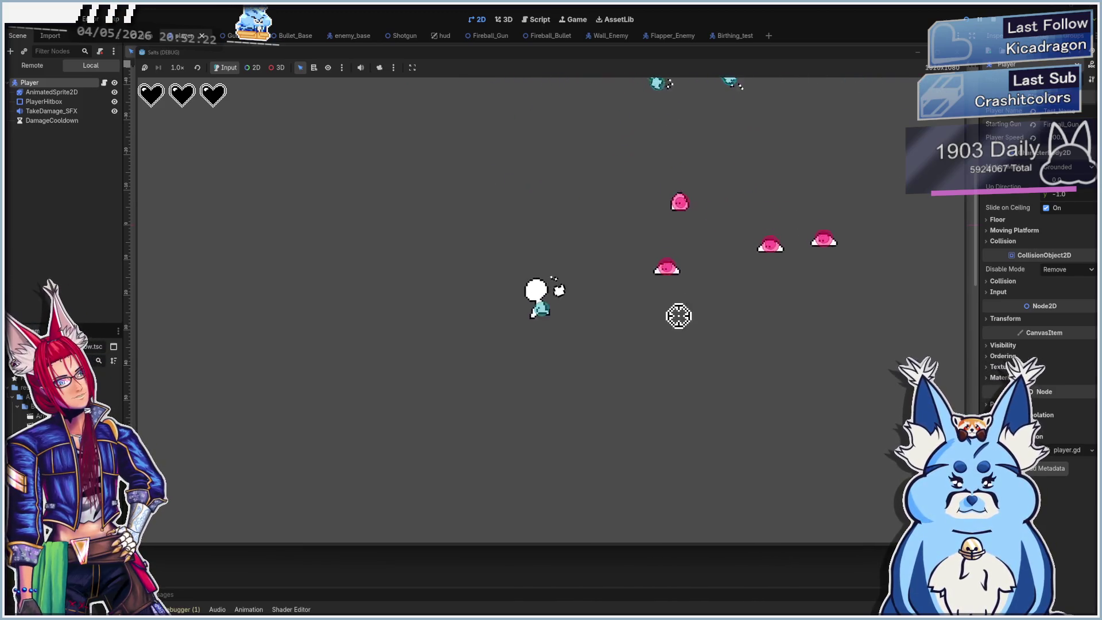
pyautogui.click(648, 253)
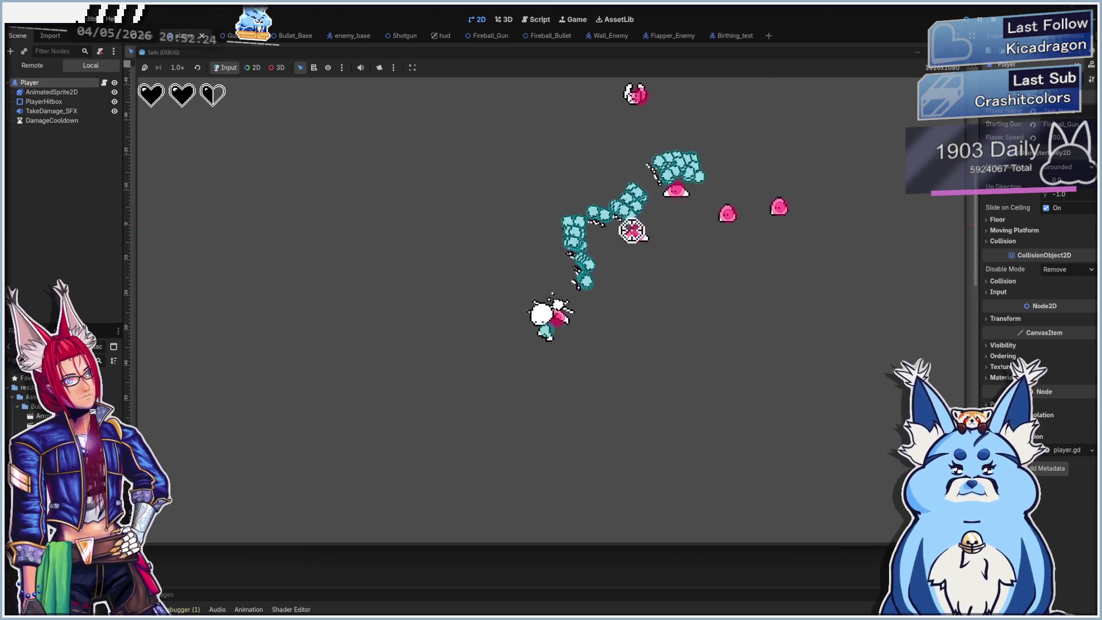
pyautogui.moveTo(632, 231)
pyautogui.mouseDown()
pyautogui.moveTo(590, 216)
pyautogui.moveTo(624, 238)
pyautogui.moveTo(412, 313)
pyautogui.moveTo(571, 318)
pyautogui.moveTo(512, 315)
pyautogui.moveTo(541, 261)
pyautogui.moveTo(635, 246)
pyautogui.moveTo(698, 285)
pyautogui.moveTo(767, 298)
pyautogui.moveTo(730, 298)
pyautogui.moveTo(747, 342)
pyautogui.moveTo(687, 256)
pyautogui.moveTo(594, 230)
pyautogui.moveTo(553, 231)
pyautogui.moveTo(495, 261)
pyautogui.moveTo(472, 226)
pyautogui.moveTo(524, 192)
pyautogui.moveTo(644, 211)
pyautogui.moveTo(641, 225)
pyautogui.moveTo(696, 196)
pyautogui.moveTo(720, 214)
pyautogui.moveTo(718, 241)
pyautogui.moveTo(666, 184)
pyautogui.moveTo(558, 143)
pyautogui.moveTo(472, 235)
pyautogui.moveTo(435, 216)
pyautogui.moveTo(428, 295)
pyautogui.moveTo(454, 223)
pyautogui.moveTo(451, 313)
pyautogui.moveTo(445, 305)
pyautogui.moveTo(532, 246)
pyautogui.moveTo(550, 312)
pyautogui.mouseUp()
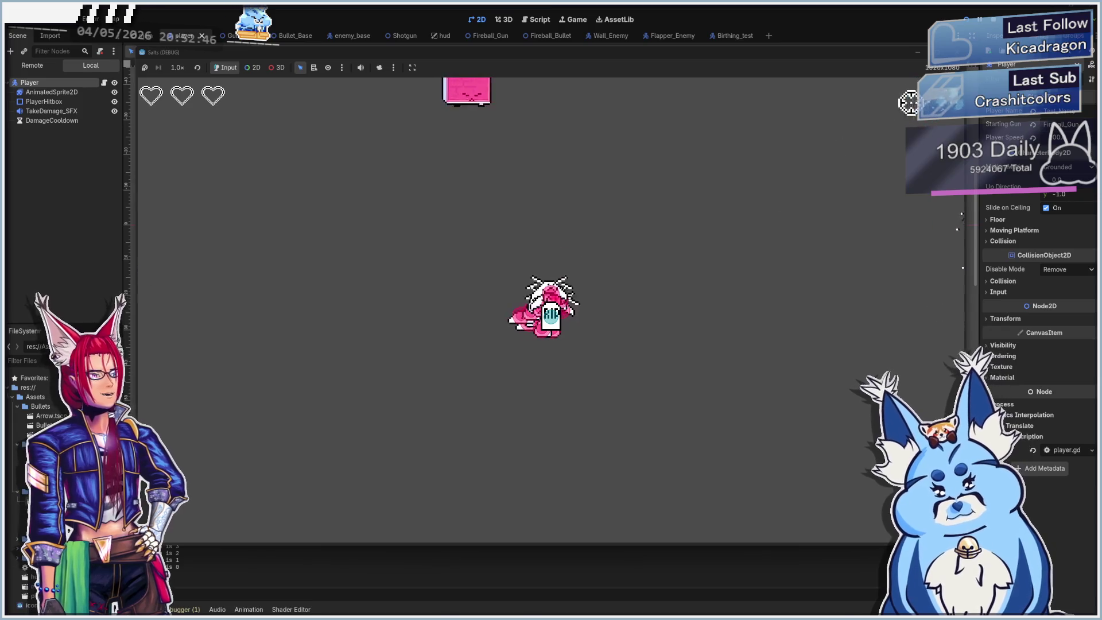
pyautogui.press('F8')
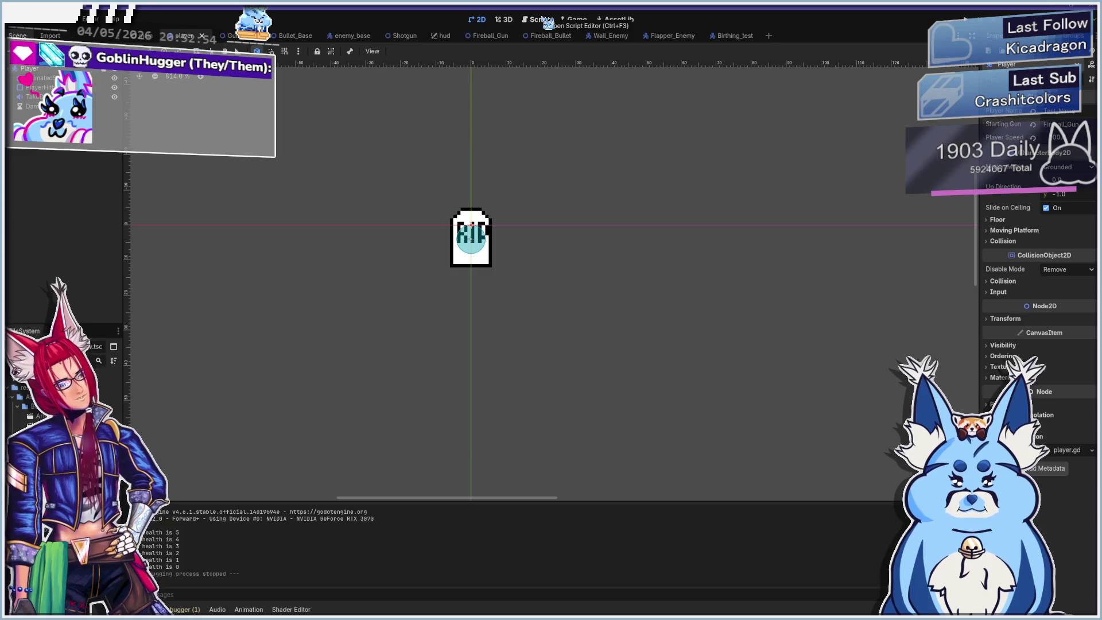
# Switch to the Script workspace, scroll through player.gd, then open Enemy_Base_Birth.gd.
pyautogui.click(540, 19)
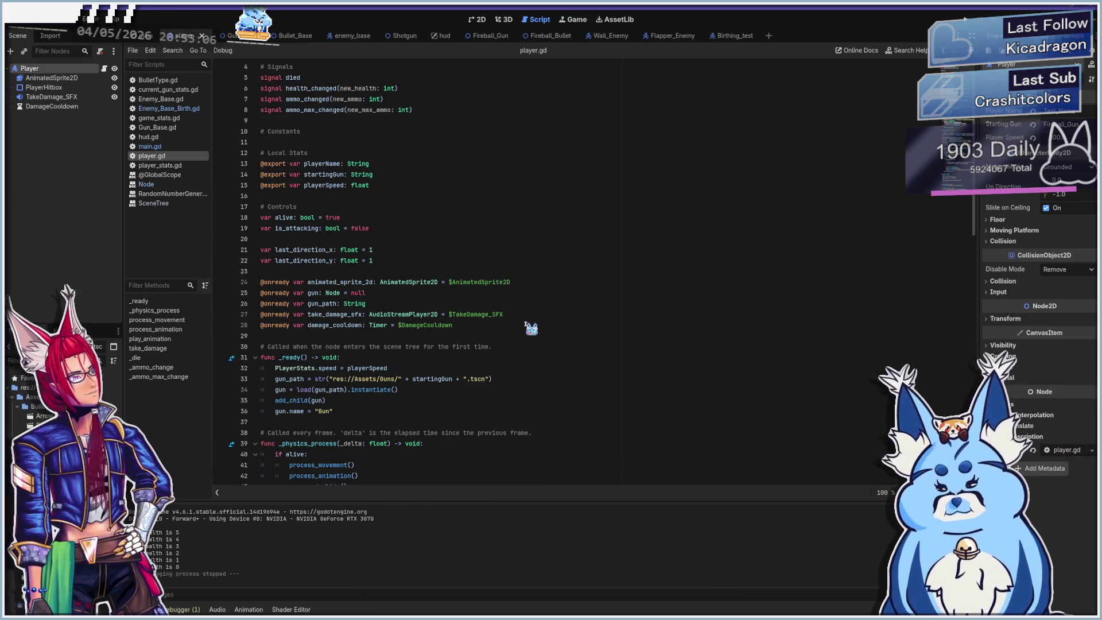
pyautogui.scroll(-7, 528, 325)
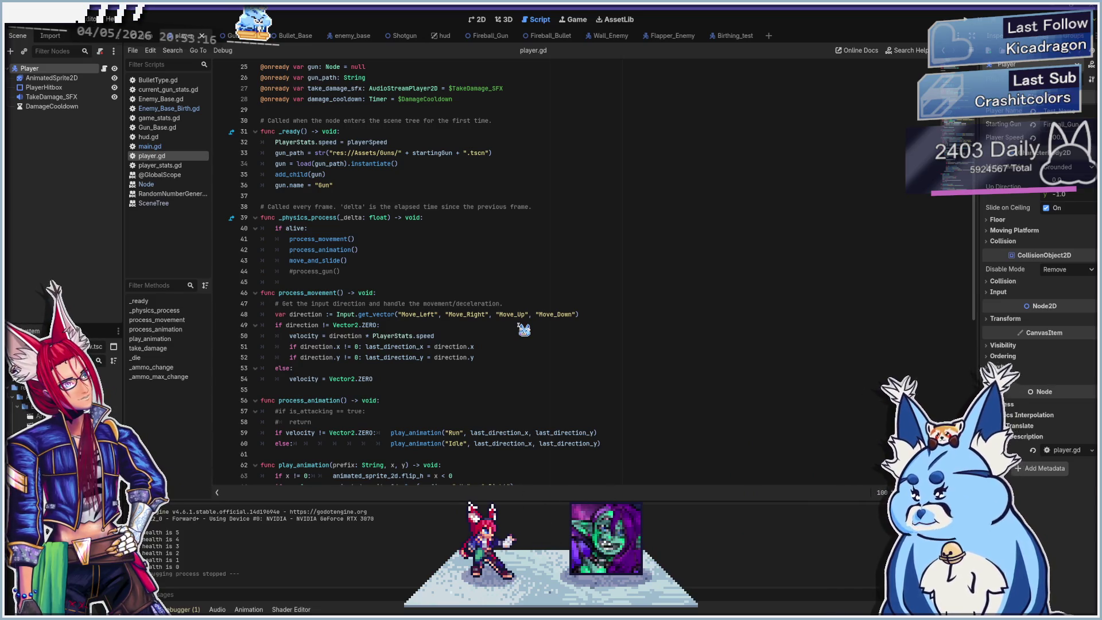
pyautogui.scroll(-10, 459, 329)
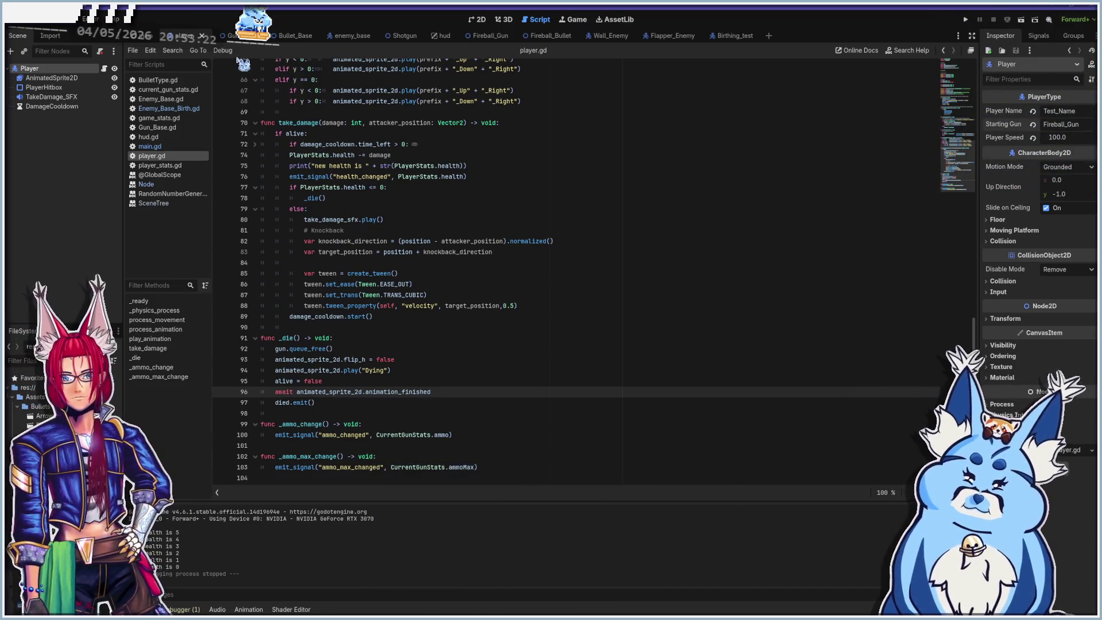
pyautogui.click(171, 111)
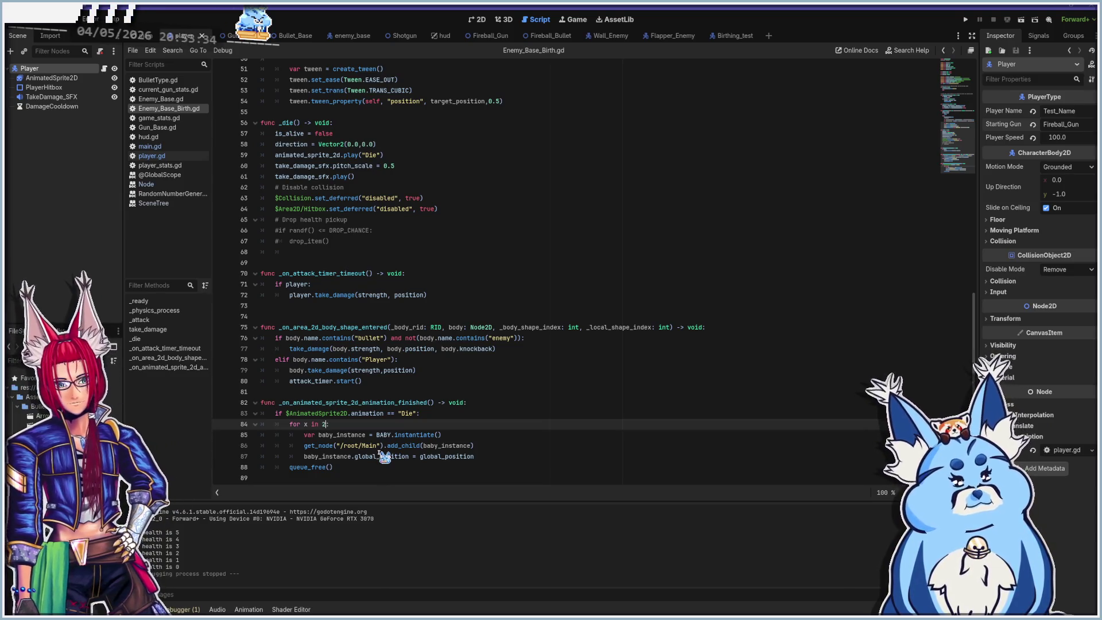
# Complete line 84 as 'for x in 2:' and save, then look up global_position's documentation from line 87.
pyautogui.write(':')
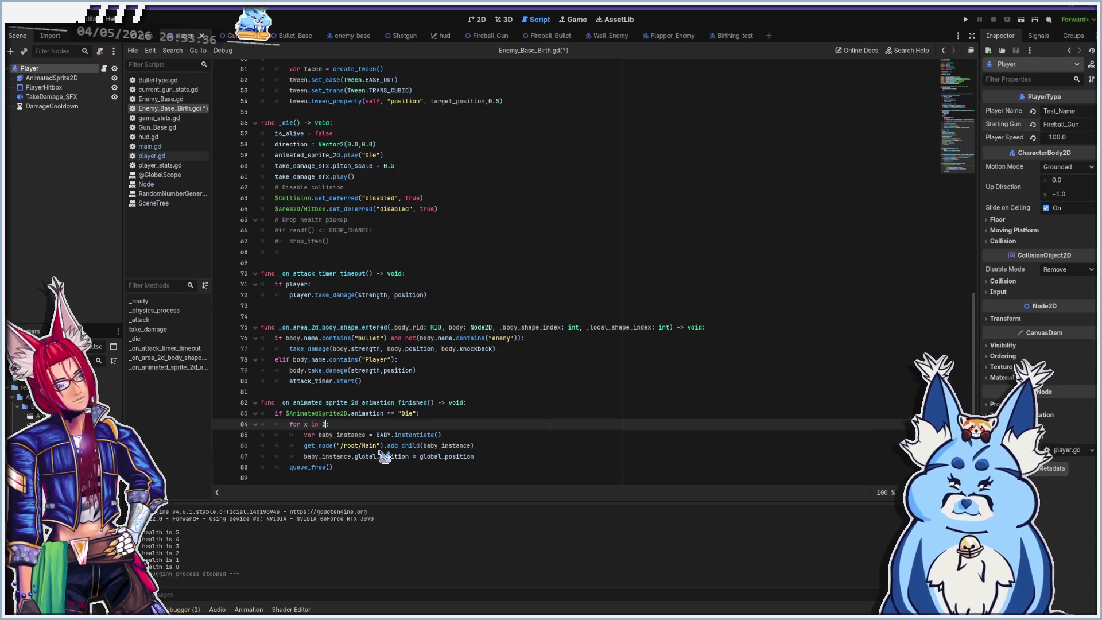
pyautogui.hotkey('ctrl', 's')
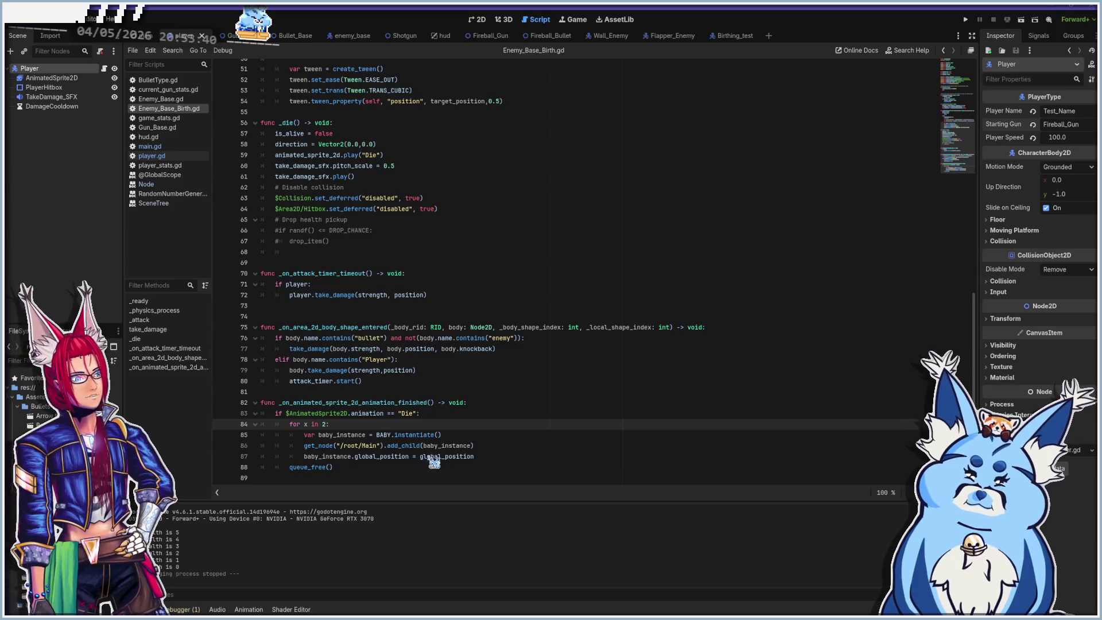
pyautogui.click(490, 456)
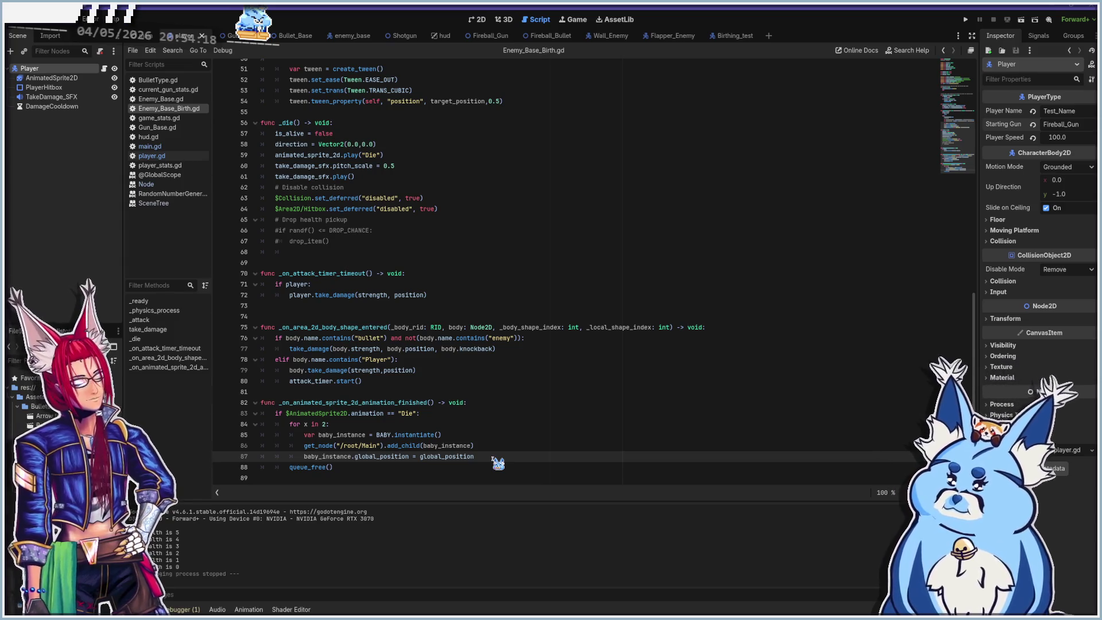
pyautogui.keyDown('ctrl'); pyautogui.click(454, 456); pyautogui.keyUp('ctrl')
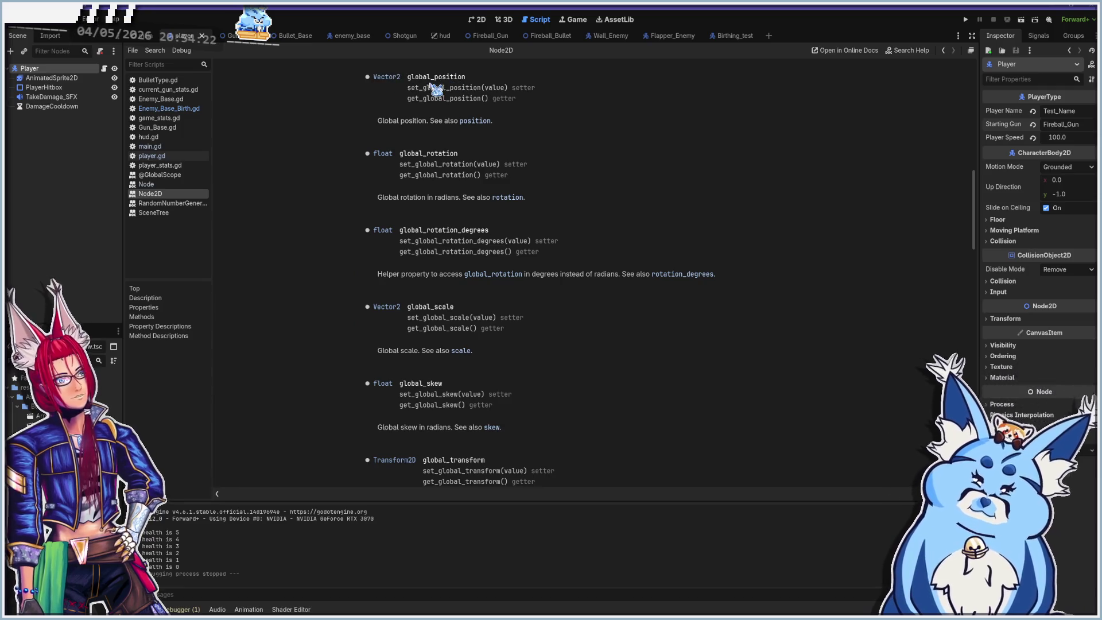
# Follow the position link in the Node2D docs, then return to Enemy_Base_Birth.gd.
pyautogui.click(475, 121)
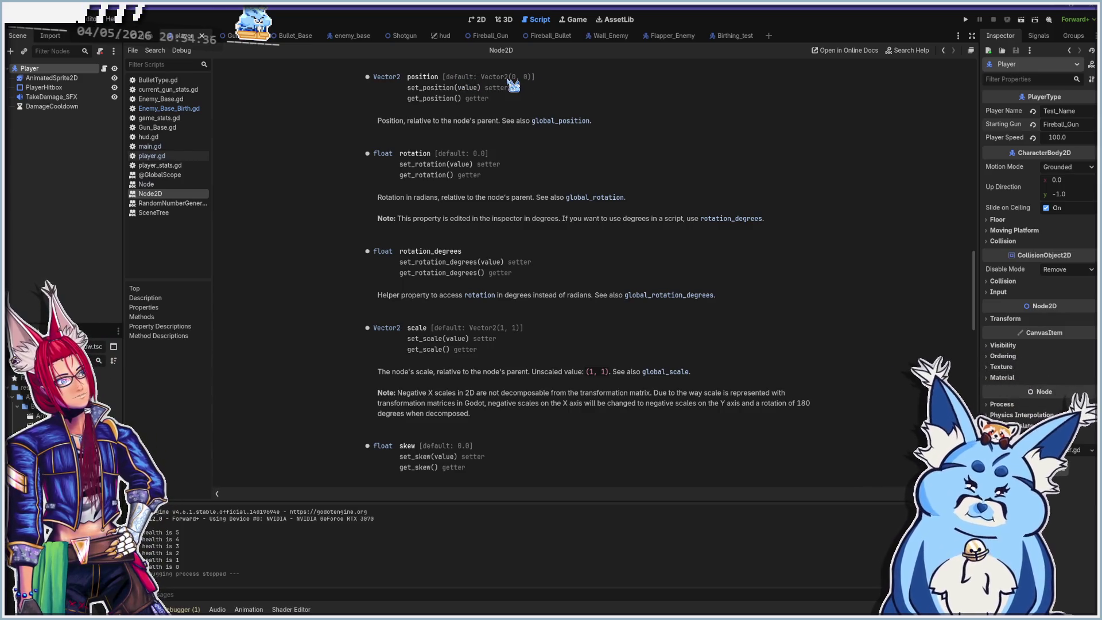
pyautogui.click(167, 108)
pyautogui.scroll(-1, 474, 330)
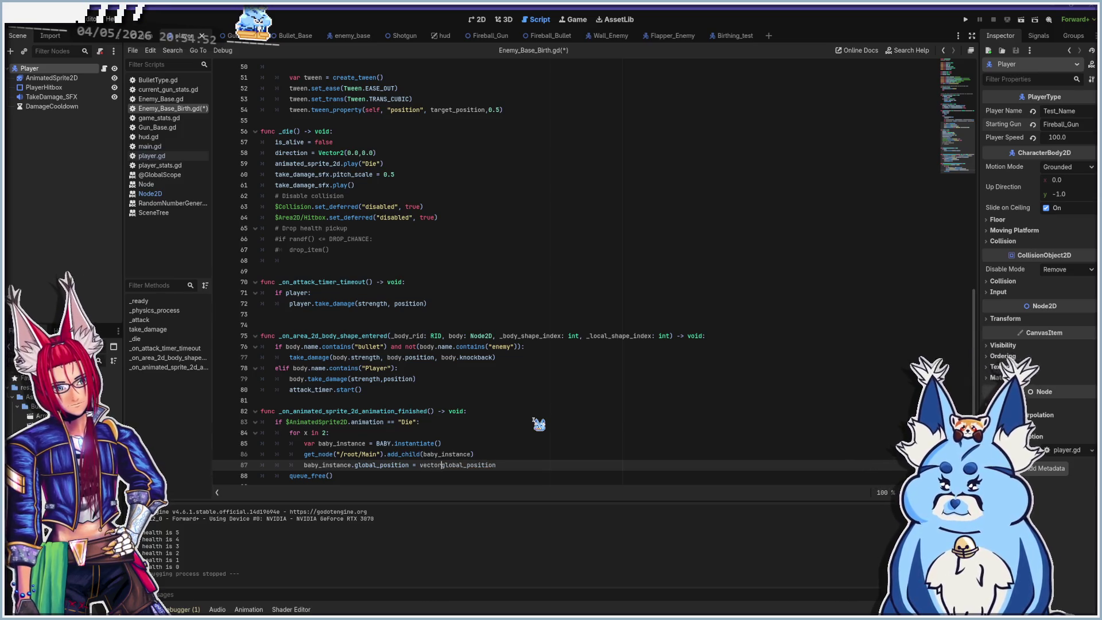
# Start the baby spawn position as a Vector2 offset from global_position.x.
pyautogui.write('2')
pyautogui.press('Tab')
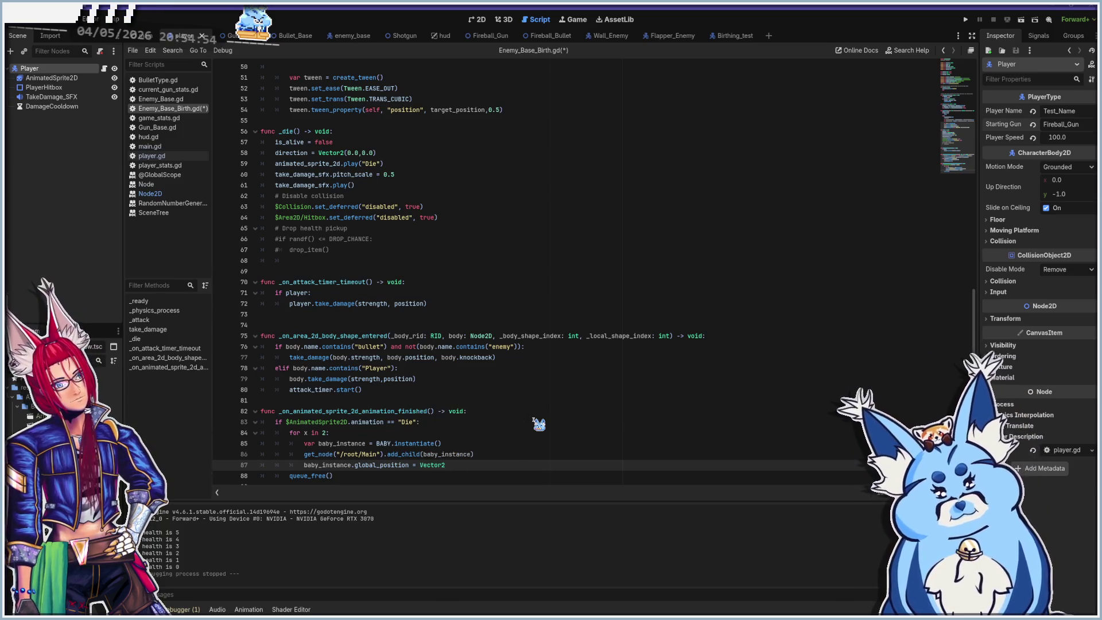
pyautogui.write('() global_position')
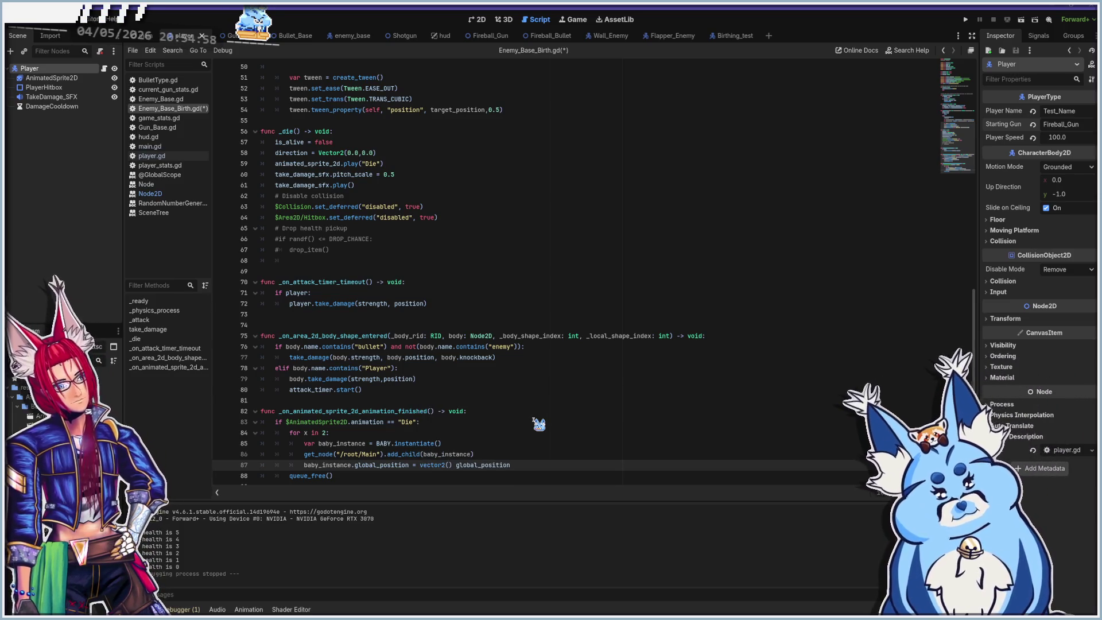
pyautogui.press('BackSpace')
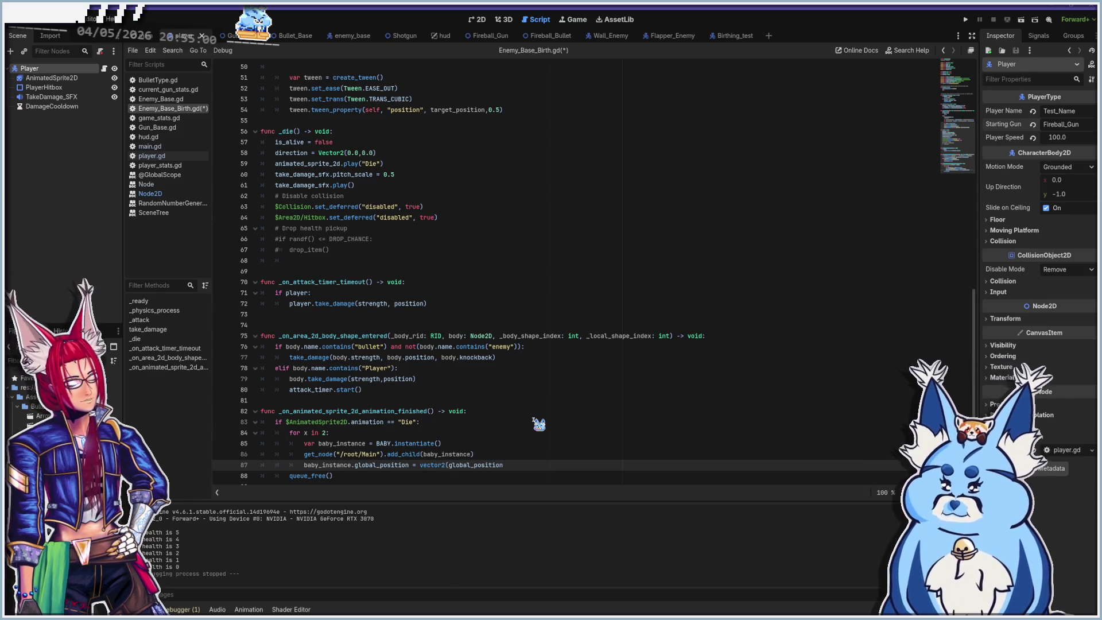
pyautogui.write('.x')
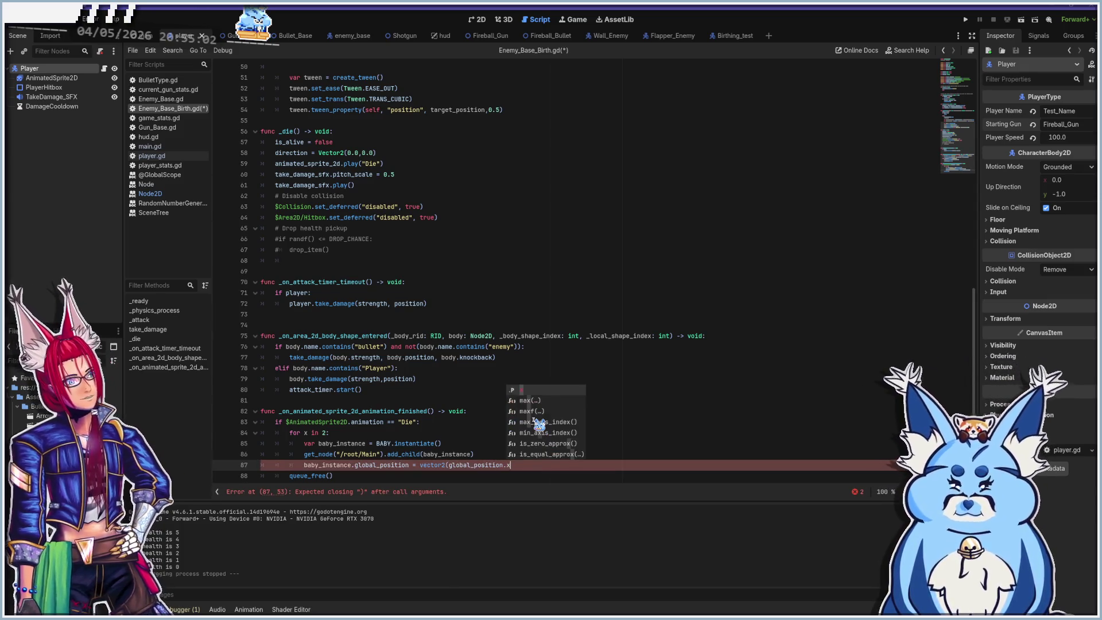
pyautogui.write('-x')
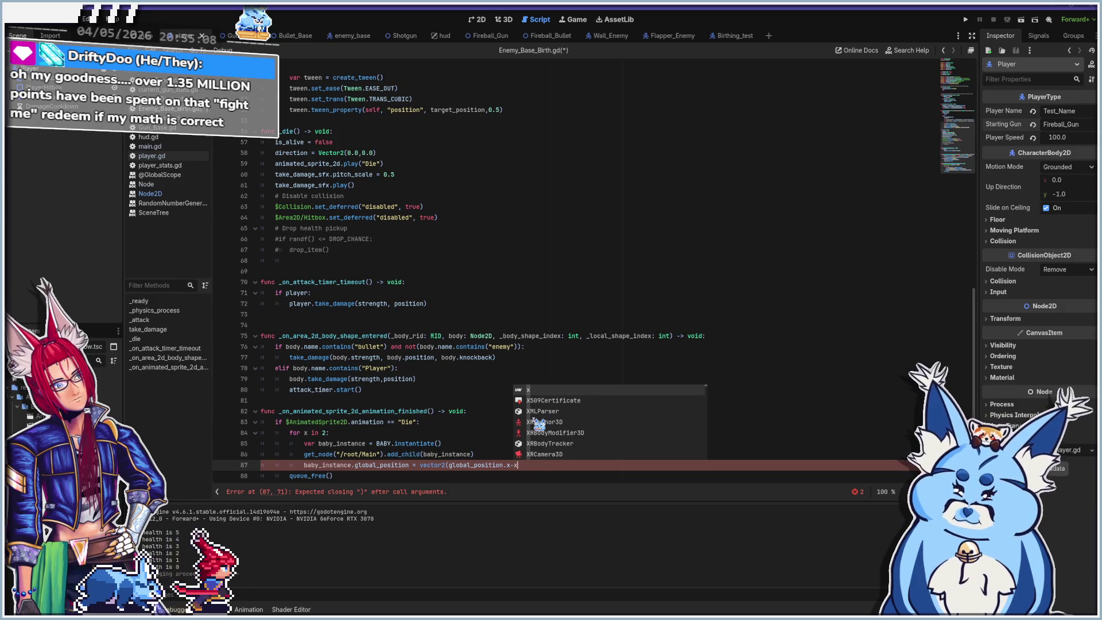
pyautogui.press('BackSpace')
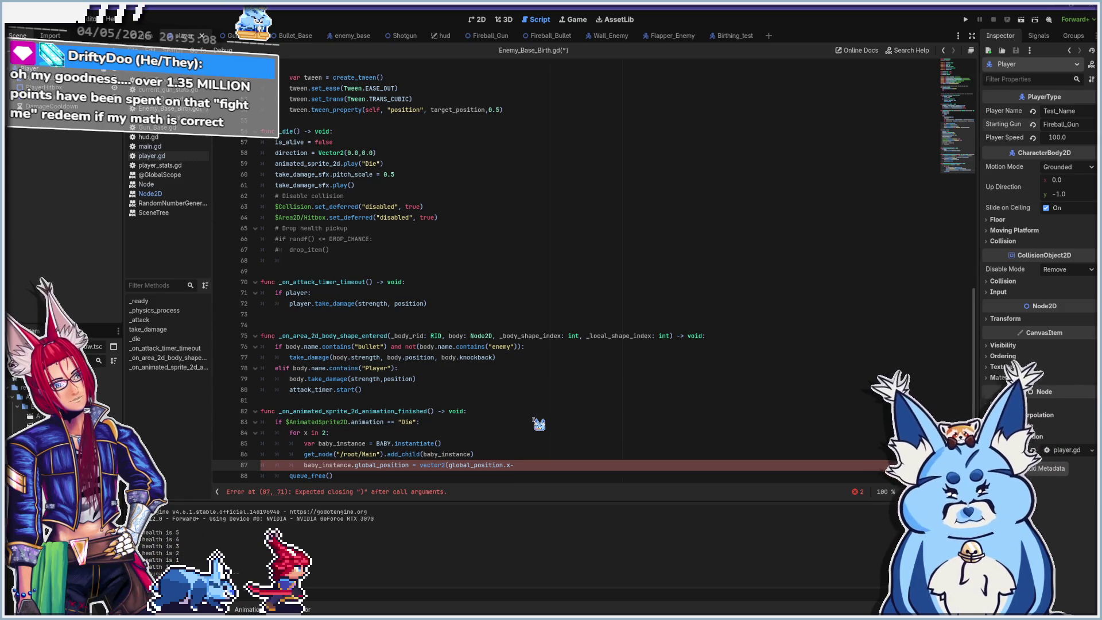
# Rename the loop variable to i and finish the Vector2 with global_position.y - i.
pyautogui.click(304, 433)
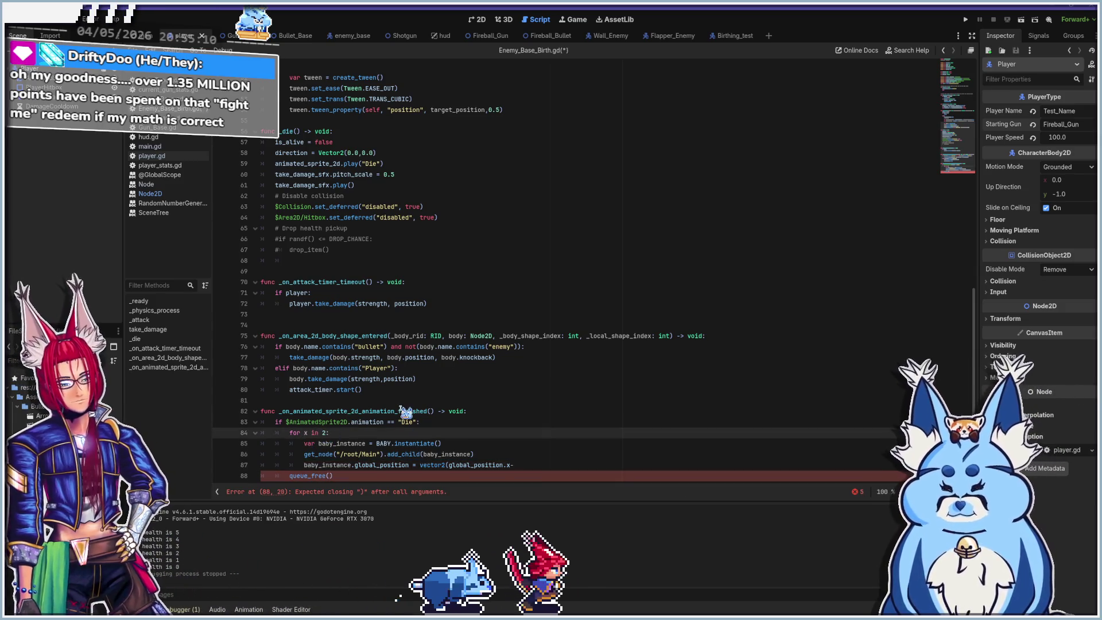
pyautogui.press('Delete')
pyautogui.write('i')
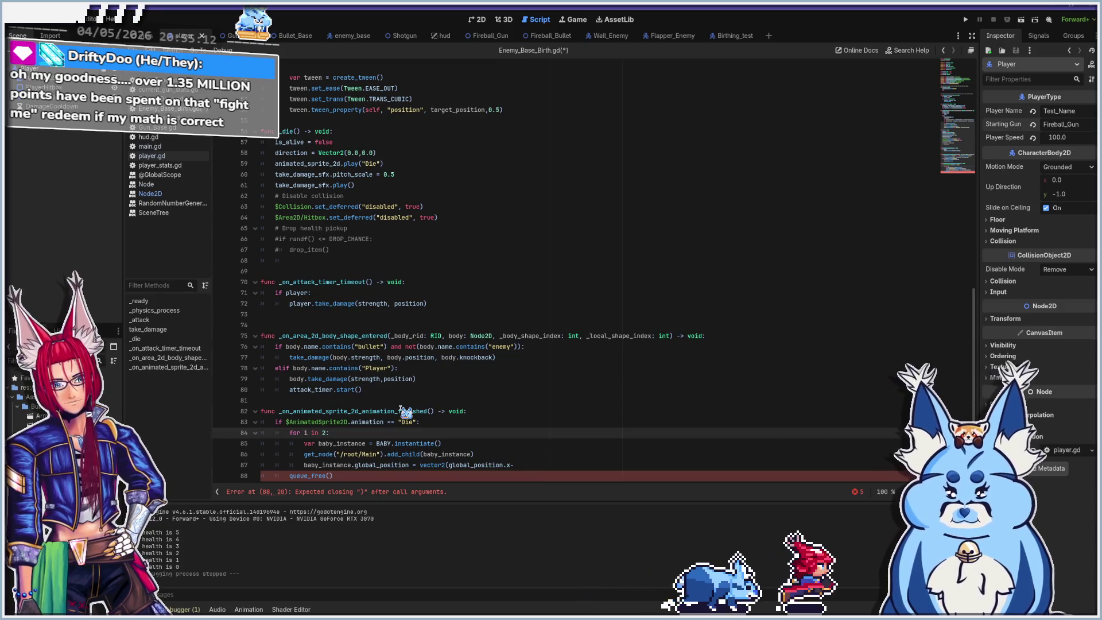
pyautogui.press('Down')
pyautogui.press('Down')
pyautogui.press('Down')
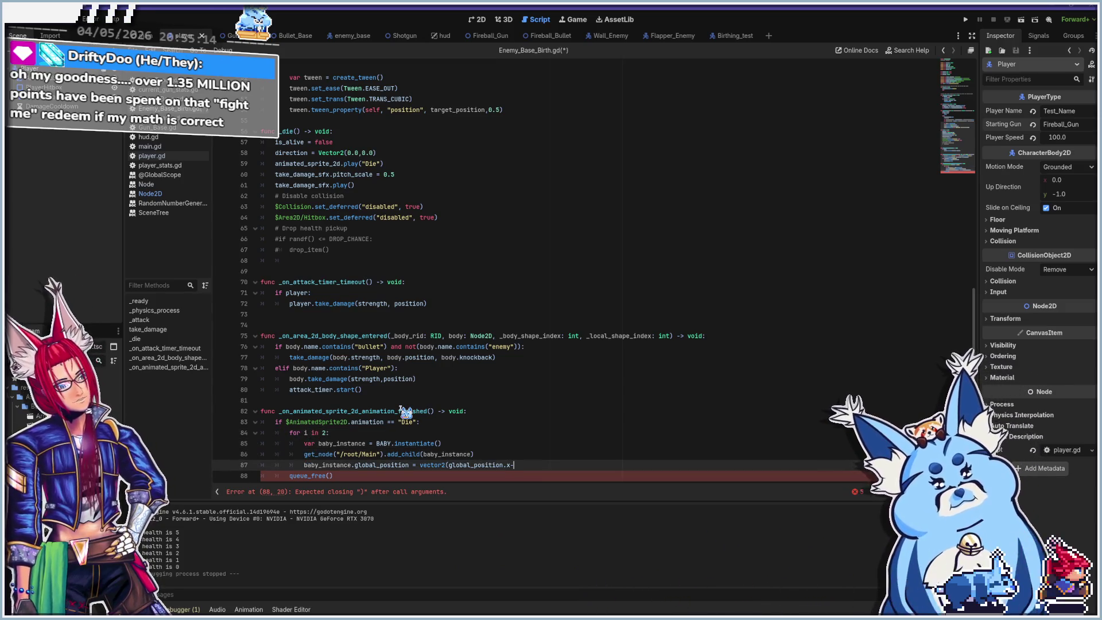
pyautogui.press('Escape')
pyautogui.write('- i, global')
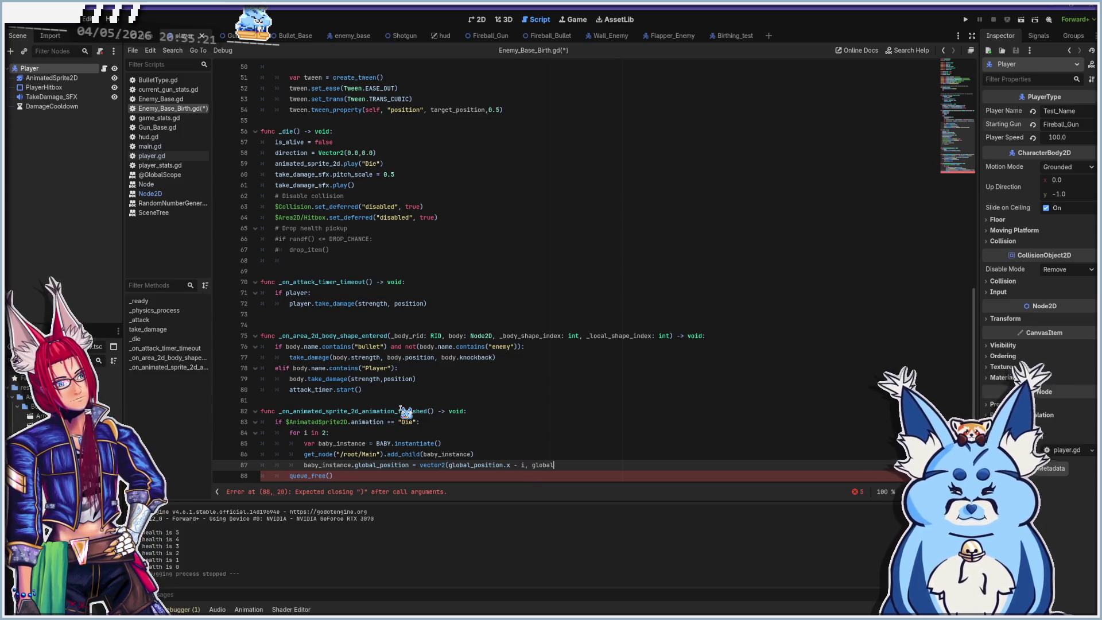
pyautogui.write('_position.')
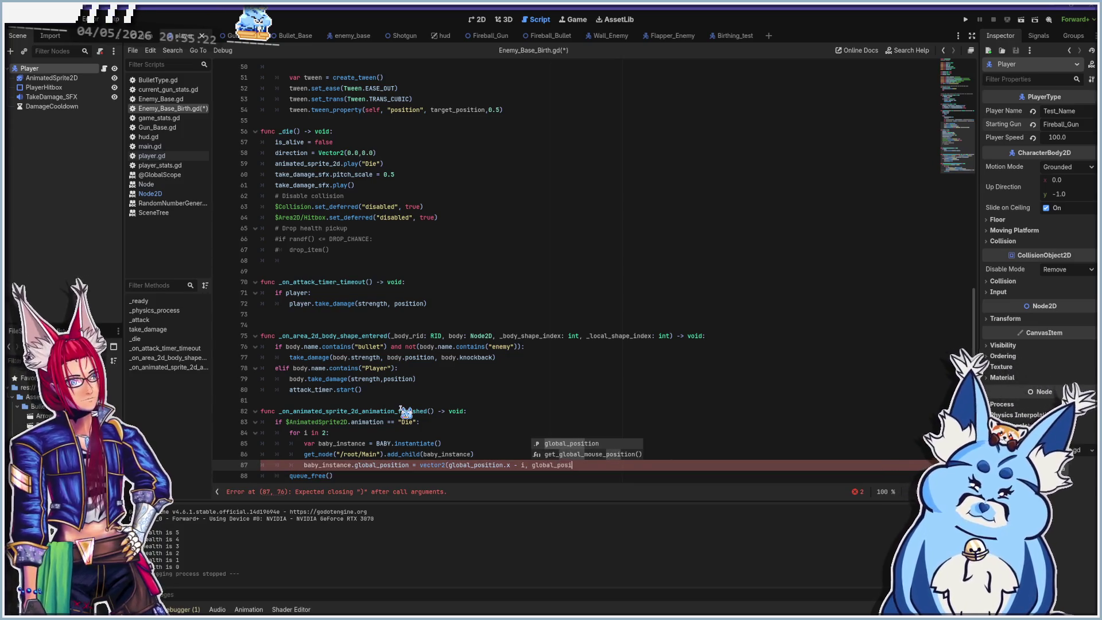
pyautogui.write('y ')
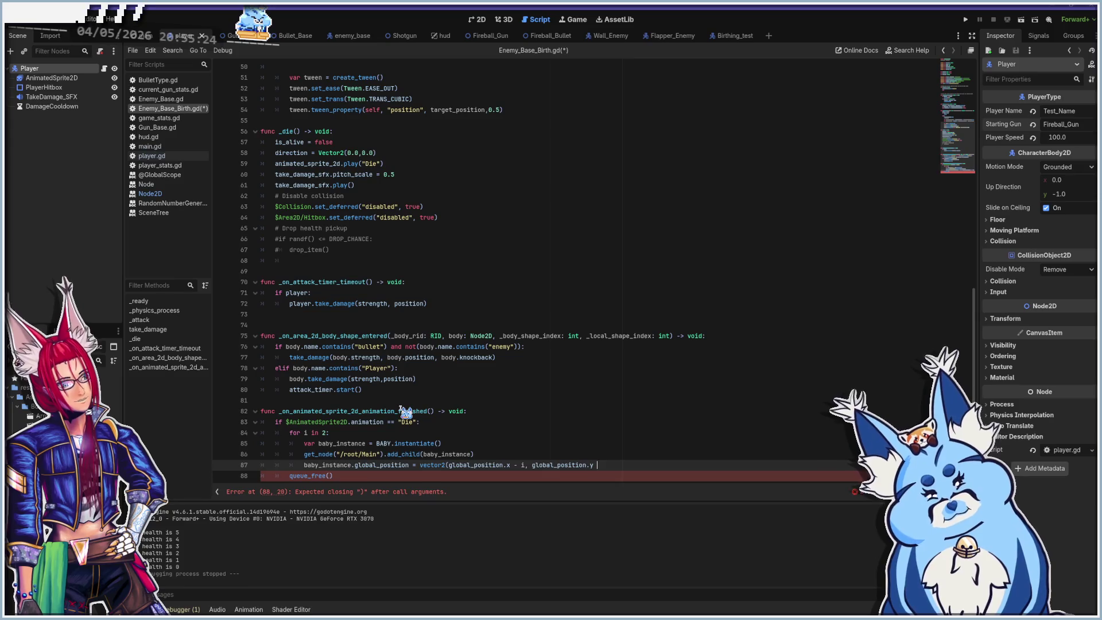
pyautogui.write('- i')
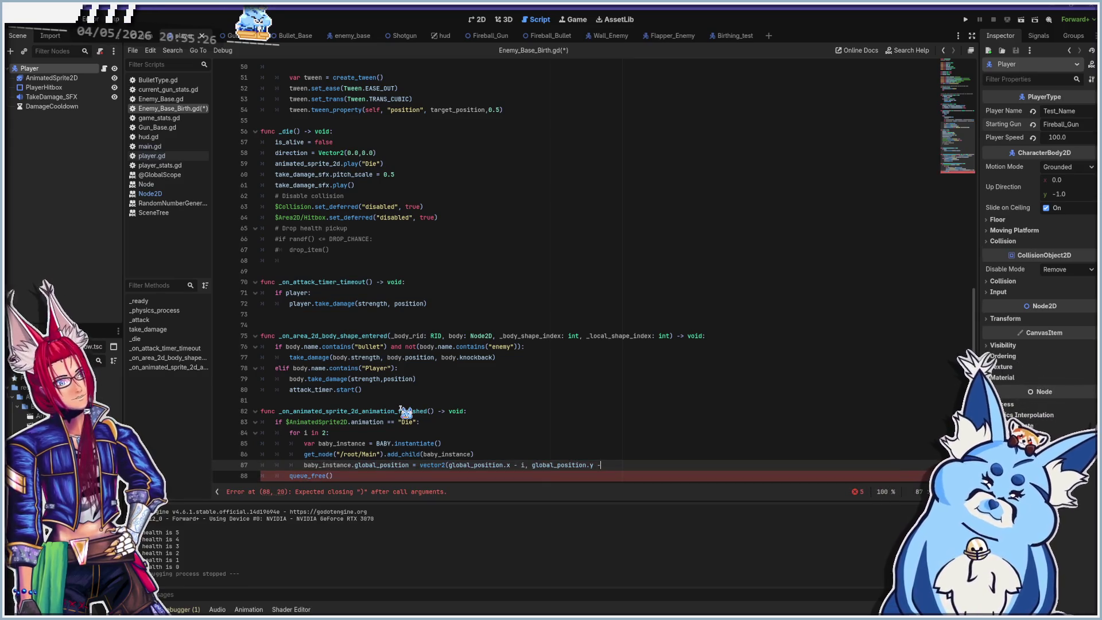
pyautogui.write(')')
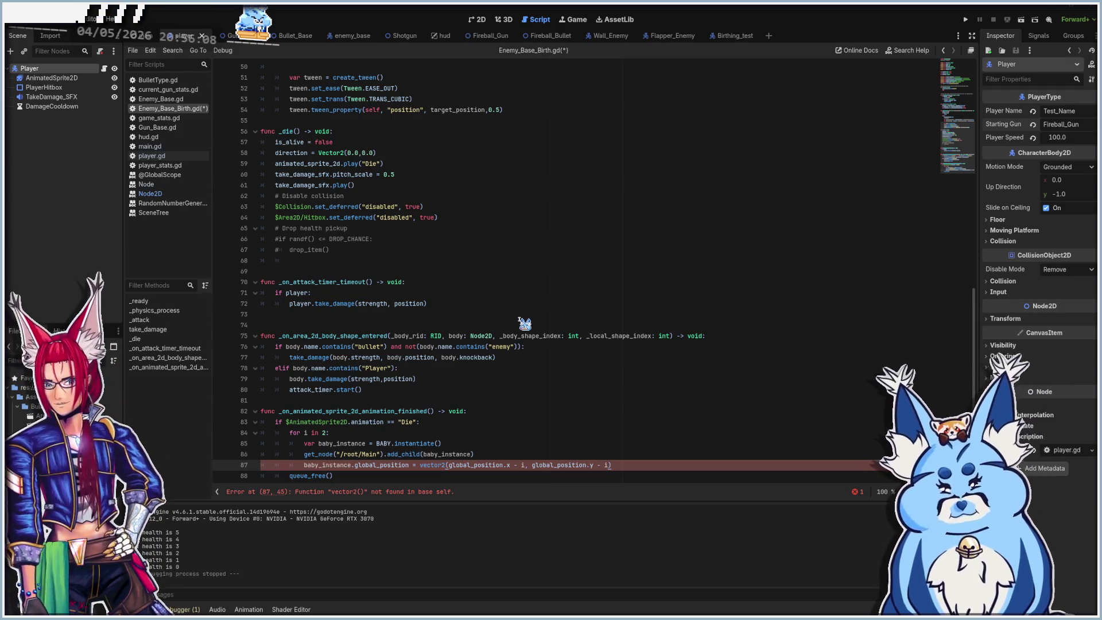
pyautogui.click(419, 464)
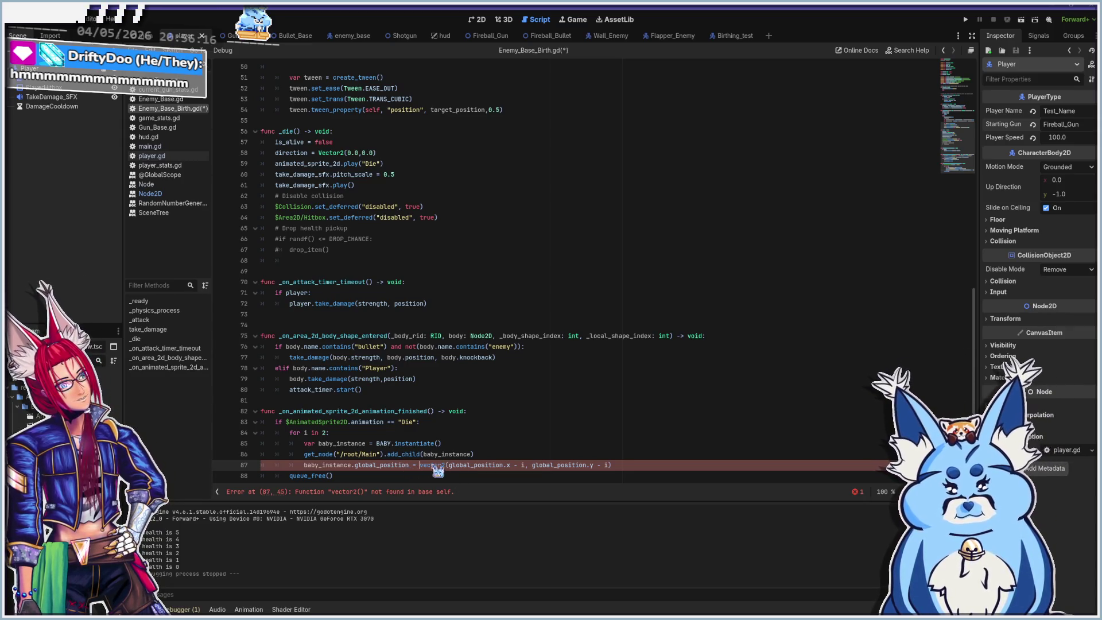
pyautogui.scroll(-1, 468, 456)
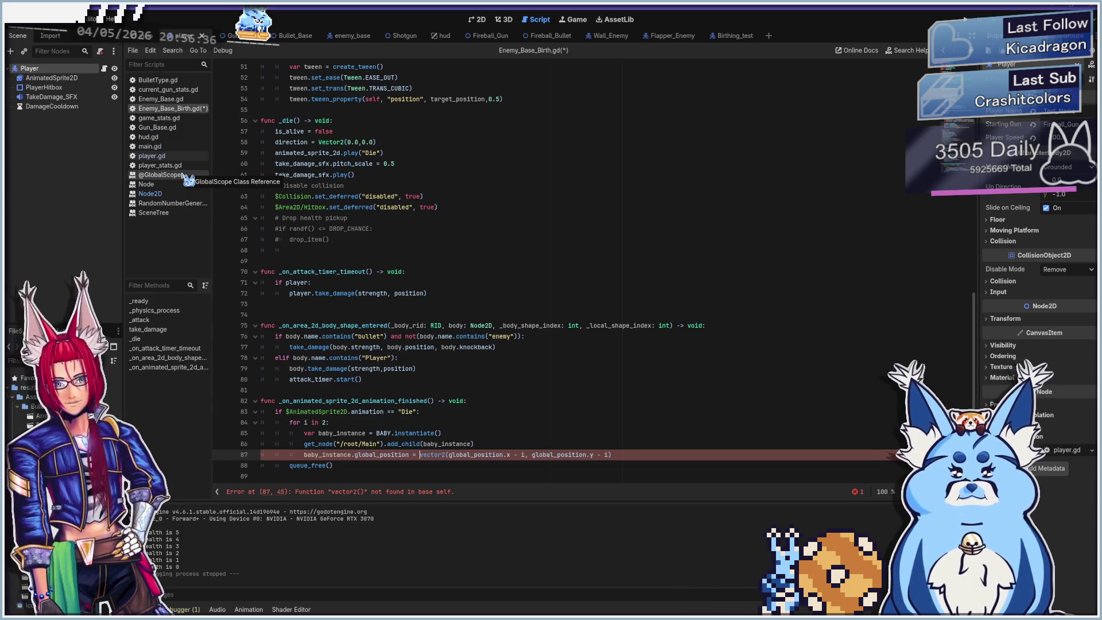
pyautogui.click(159, 174)
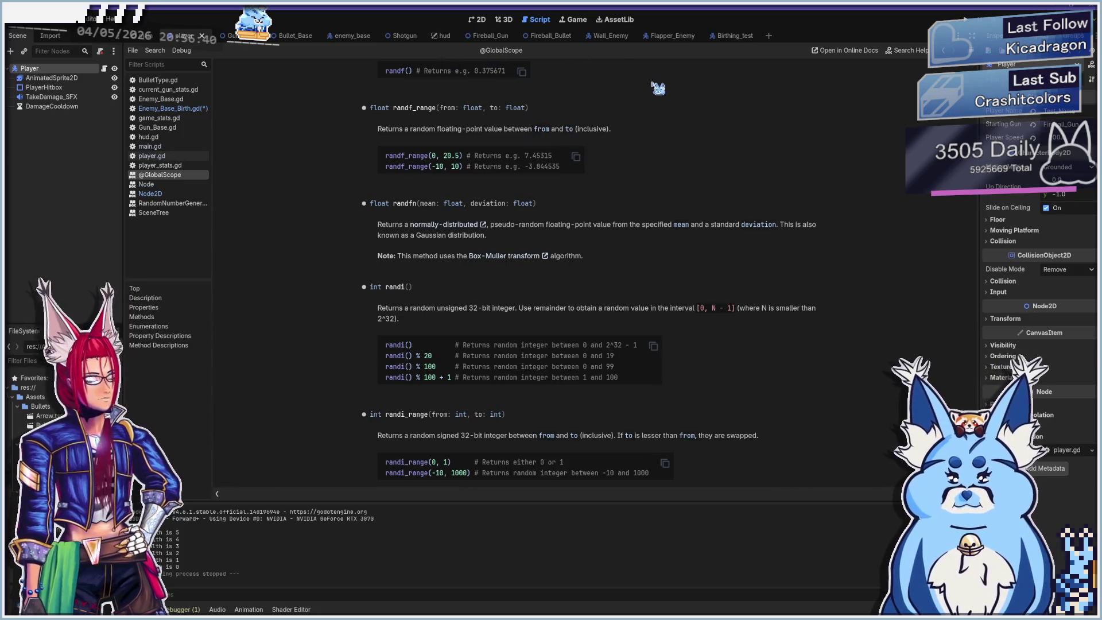
pyautogui.click(905, 51)
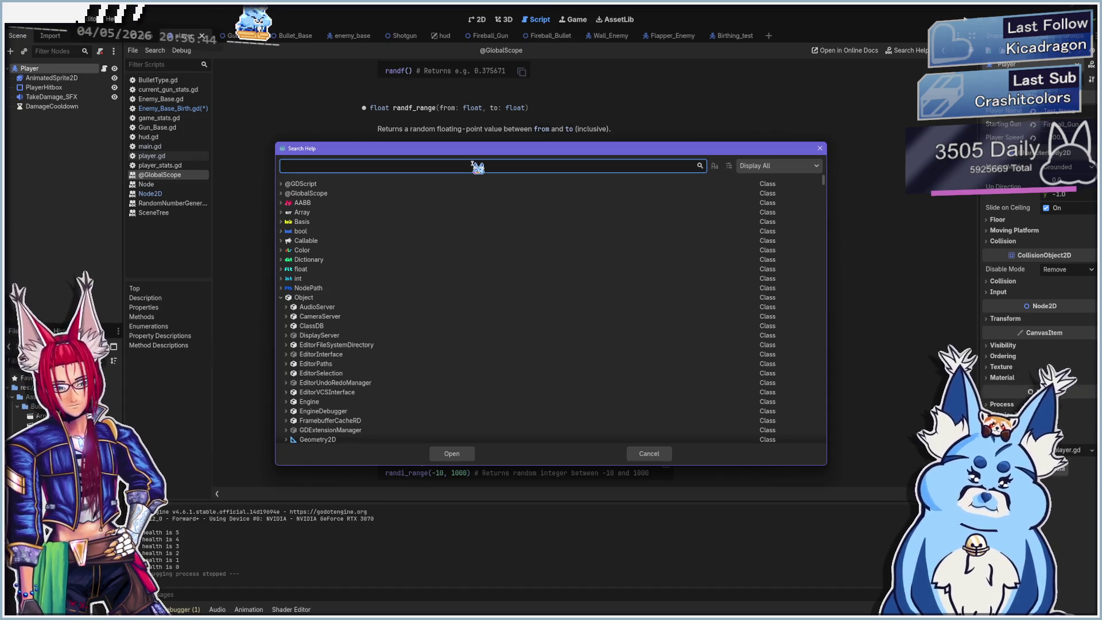
# Search help for 'vector' and open the Vector2(float, float) constructor docs.
pyautogui.write('vector')
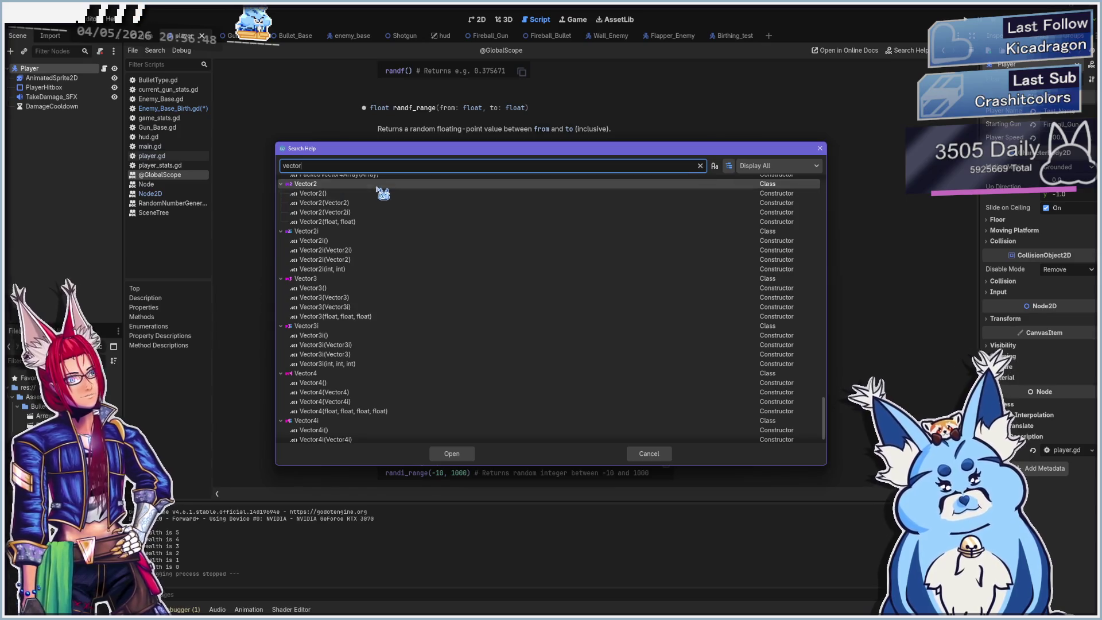
pyautogui.click(322, 223)
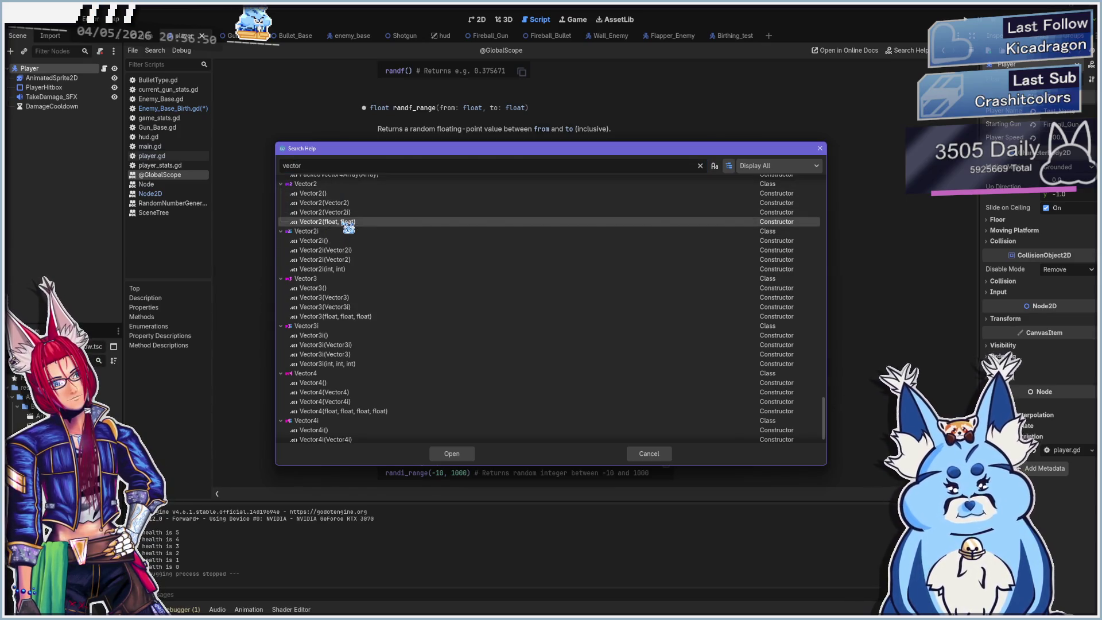
pyautogui.doubleClick(349, 223)
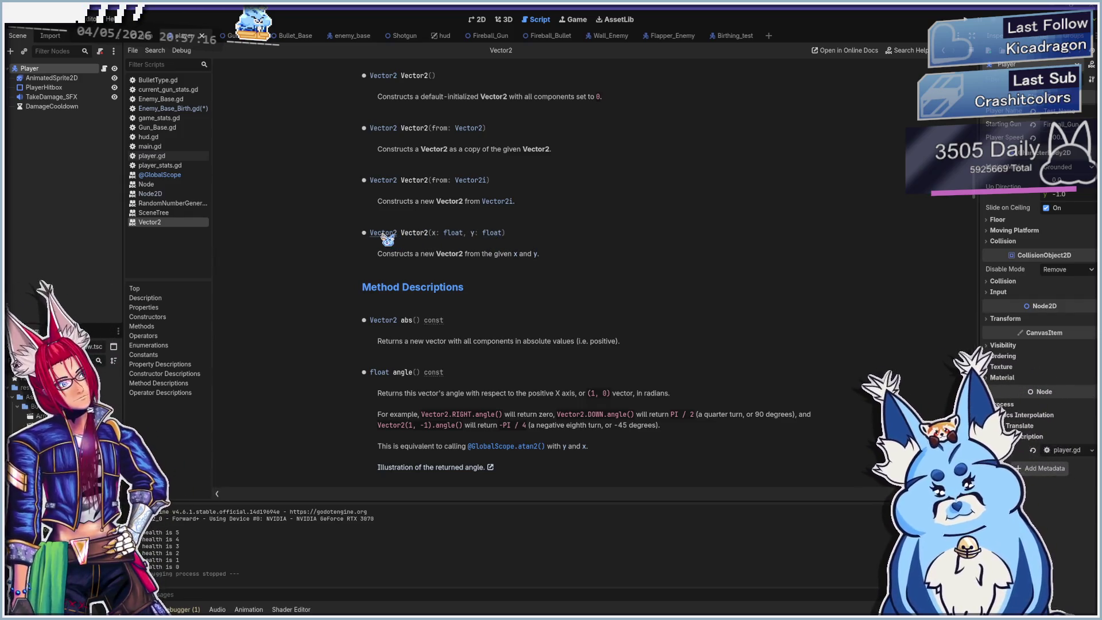
# Read through the Vector2 constructor descriptions, then go back to Enemy_Base_Birth.gd.
pyautogui.scroll(3, 459, 276)
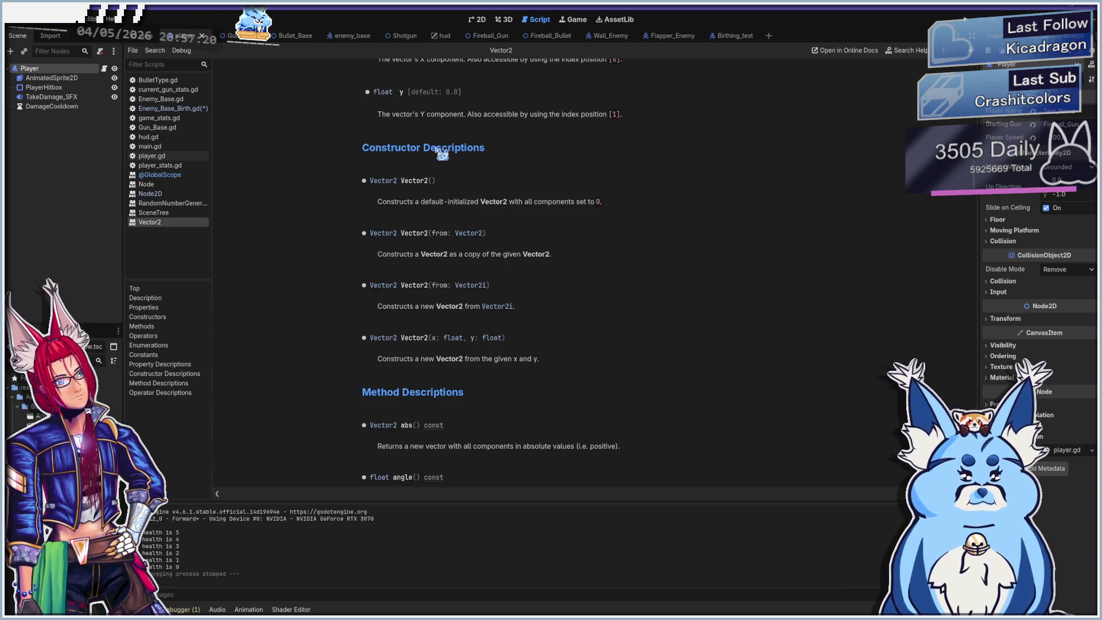
pyautogui.scroll(-2, 468, 315)
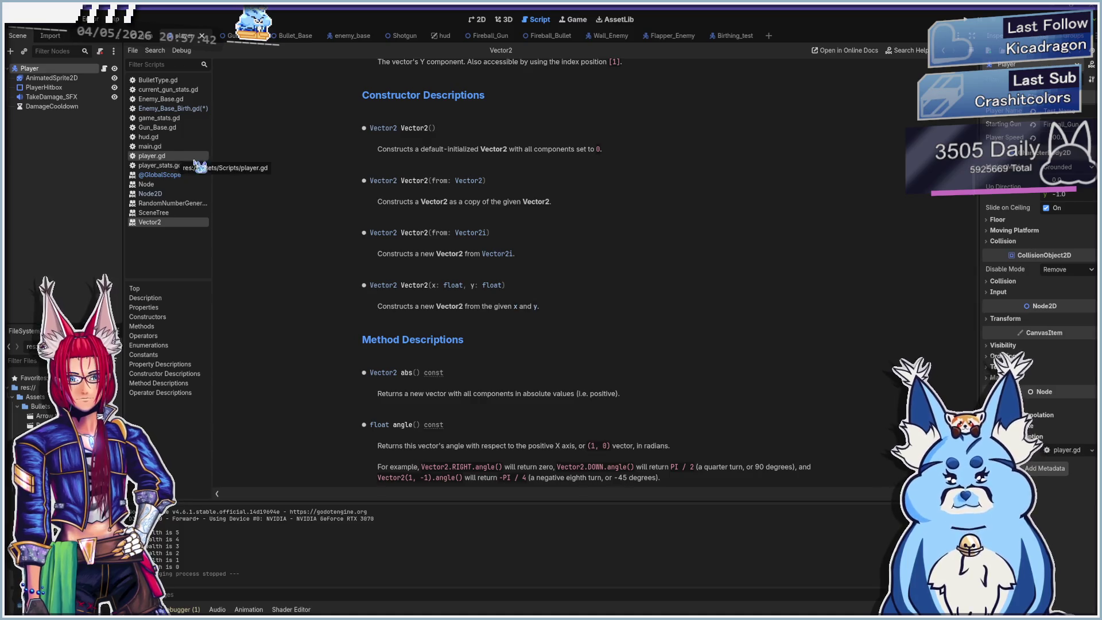
pyautogui.scroll(-3, 495, 237)
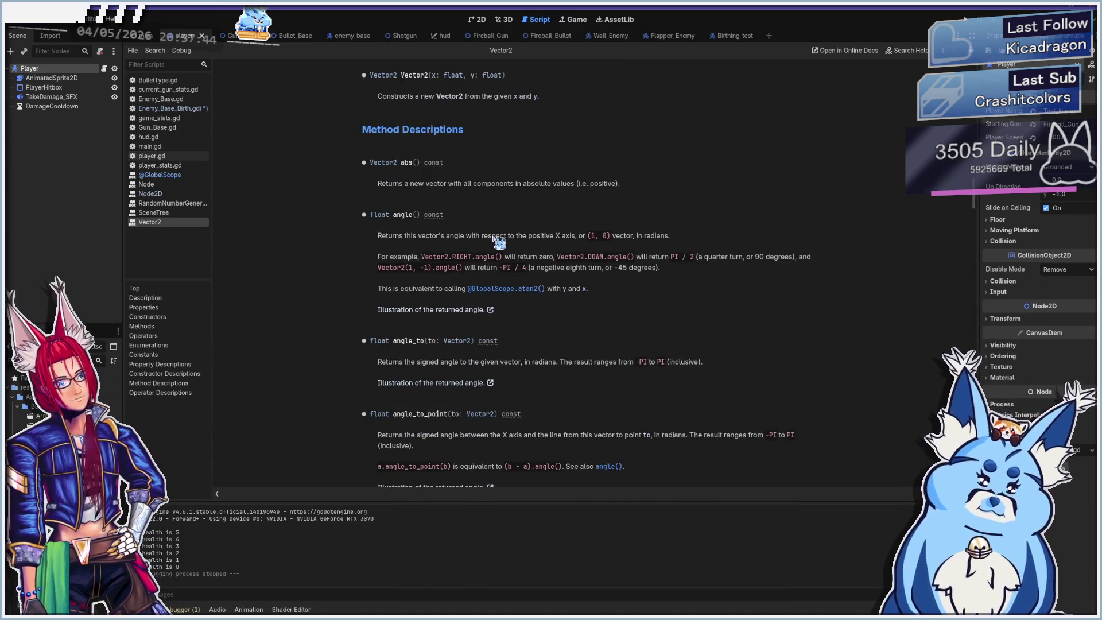
pyautogui.scroll(5, 453, 408)
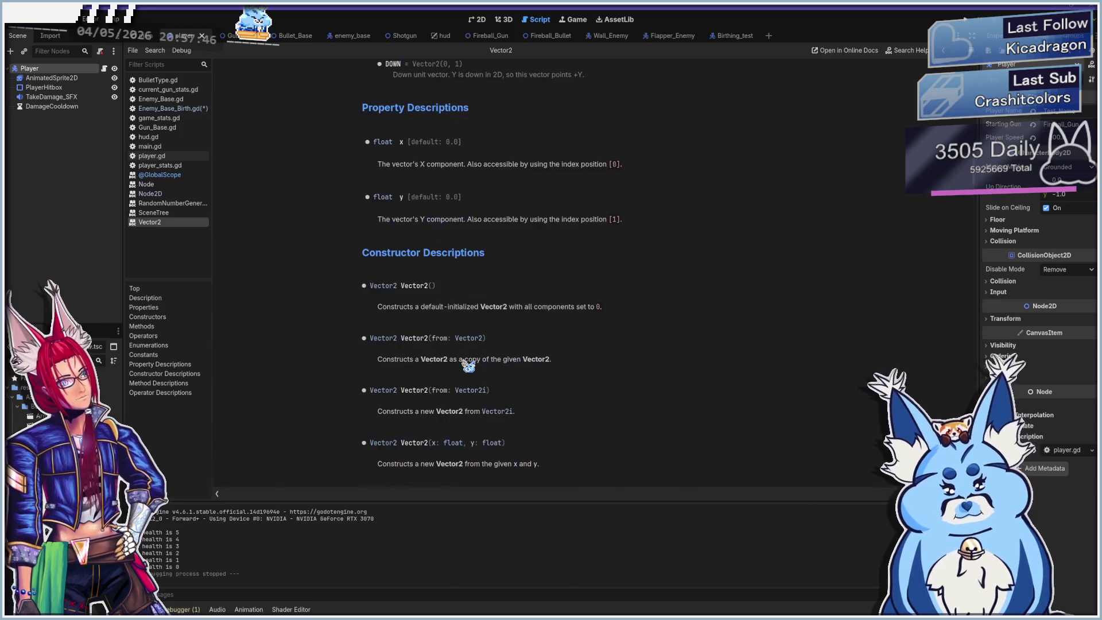
pyautogui.scroll(3, 466, 362)
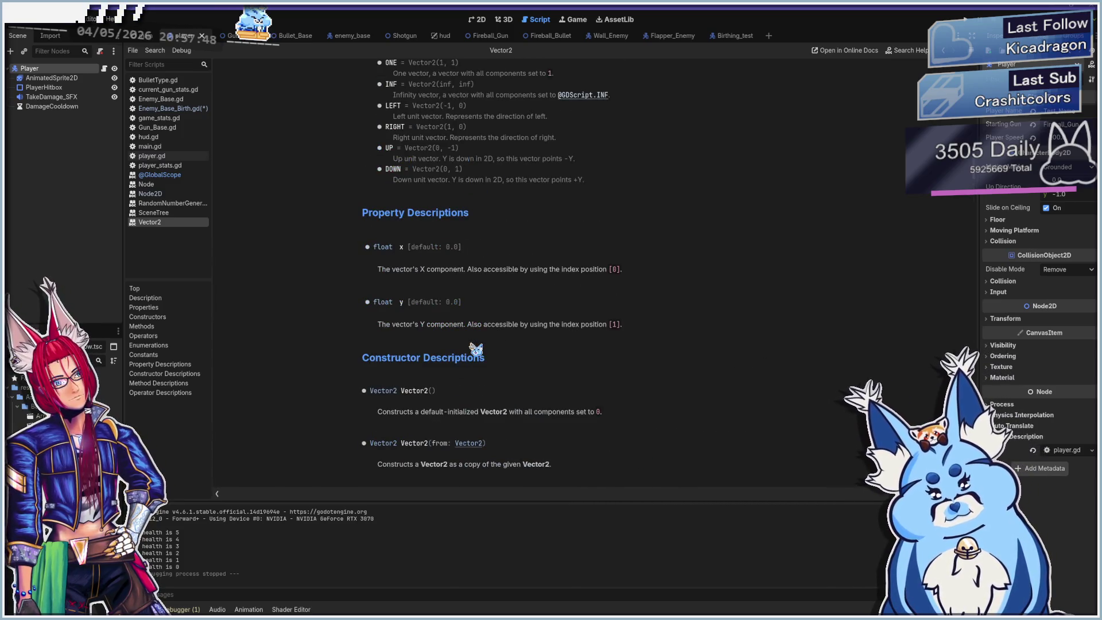
pyautogui.scroll(1, 476, 348)
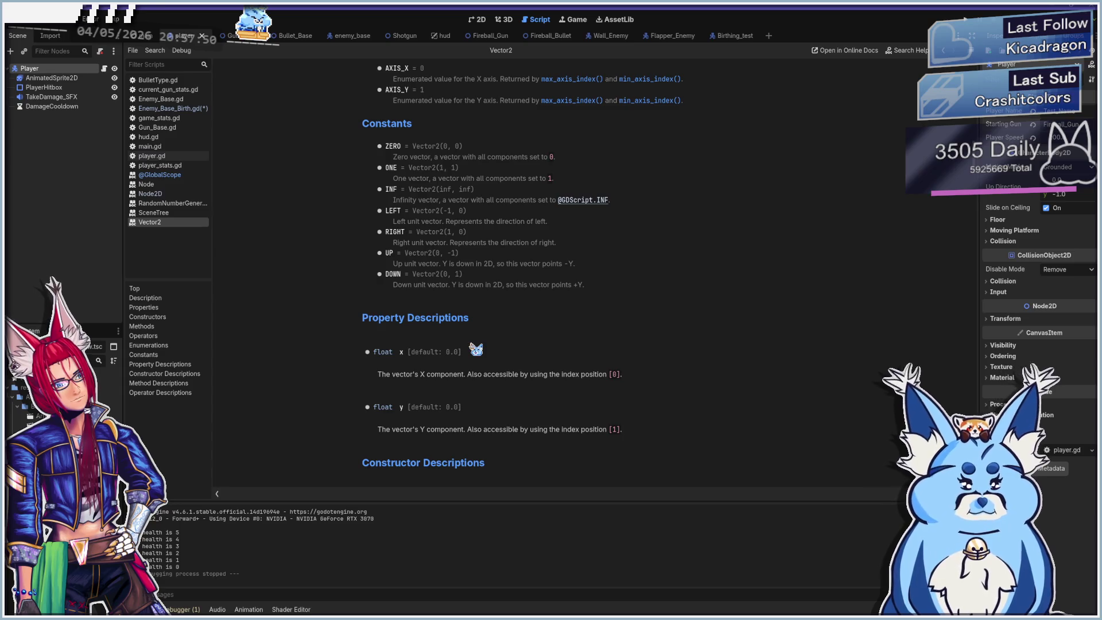
pyautogui.scroll(-5, 475, 348)
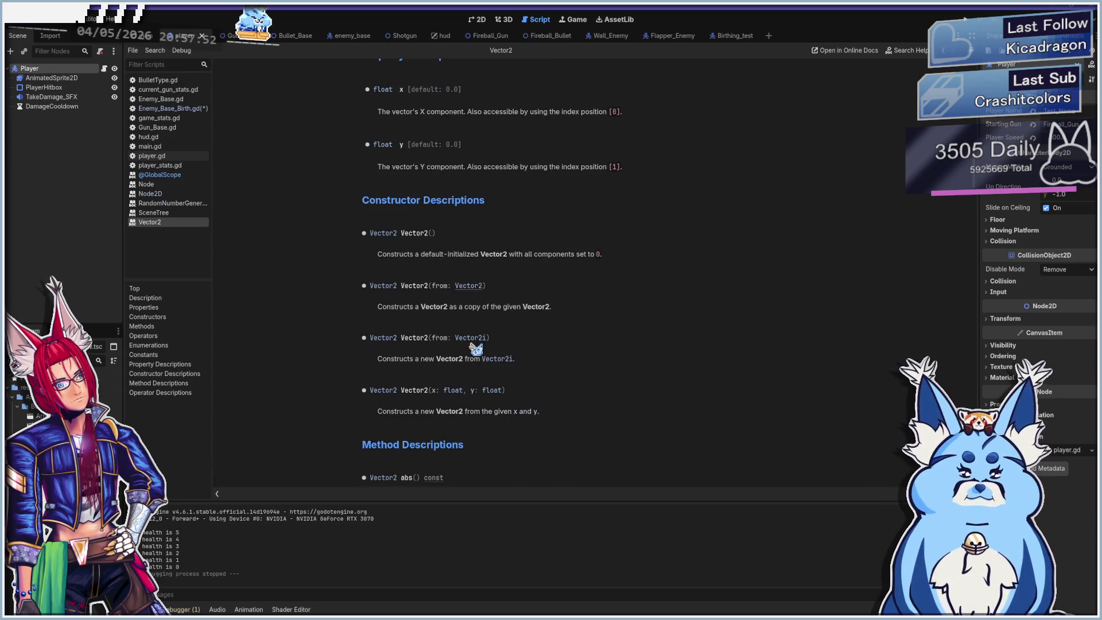
pyautogui.scroll(-1, 476, 348)
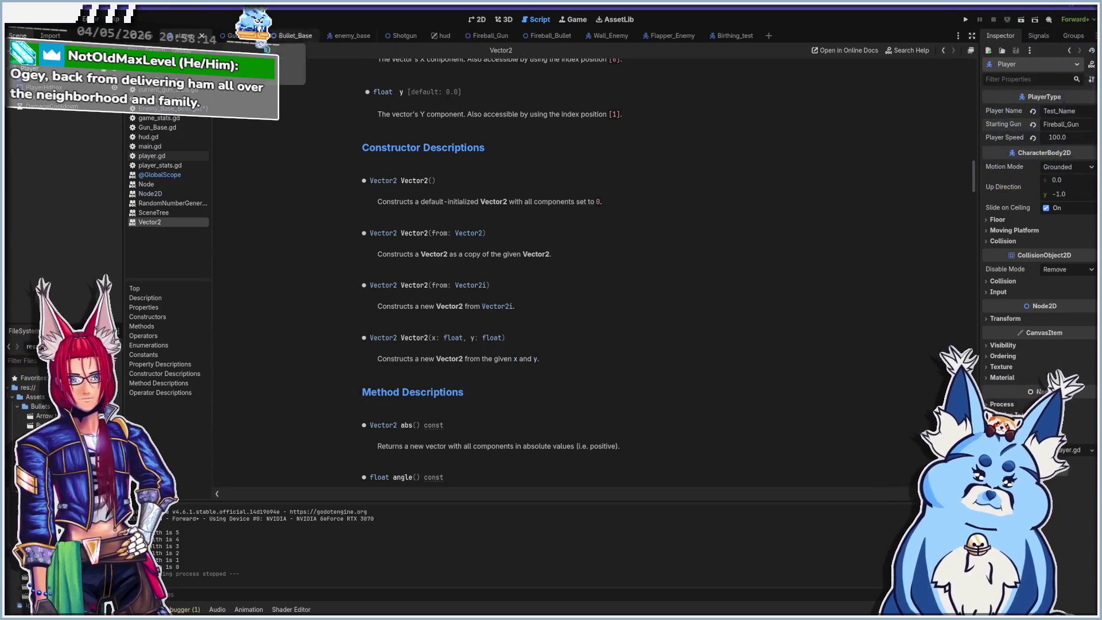
pyautogui.click(172, 110)
# Undo the loop edits so one baby spawns at global_position, save, and run the game.
pyautogui.scroll(-1, 451, 367)
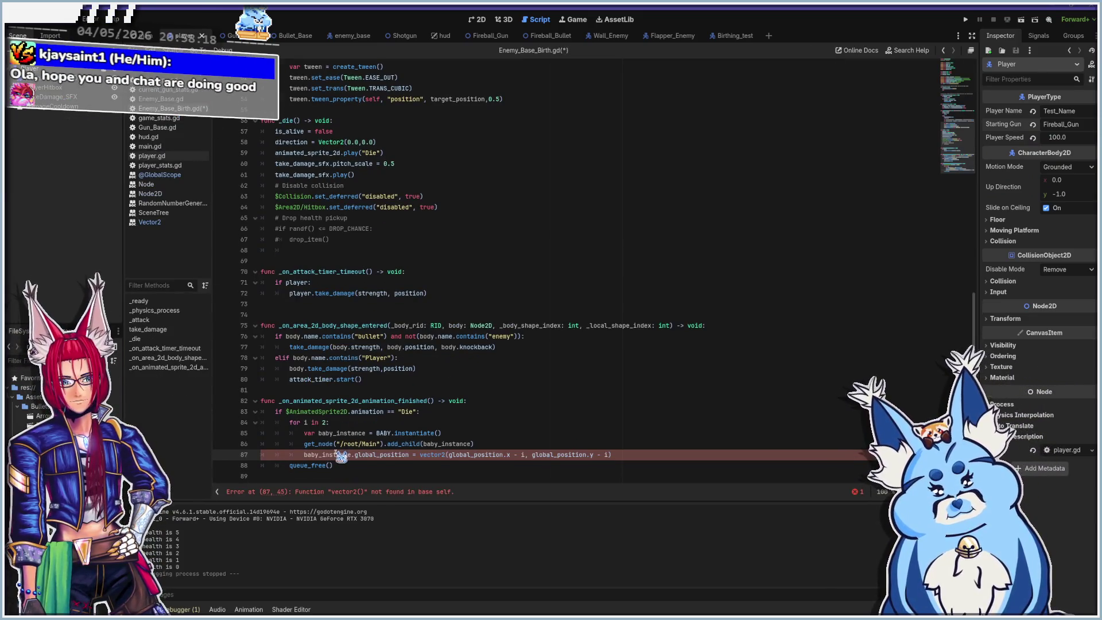
pyautogui.press('BackSpace')
pyautogui.press('BackSpace')
pyautogui.press('BackSpace')
pyautogui.write('x')
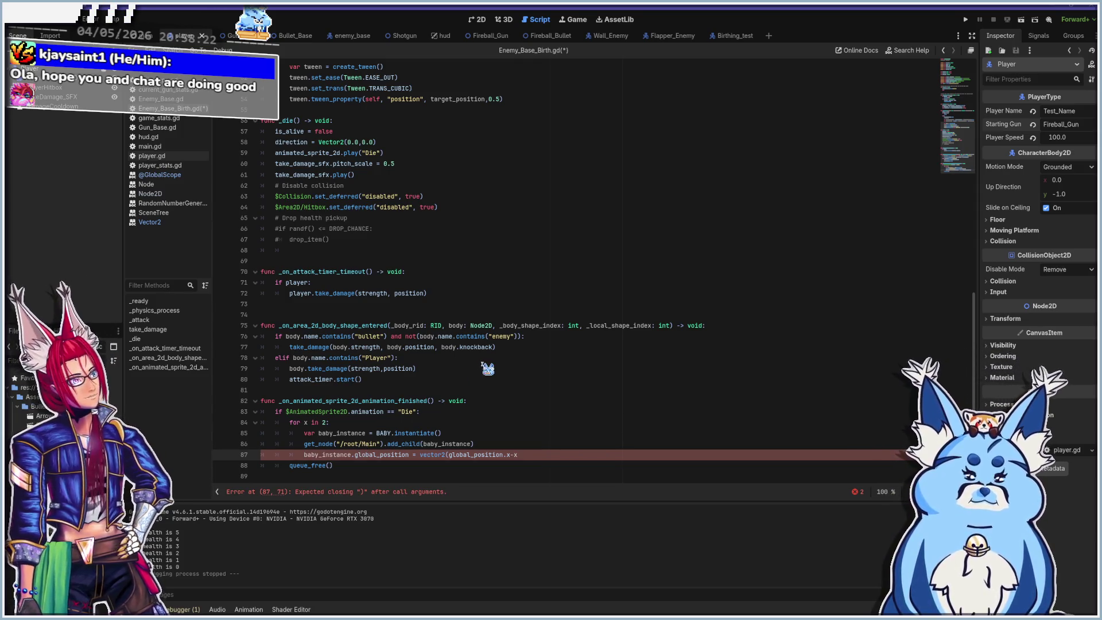
pyautogui.hotkey('ctrl', 'z')
pyautogui.hotkey('ctrl', 'z')
pyautogui.hotkey('ctrl', 'z')
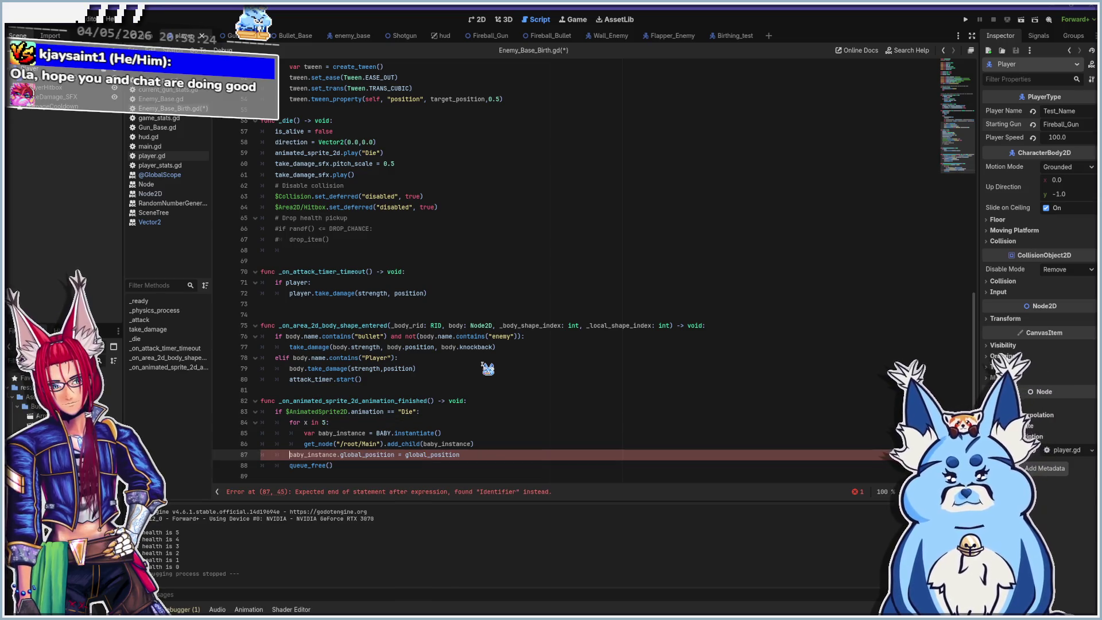
pyautogui.hotkey('ctrl', 'z')
pyautogui.hotkey('ctrl', 'z')
pyautogui.hotkey('ctrl', 'z')
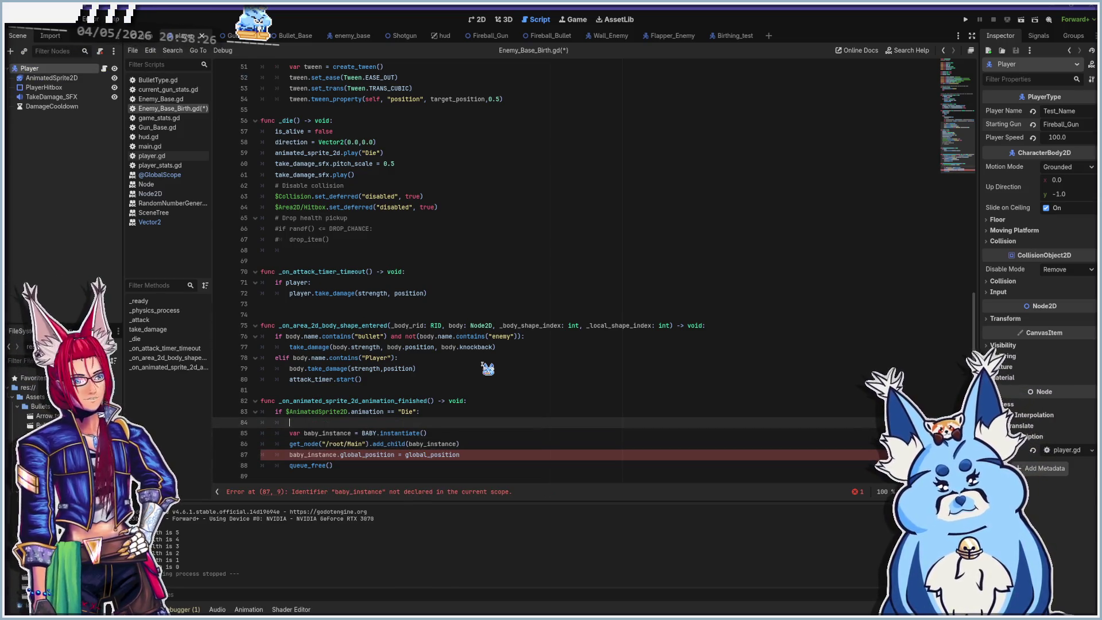
pyautogui.hotkey('ctrl', 'z')
pyautogui.hotkey('ctrl', 's')
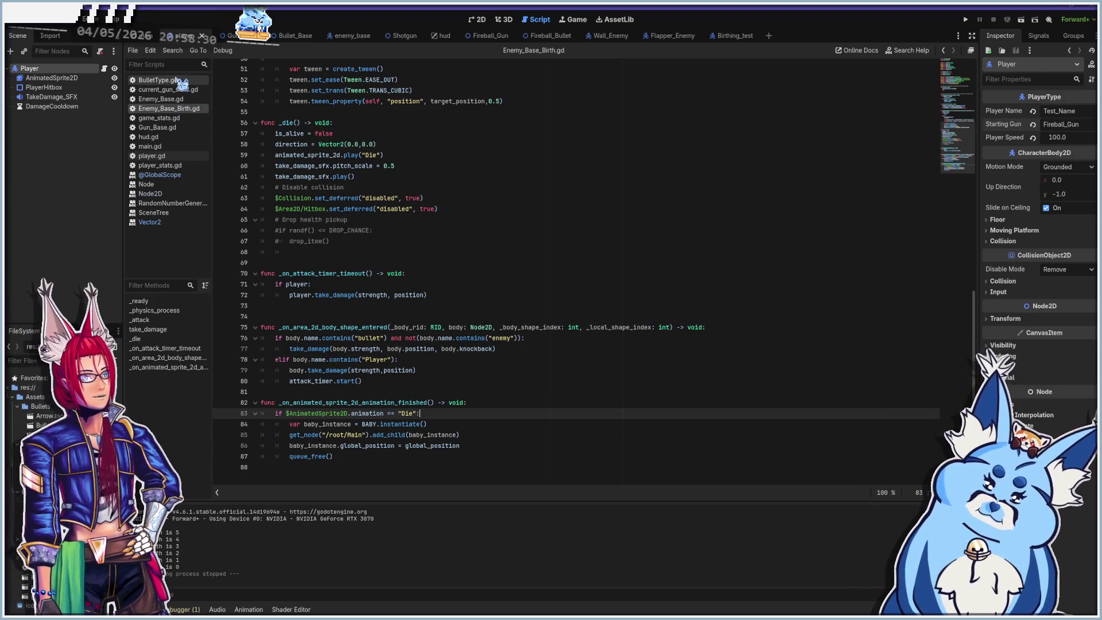
pyautogui.click(165, 146)
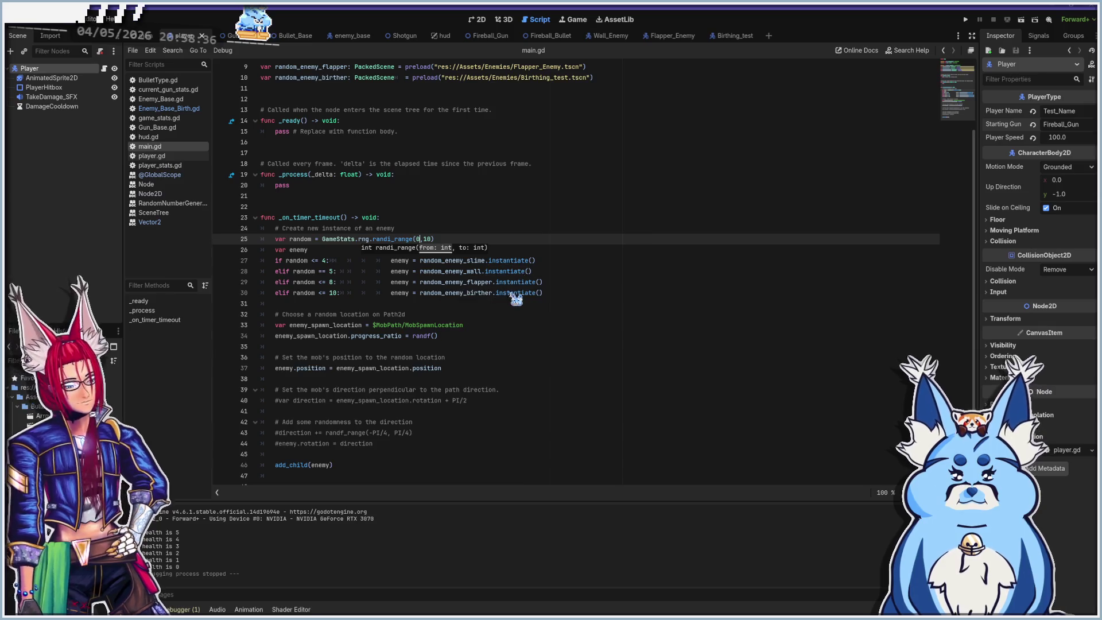
pyautogui.press('F6')
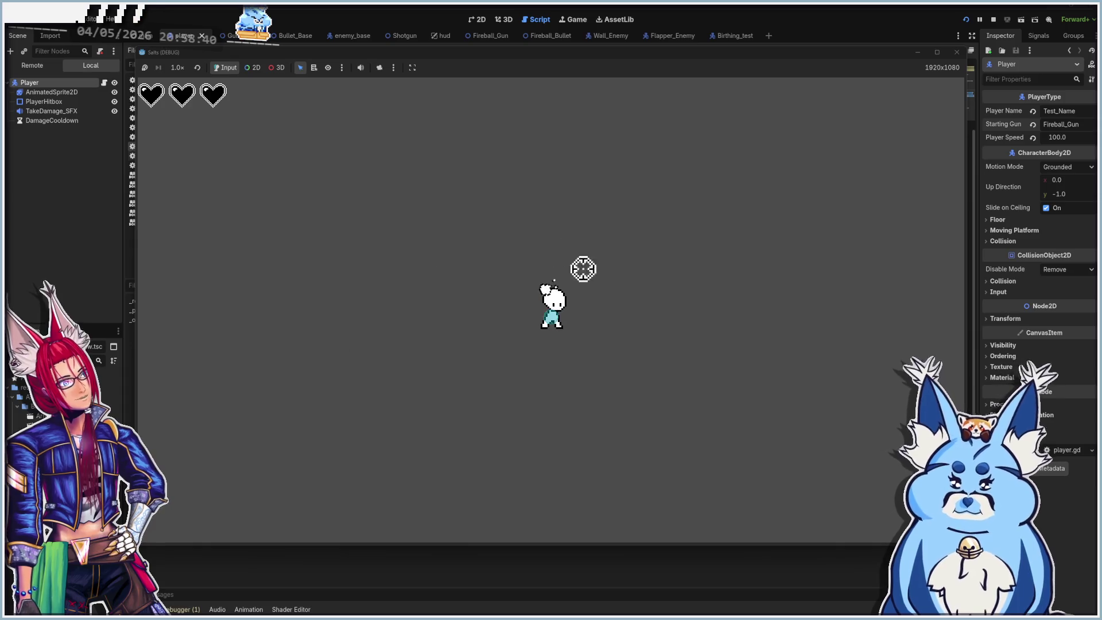
# Fire fireballs at the birther and pink slimes until the player dies, then close the game.
pyautogui.click(395, 274)
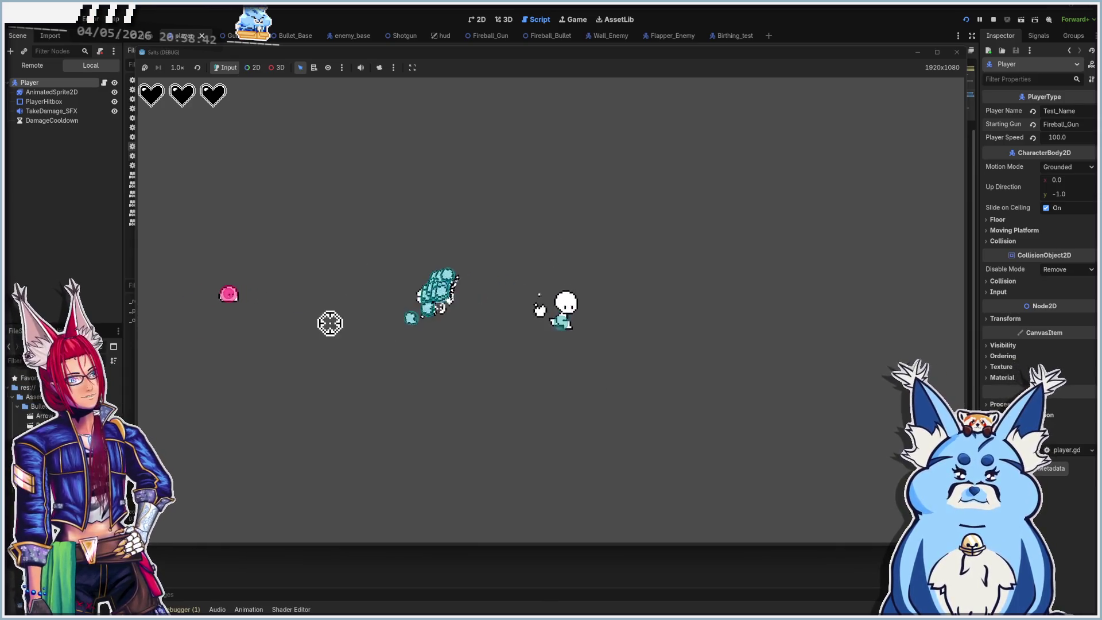
pyautogui.click(401, 273)
pyautogui.click(399, 283)
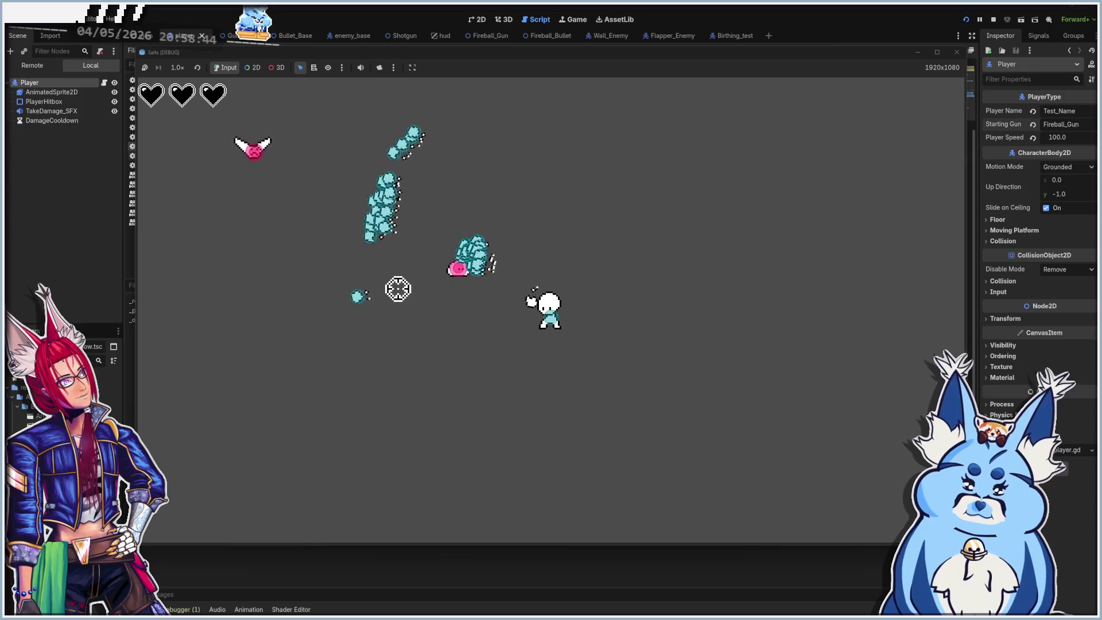
pyautogui.click(398, 270)
pyautogui.click(416, 270)
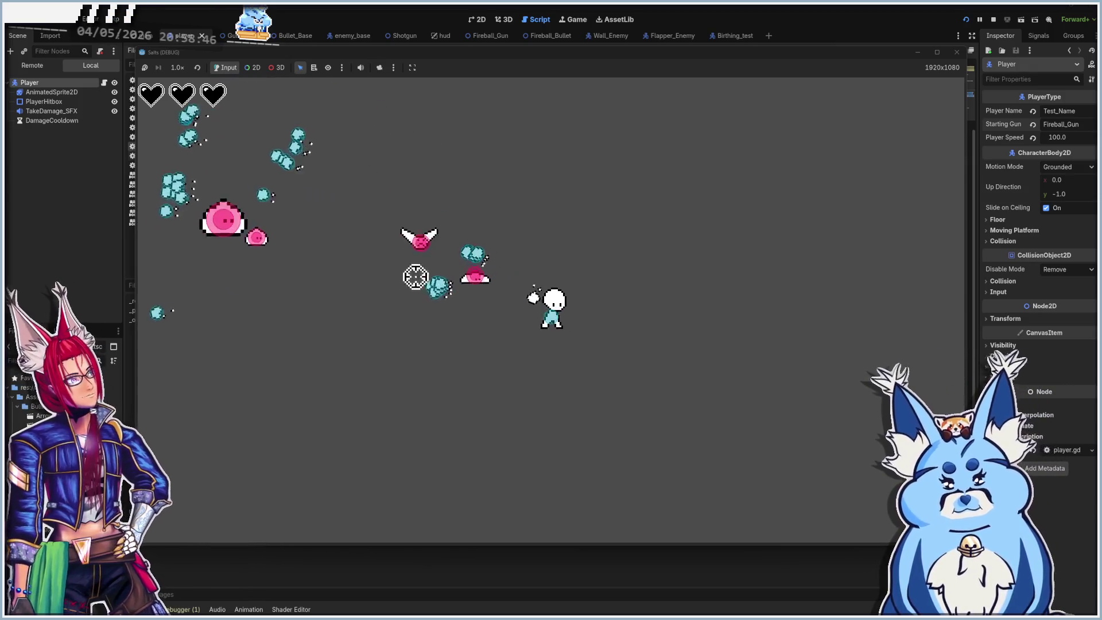
pyautogui.click(484, 217)
pyautogui.click(506, 233)
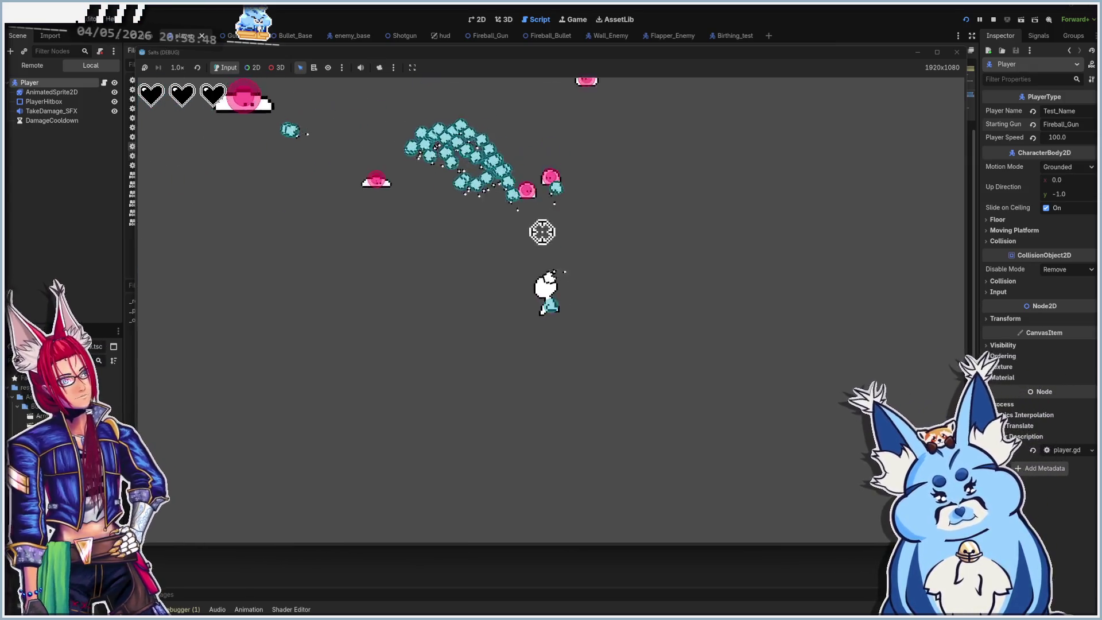
pyautogui.click(514, 221)
pyautogui.click(617, 258)
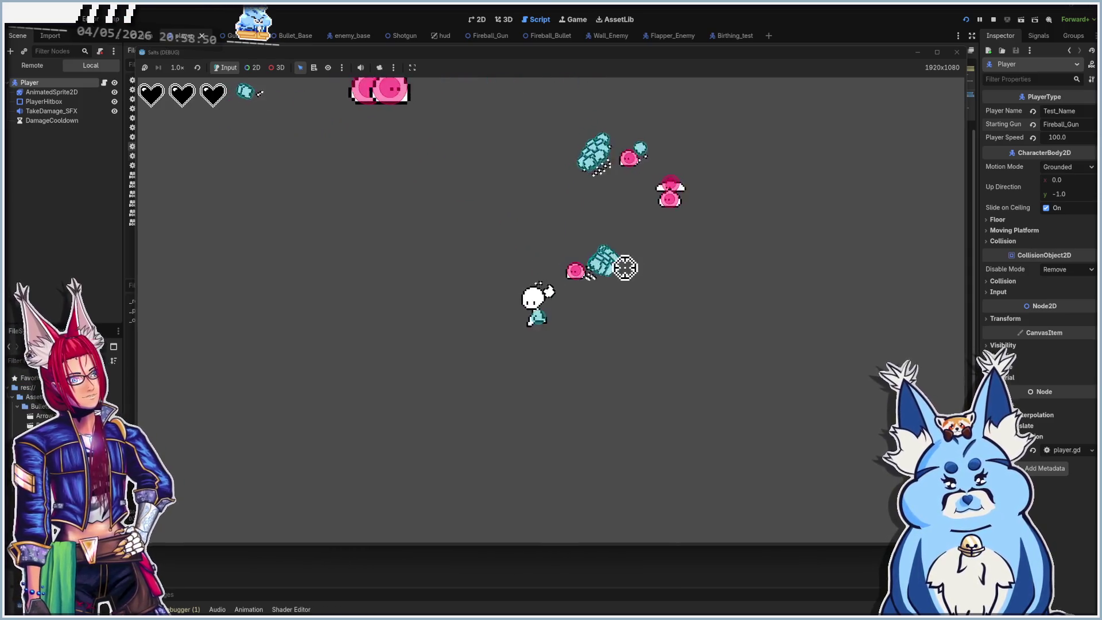
pyautogui.click(526, 212)
pyautogui.click(614, 246)
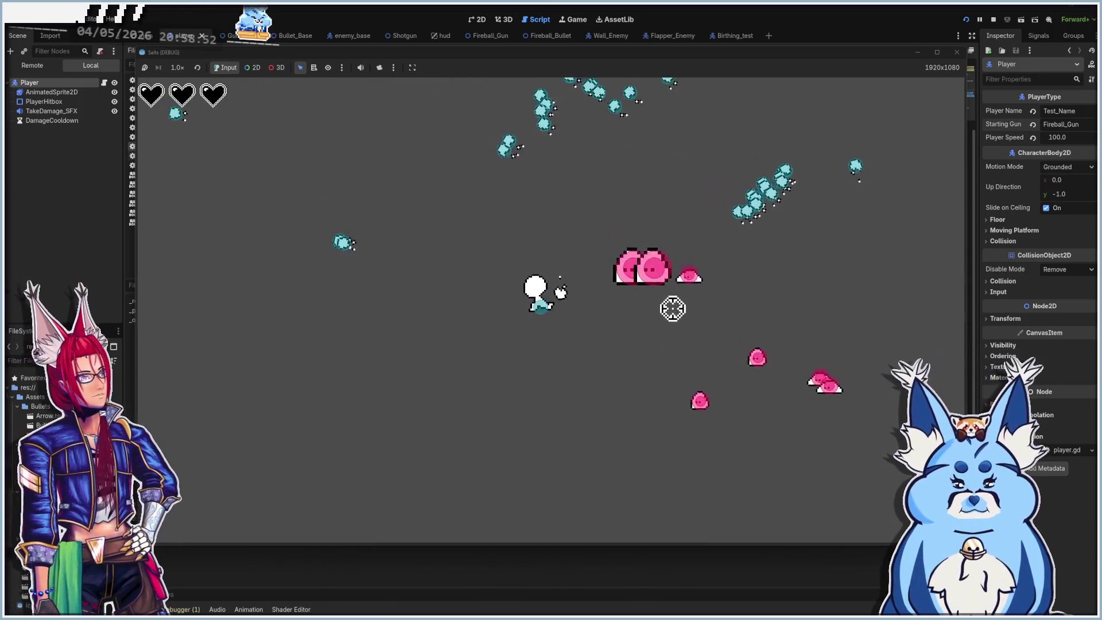
pyautogui.click(716, 312)
pyautogui.click(694, 327)
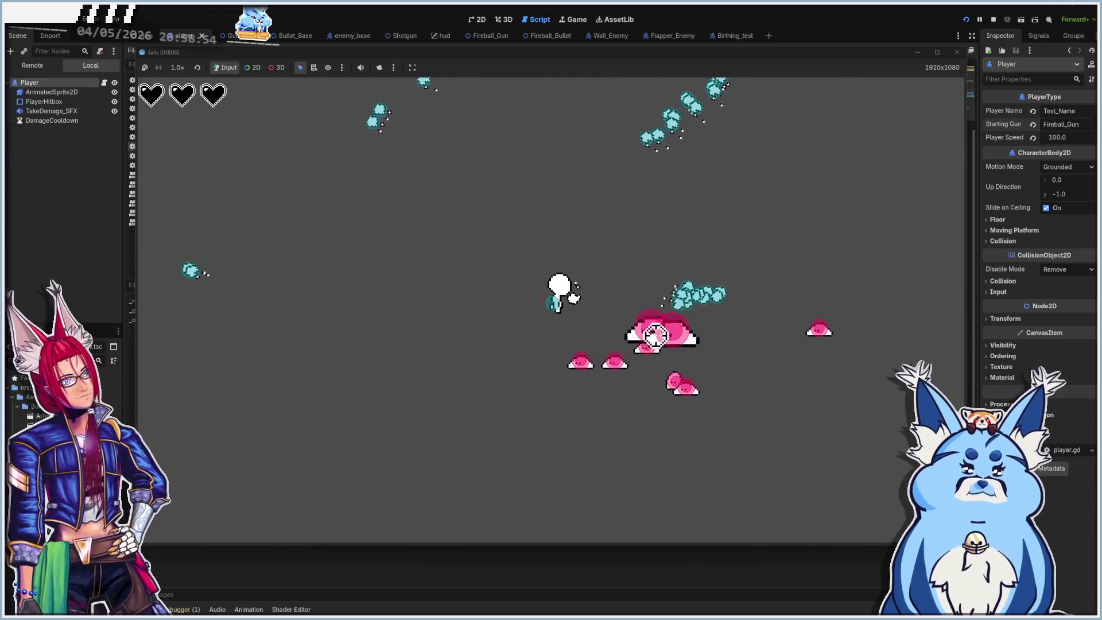
pyautogui.click(517, 368)
pyautogui.click(396, 333)
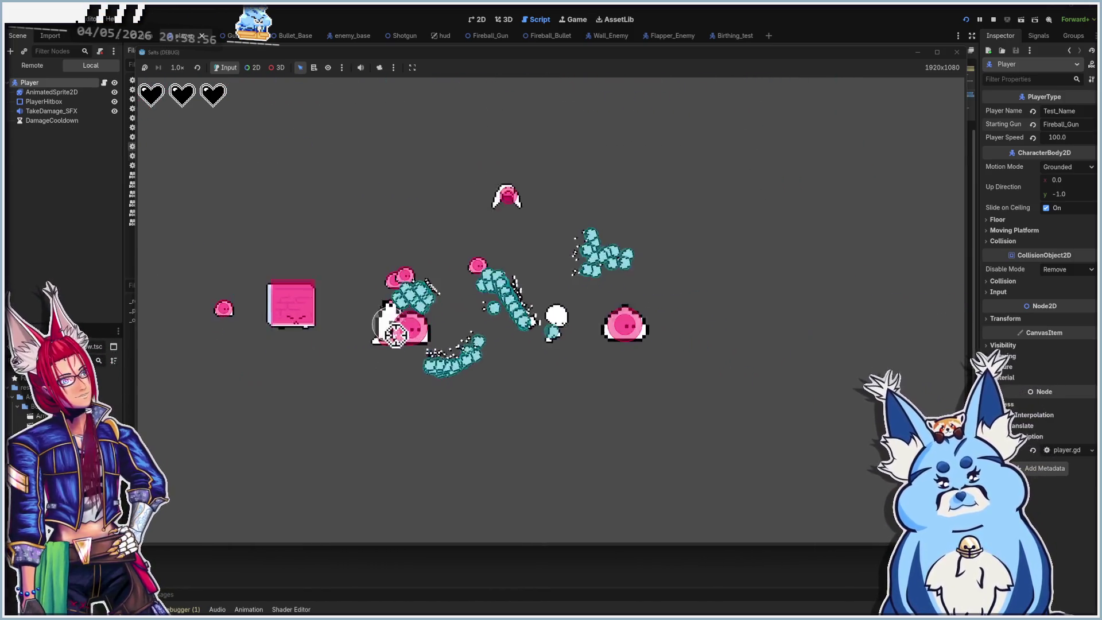
pyautogui.click(607, 276)
pyautogui.click(635, 295)
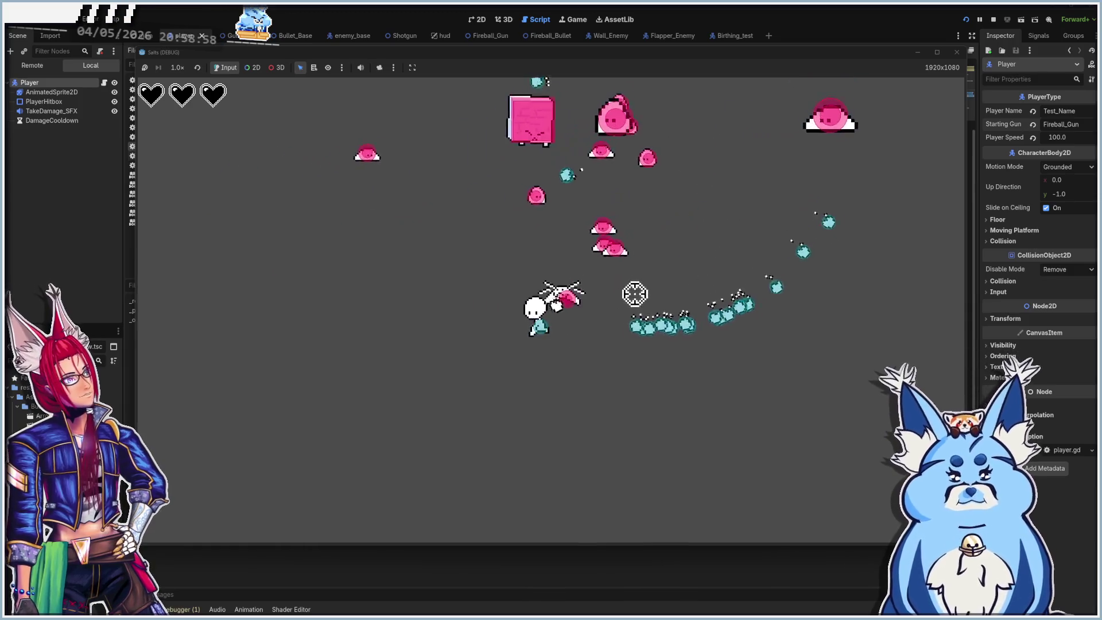
pyautogui.click(534, 241)
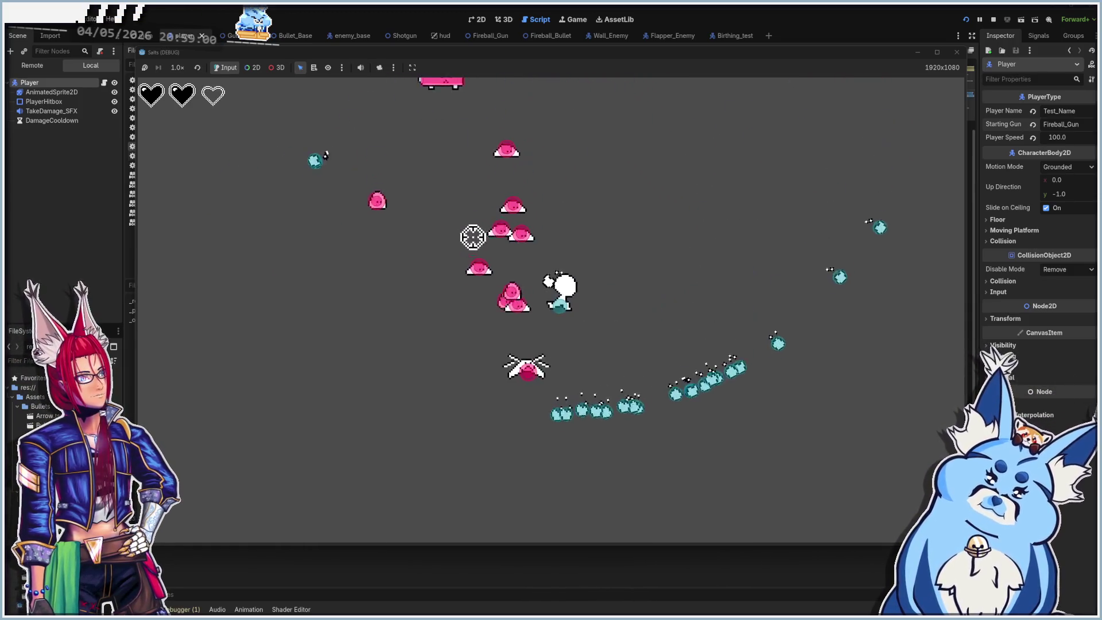
pyautogui.click(479, 258)
pyautogui.click(436, 318)
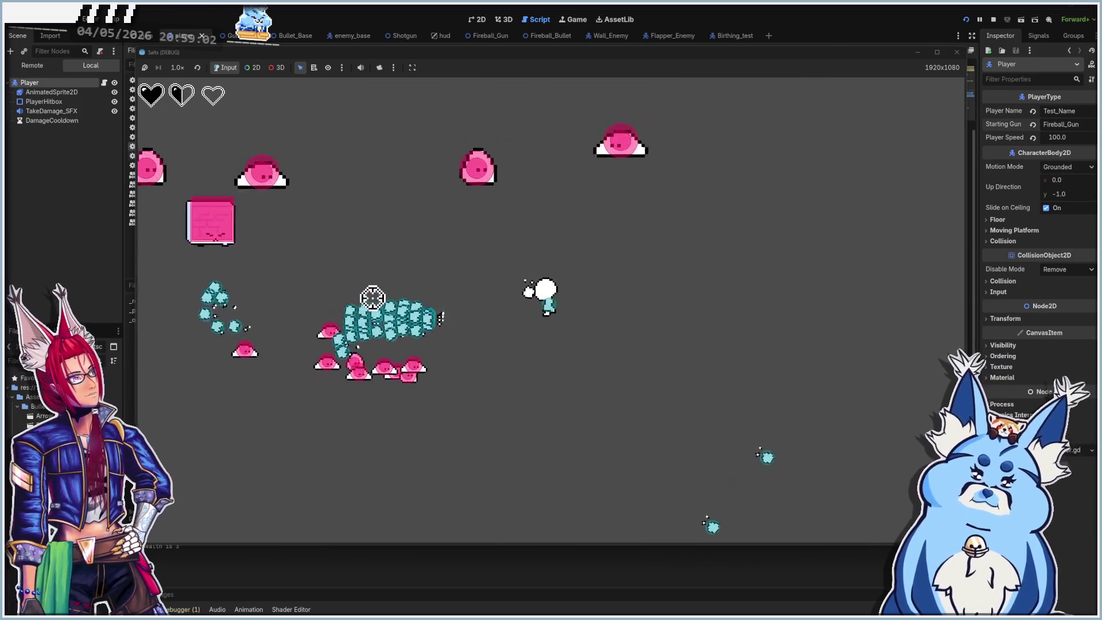
pyautogui.click(636, 322)
pyautogui.click(561, 371)
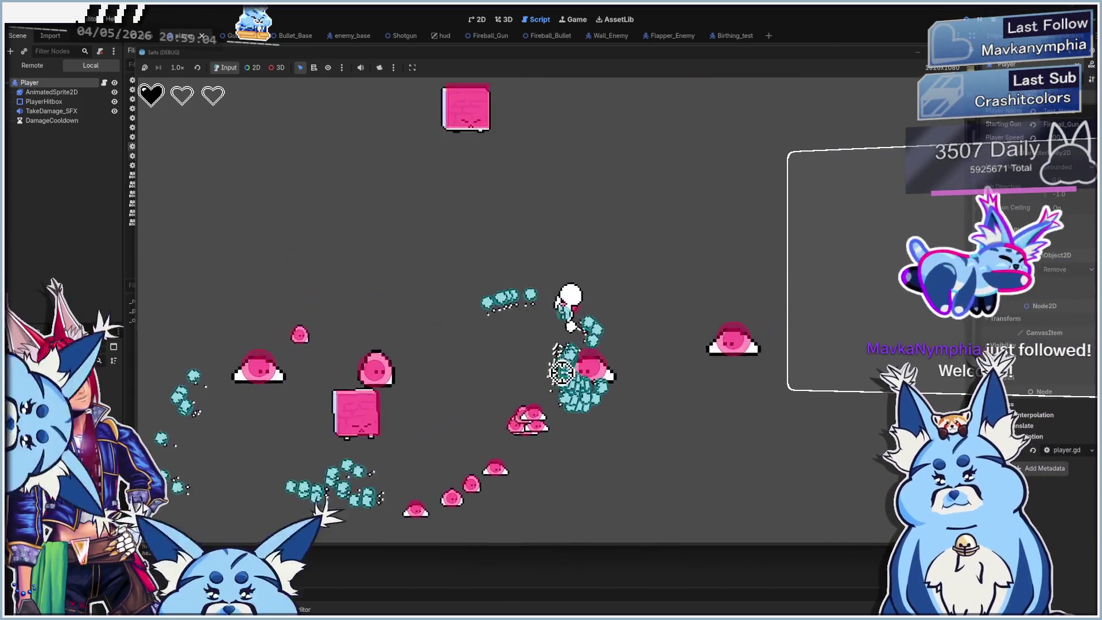
pyautogui.click(472, 388)
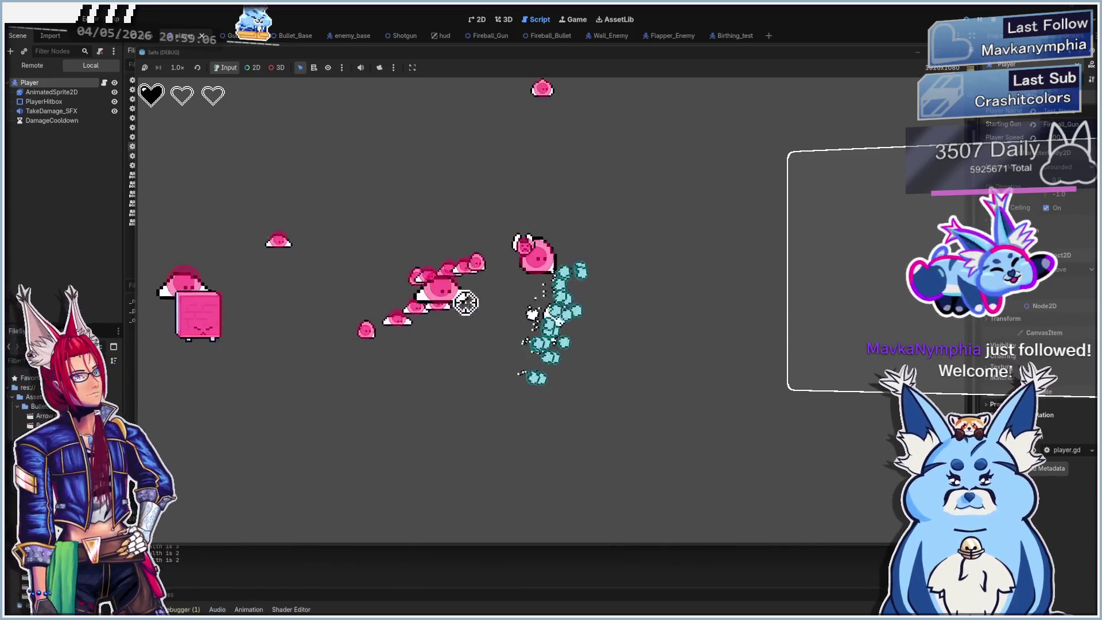
pyautogui.click(474, 210)
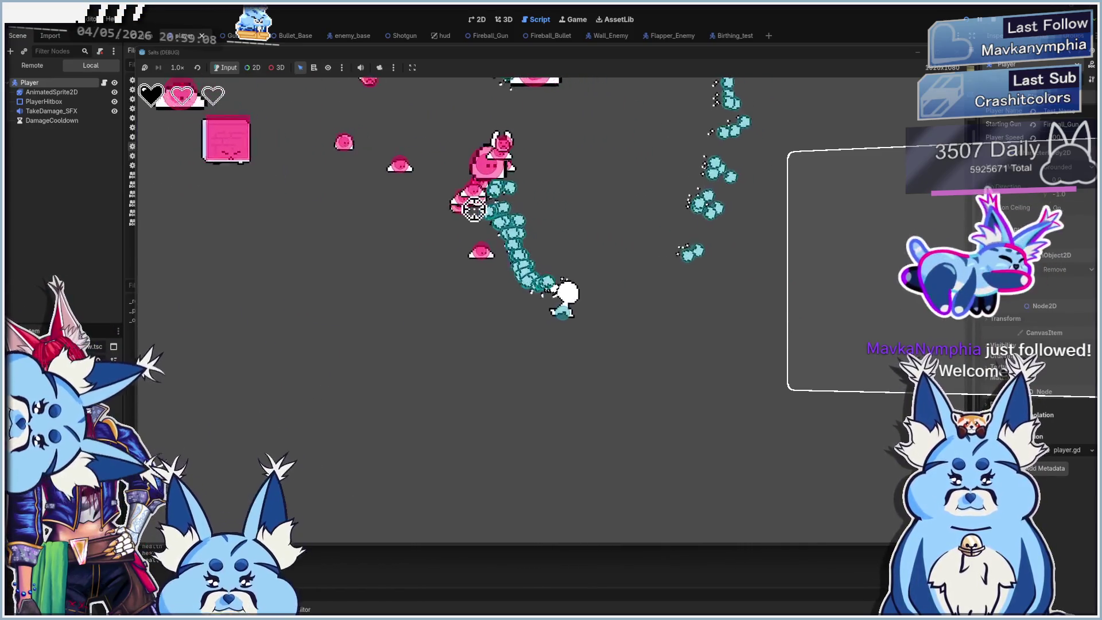
pyautogui.click(460, 327)
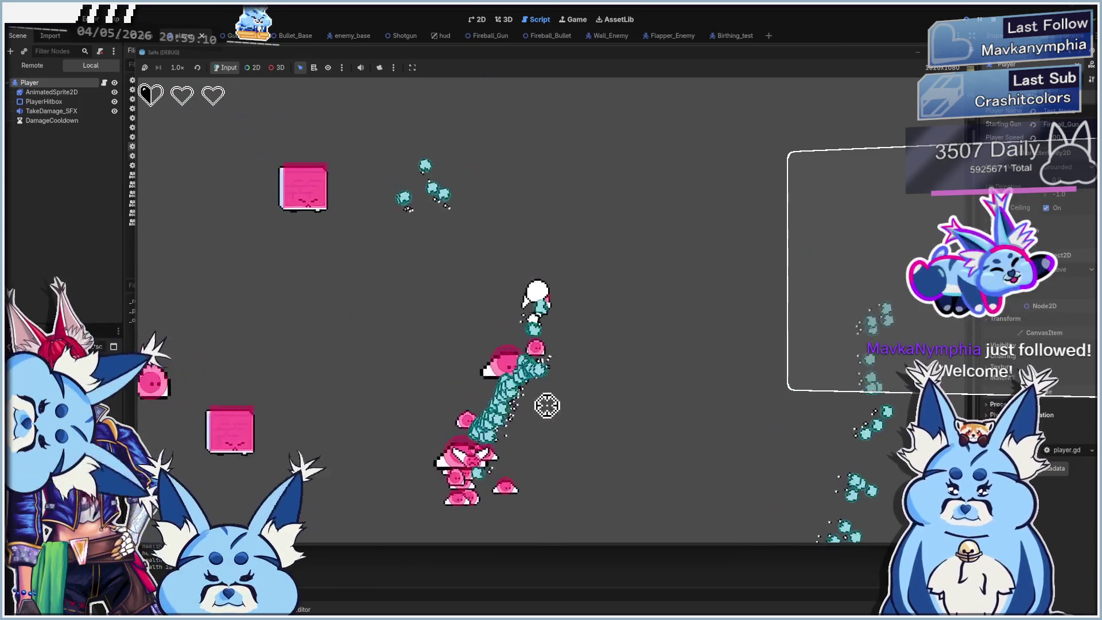
pyautogui.click(547, 405)
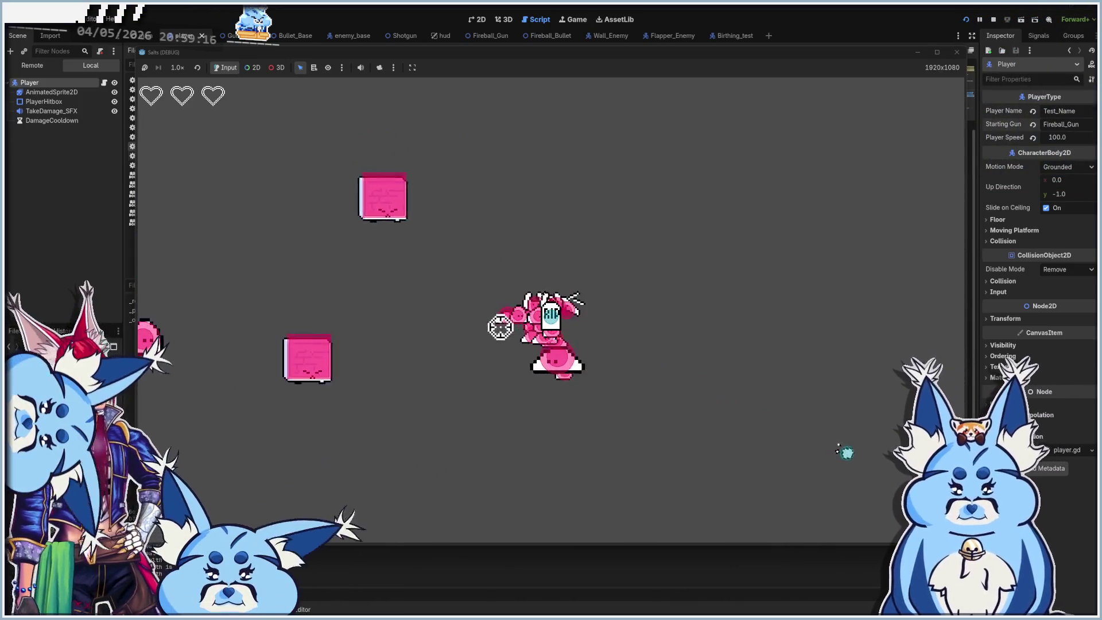
pyautogui.click(956, 53)
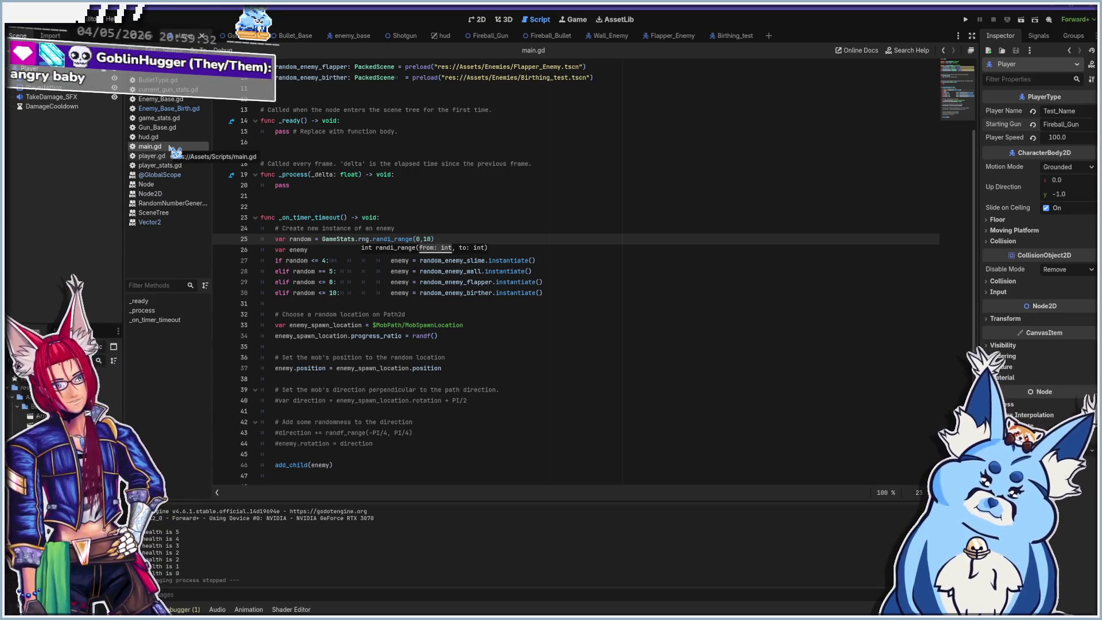
# Wrap Enemy_Base_Birth.gd's three baby-spawning lines in a 'for i in 5:' loop.
pyautogui.click(179, 109)
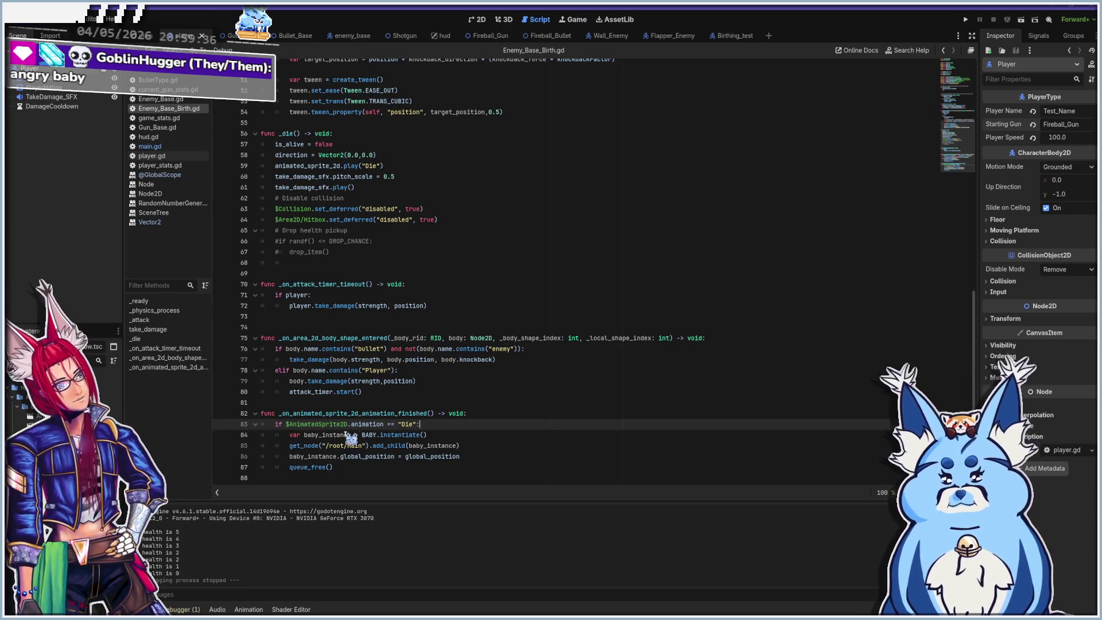
pyautogui.press('Return')
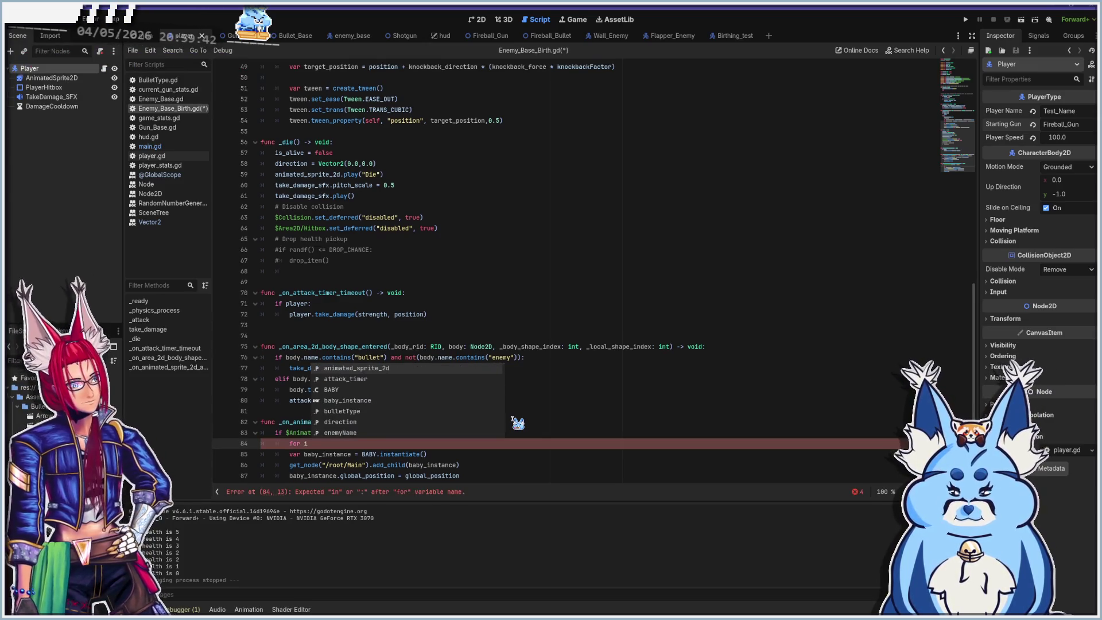
pyautogui.write('in 5:')
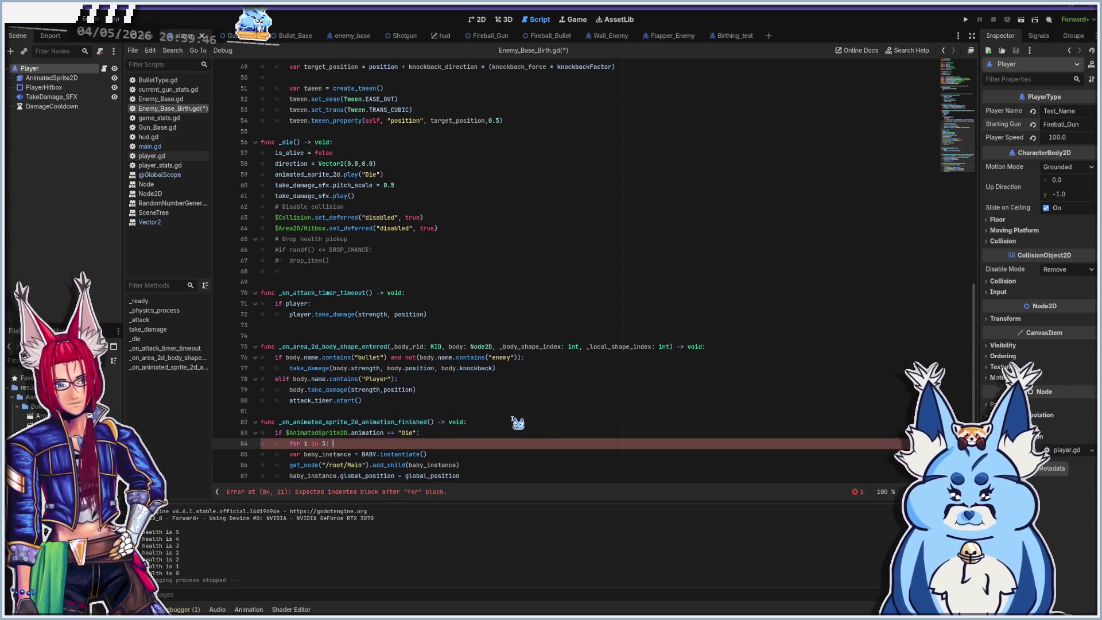
pyautogui.press('Right')
pyautogui.press('Down')
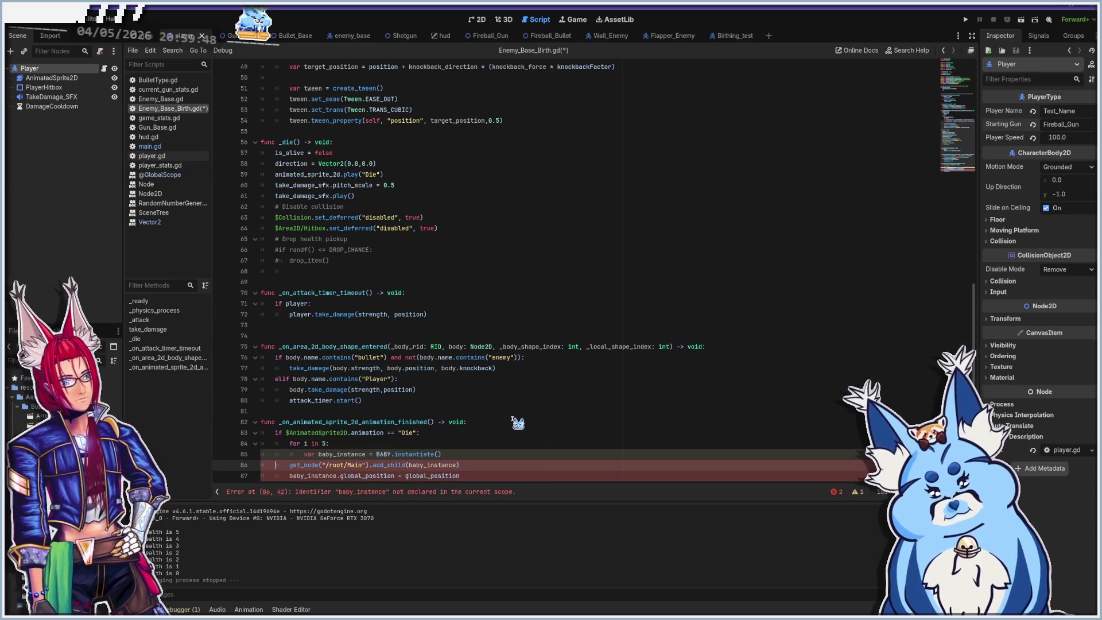
pyautogui.press('Down')
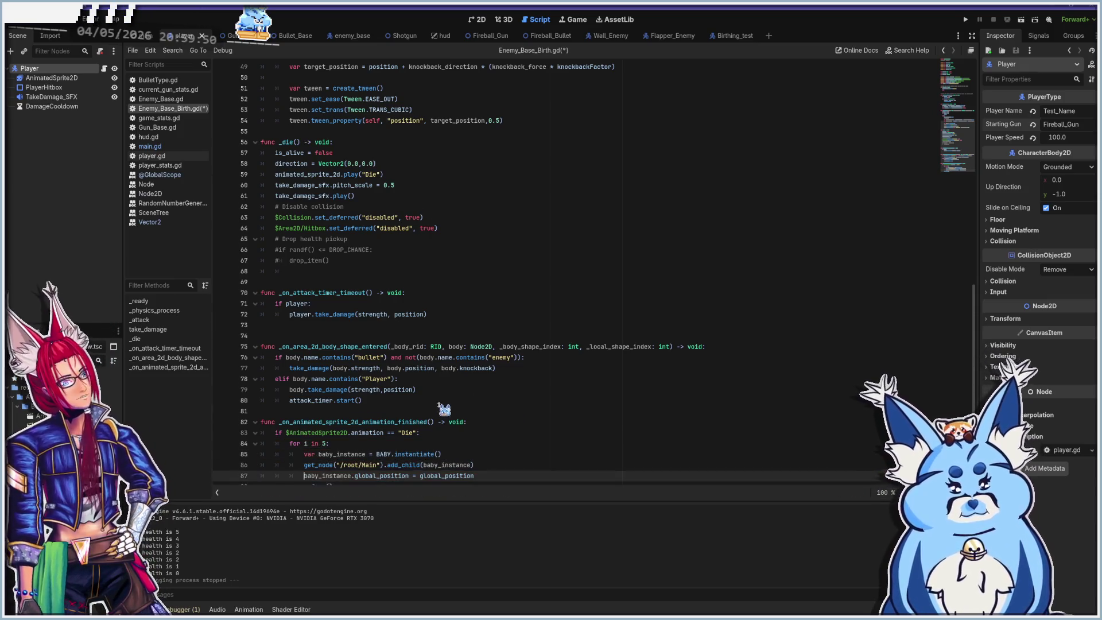
pyautogui.scroll(-1, 337, 395)
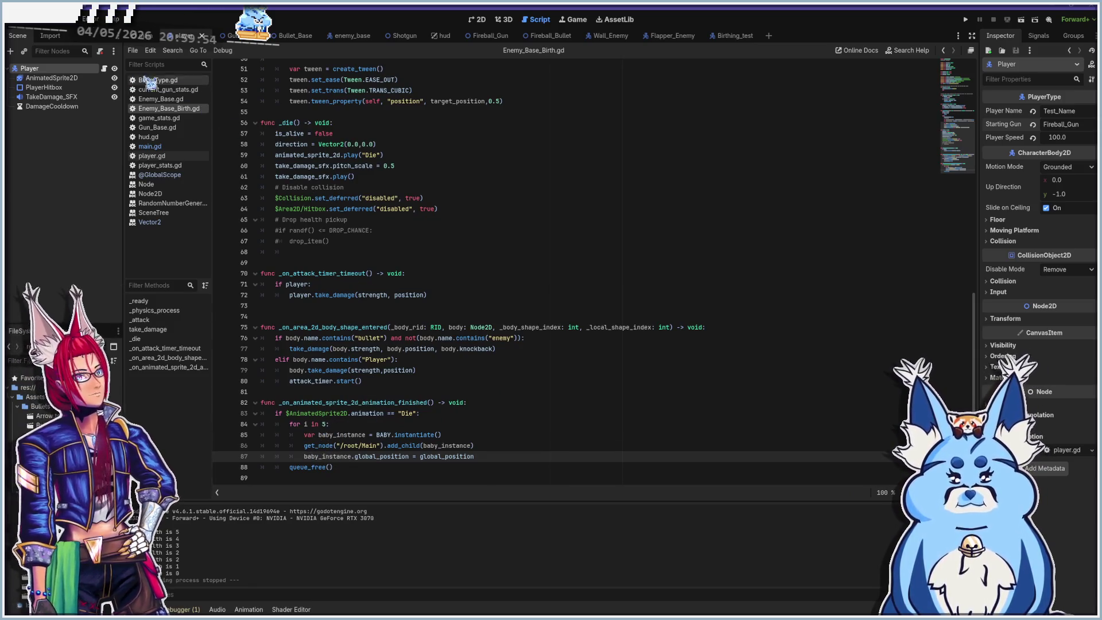
pyautogui.click(170, 146)
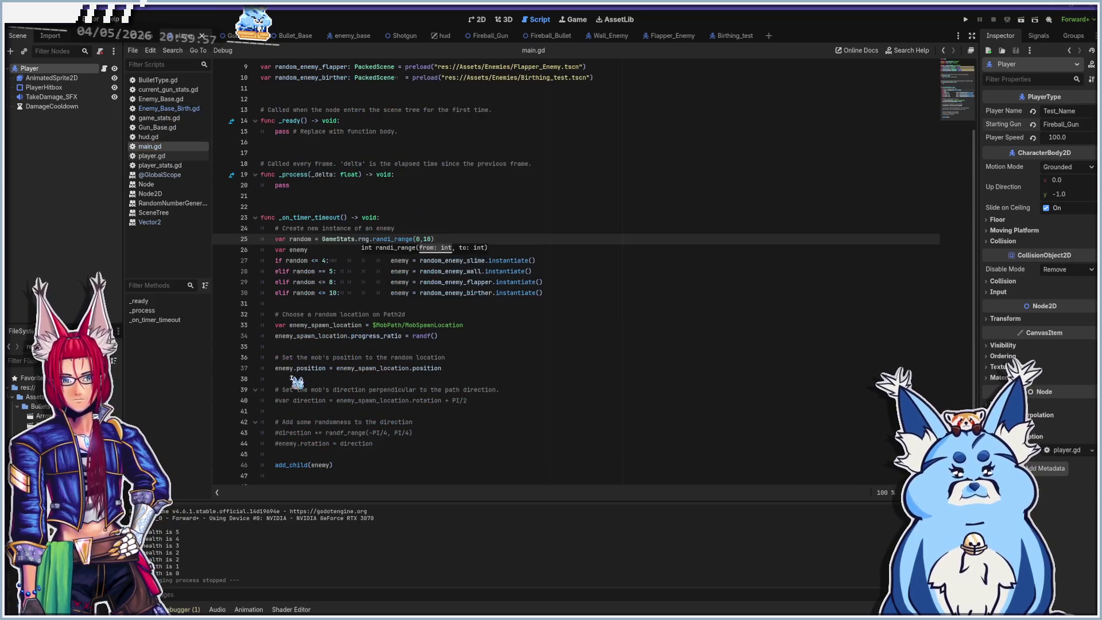
# Change the enemy roll to randi_range(8,10), set Starting Gun to Shotgun, and run the game.
pyautogui.click(418, 239)
pyautogui.write('8')
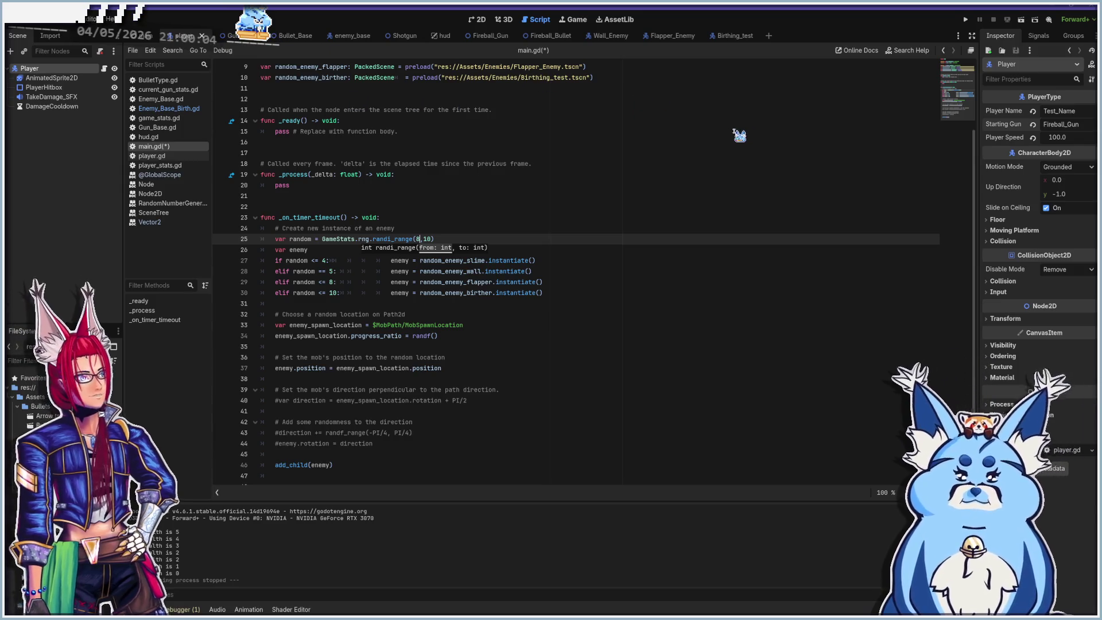
pyautogui.write('G')
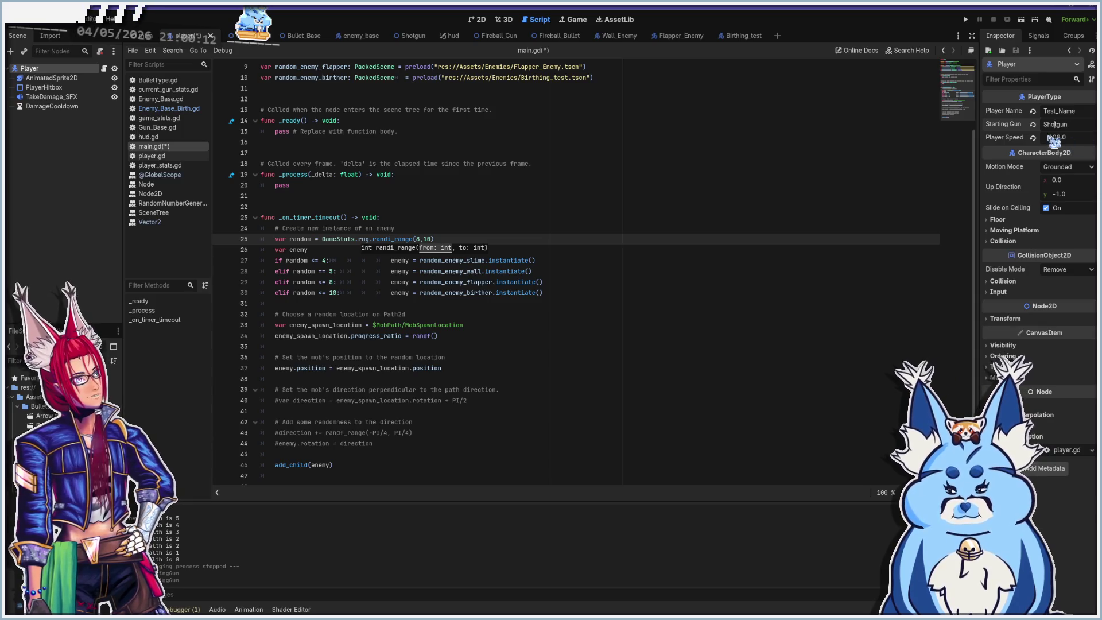
pyautogui.press('F5')
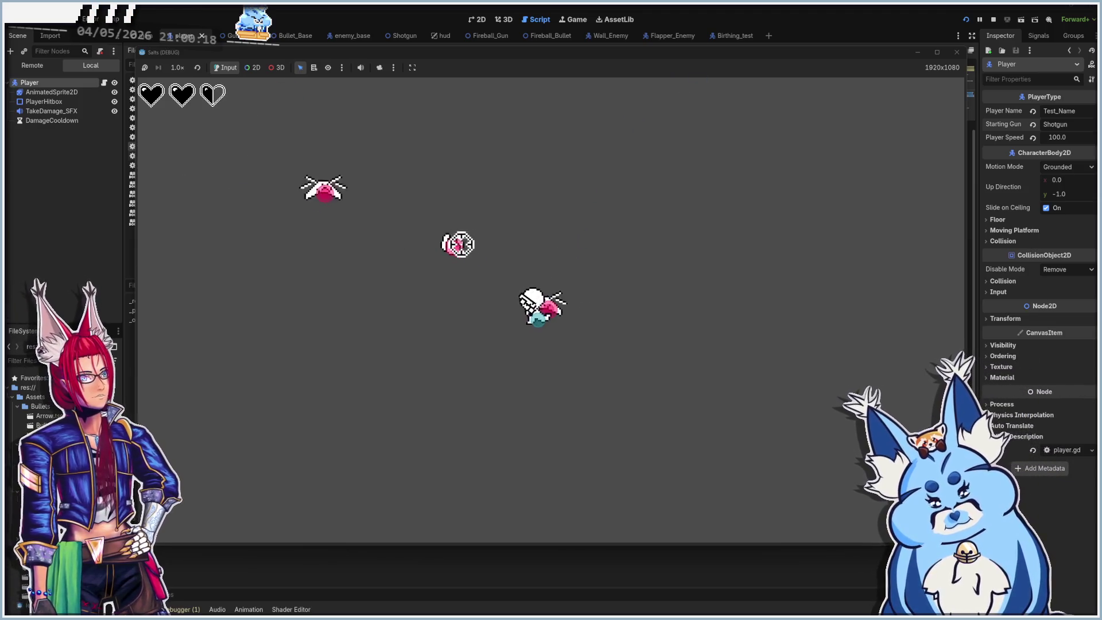
# Shoot the approaching enemies with the shotgun, then stop the game with F8.
pyautogui.click(511, 239)
pyautogui.click(607, 310)
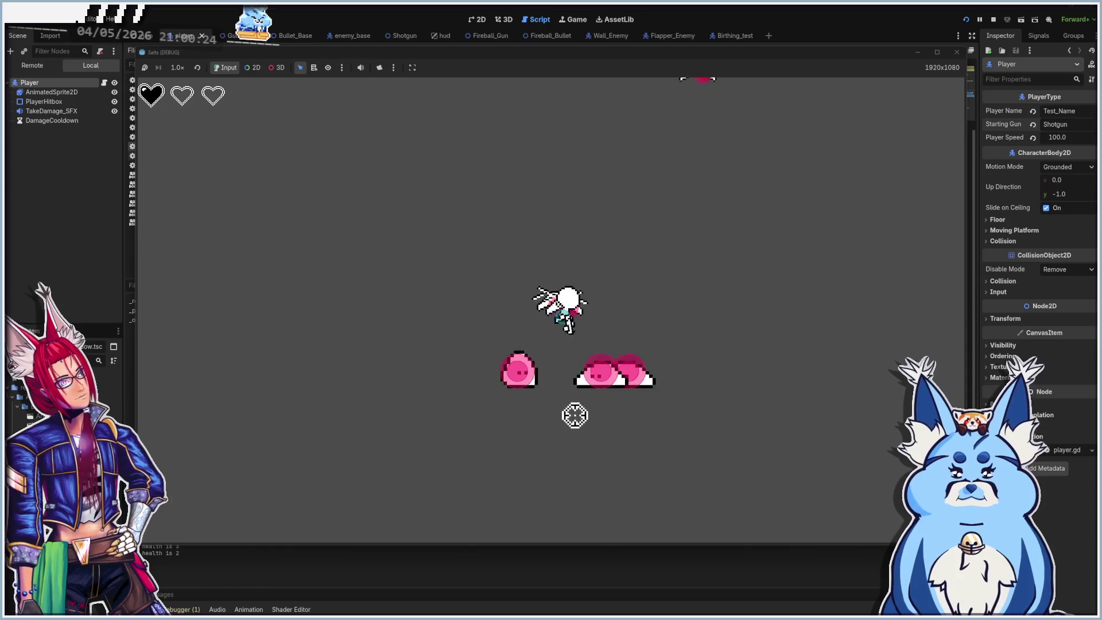
pyautogui.click(535, 387)
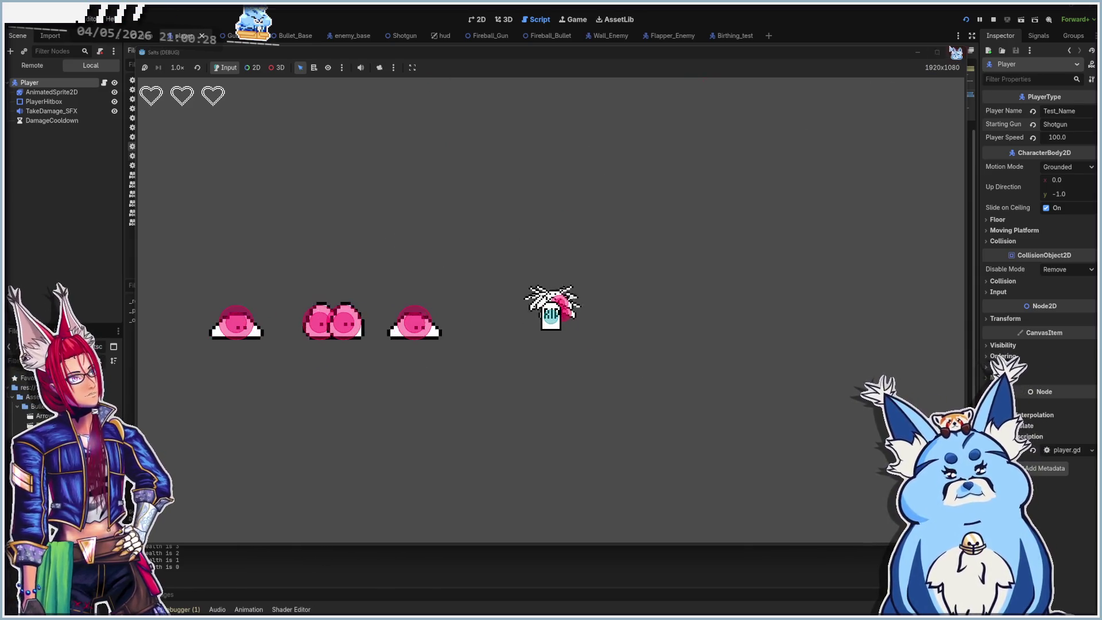
pyautogui.press('F8')
pyautogui.press('Escape')
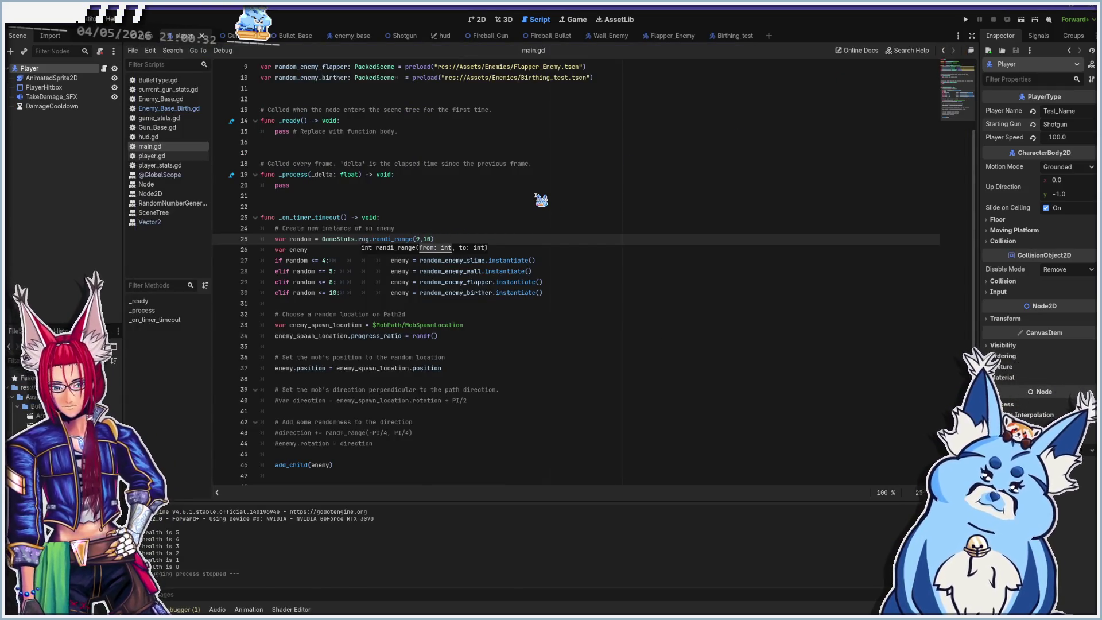
# Rerun and blast the slimes and baby slimes with the shotgun, then close the game.
pyautogui.press('F5')
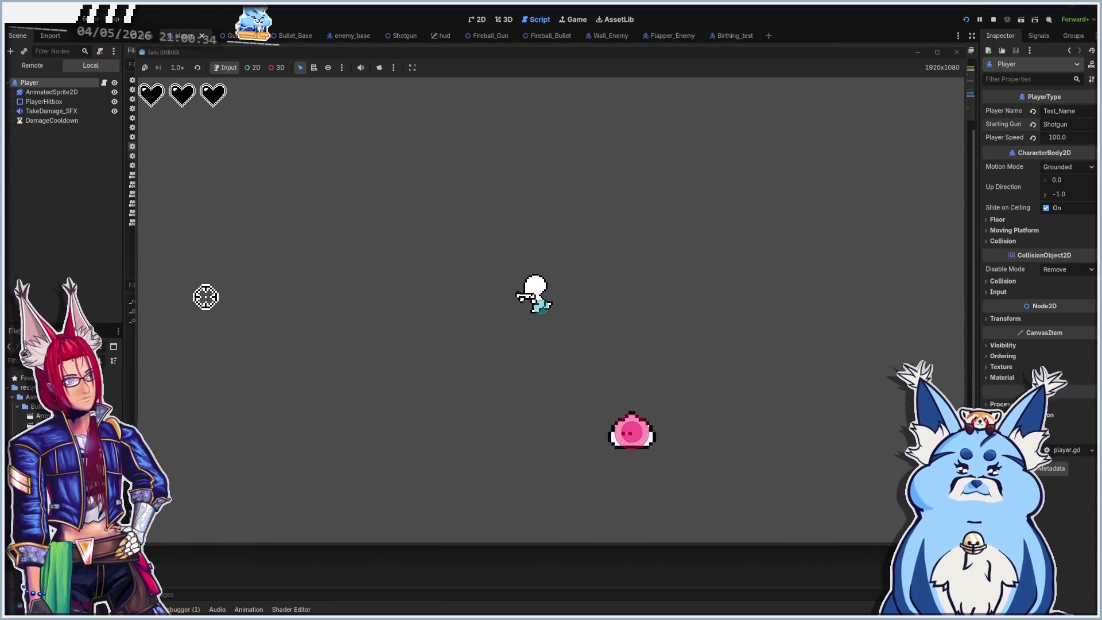
pyautogui.click(683, 428)
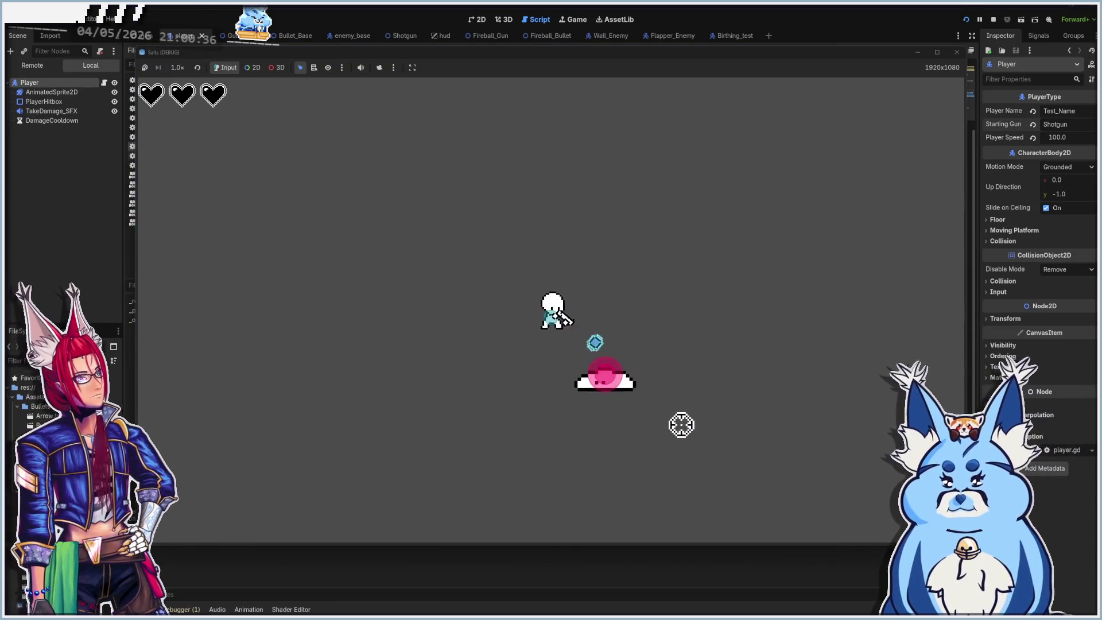
pyautogui.click(646, 320)
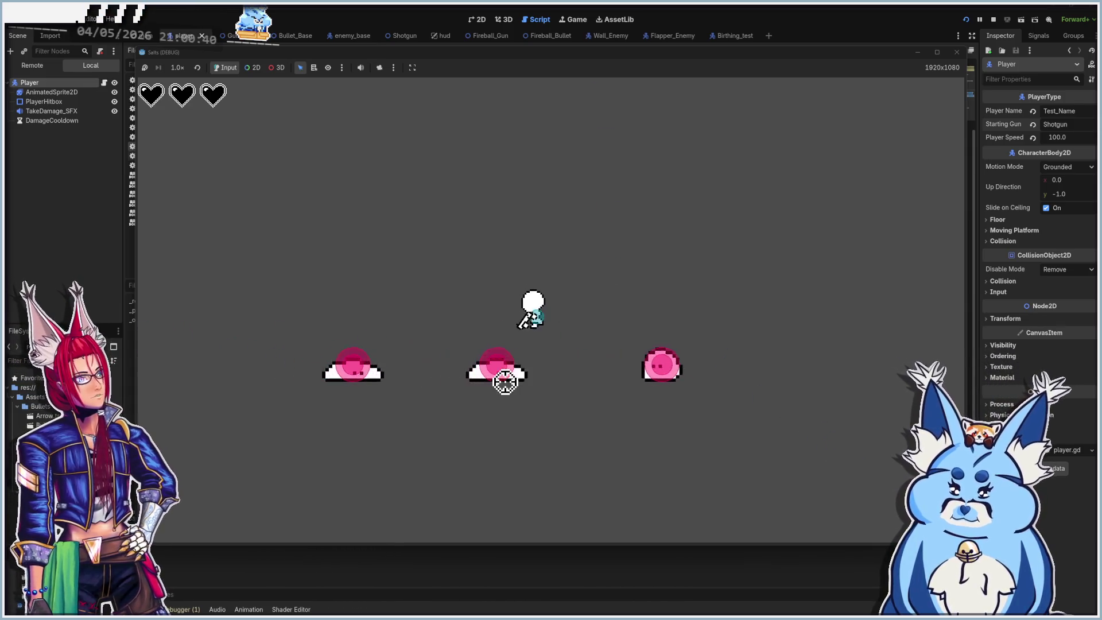
pyautogui.click(507, 381)
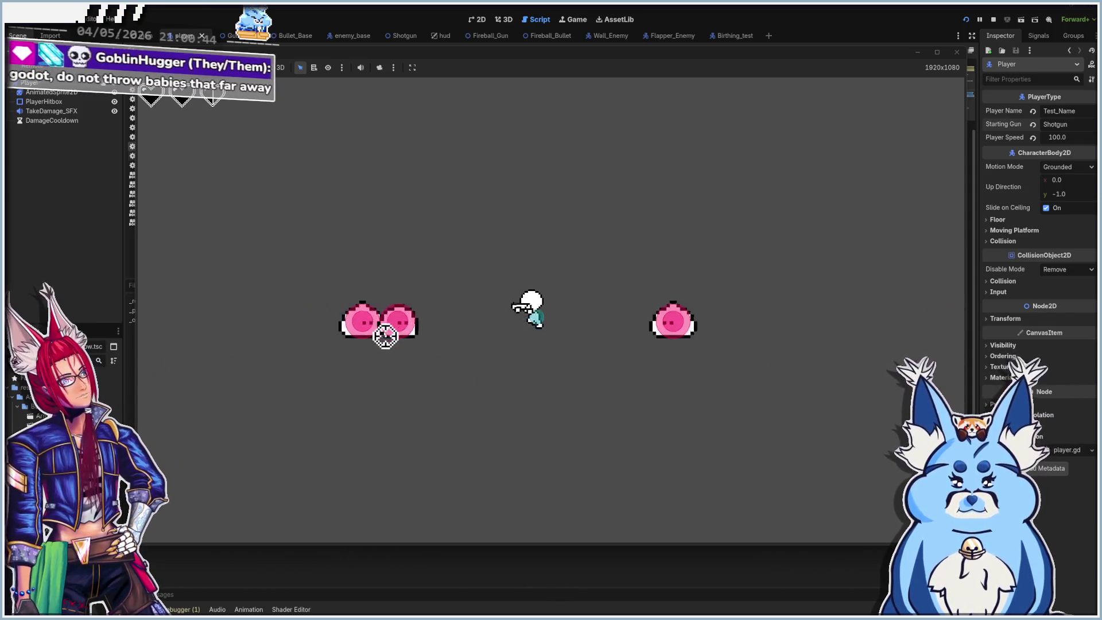
pyautogui.click(399, 350)
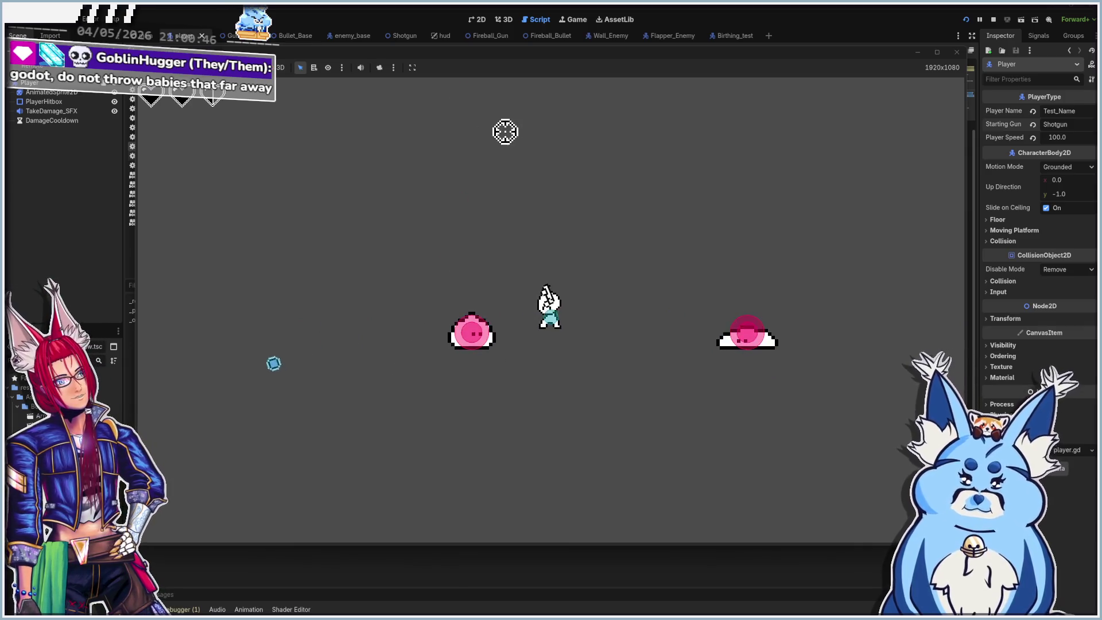
pyautogui.click(472, 341)
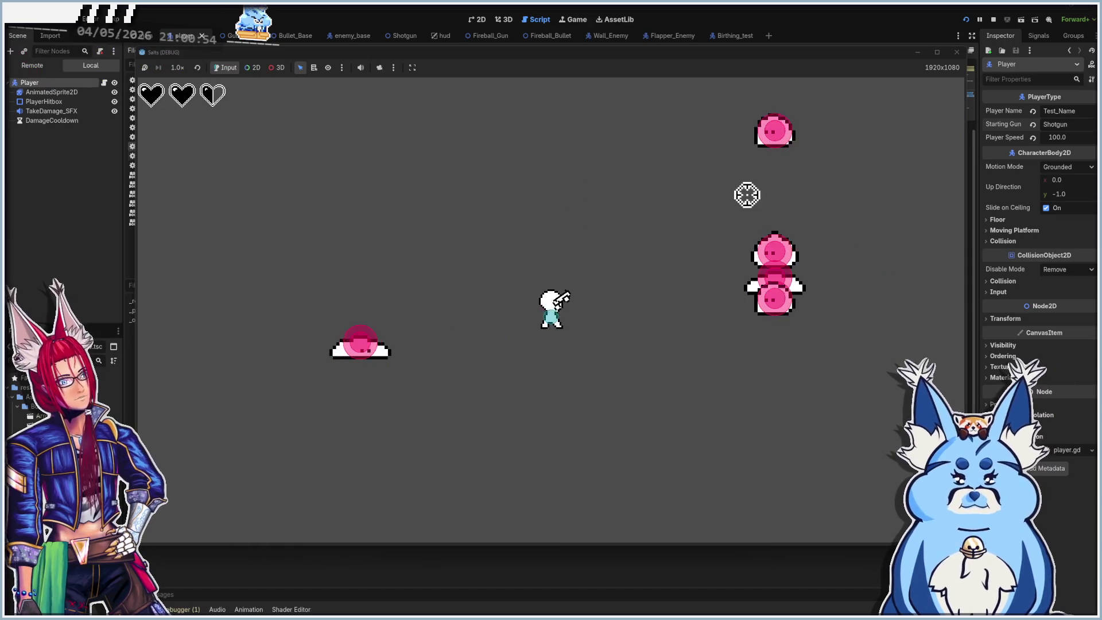
pyautogui.click(956, 52)
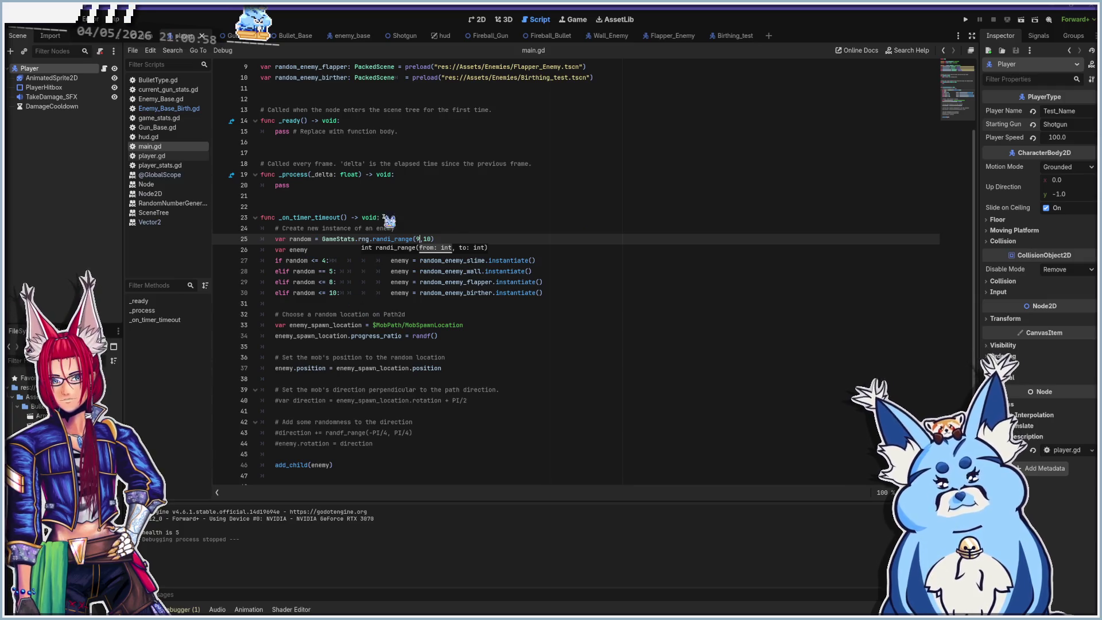
# Review the 'for i in 5:' spawn lines and look up global_position in the Node2D docs.
pyautogui.click(172, 109)
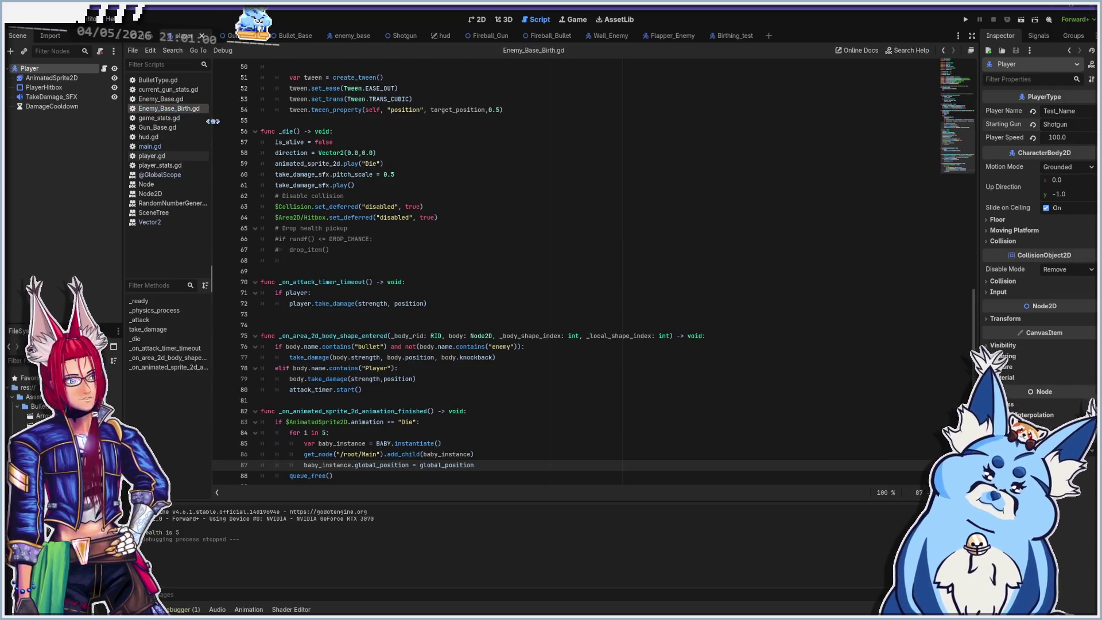
pyautogui.scroll(-1, 415, 353)
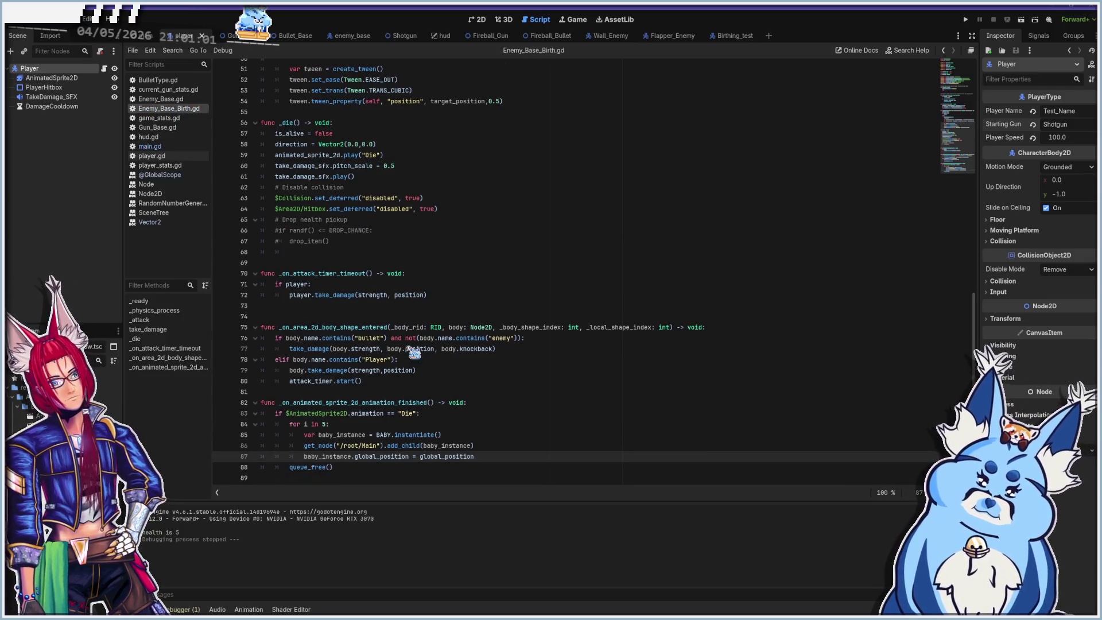
pyautogui.click(382, 425)
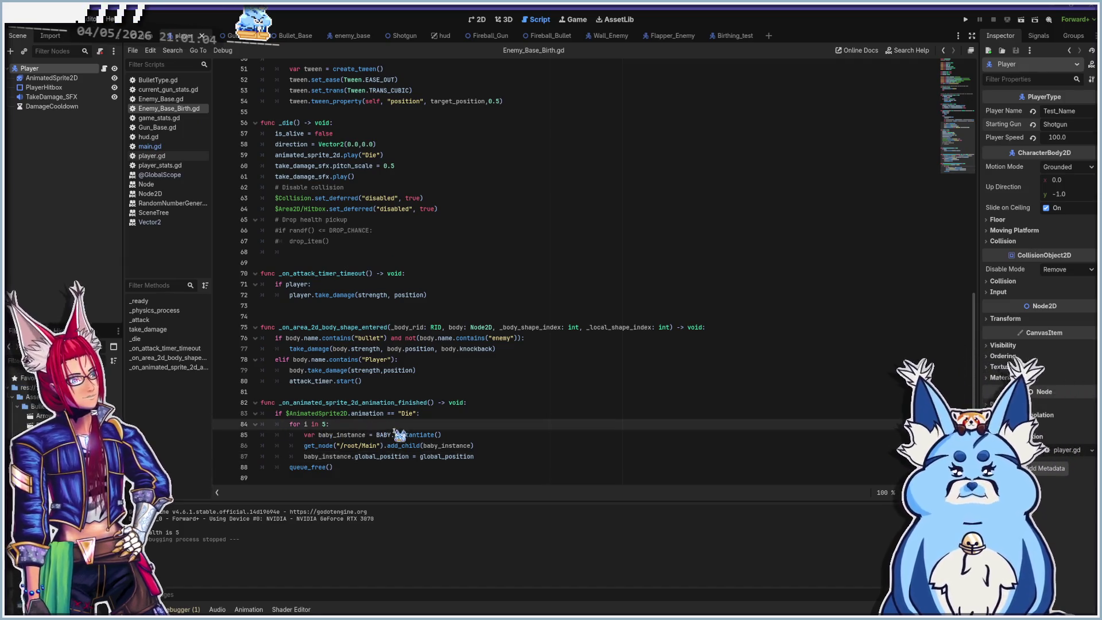
pyautogui.click(505, 447)
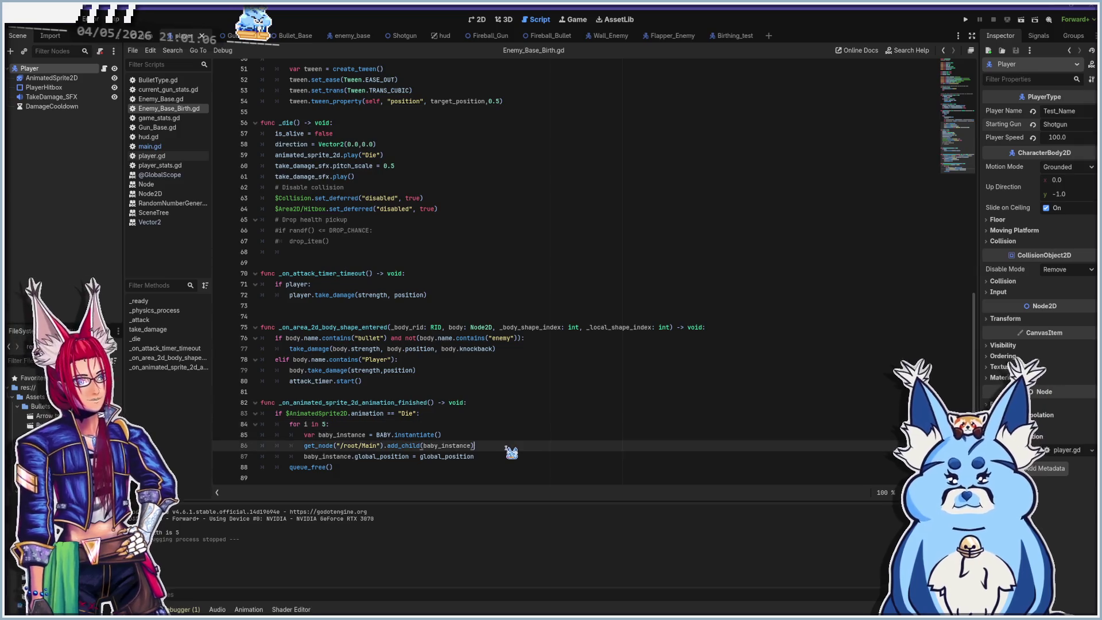
pyautogui.click(496, 457)
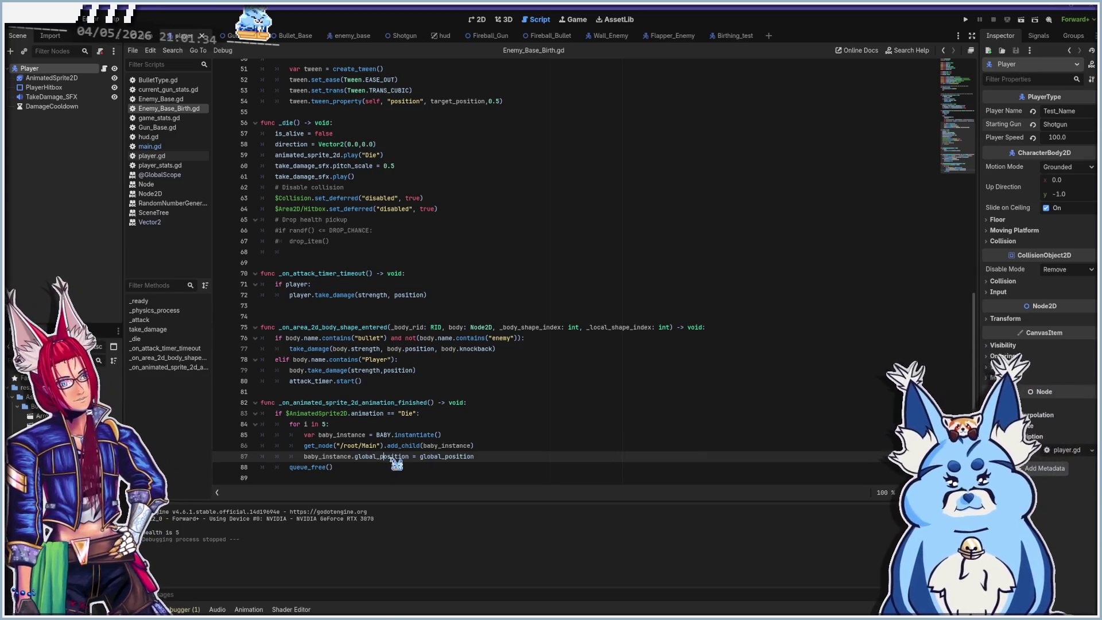
pyautogui.click(453, 445)
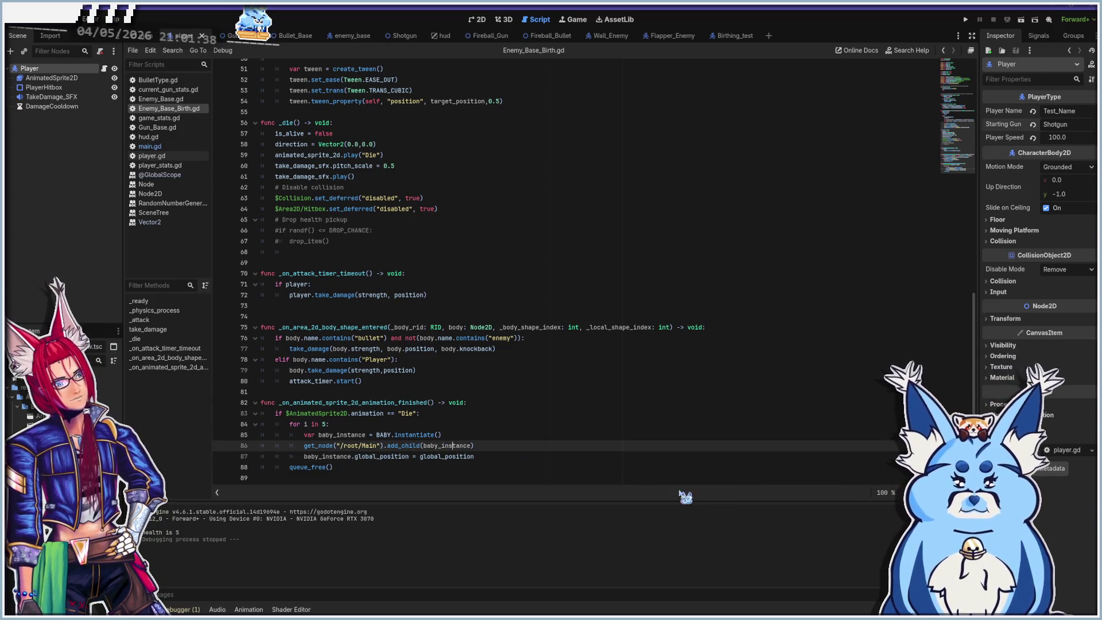
pyautogui.click(549, 457)
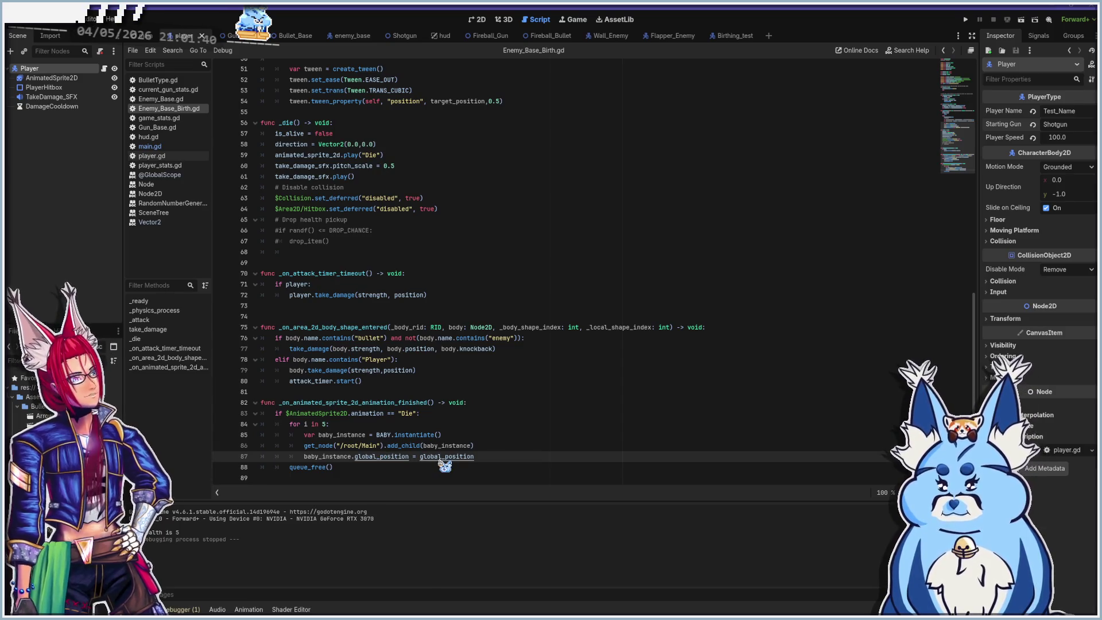
pyautogui.keyDown('ctrl'); pyautogui.click(440, 457); pyautogui.keyUp('ctrl')
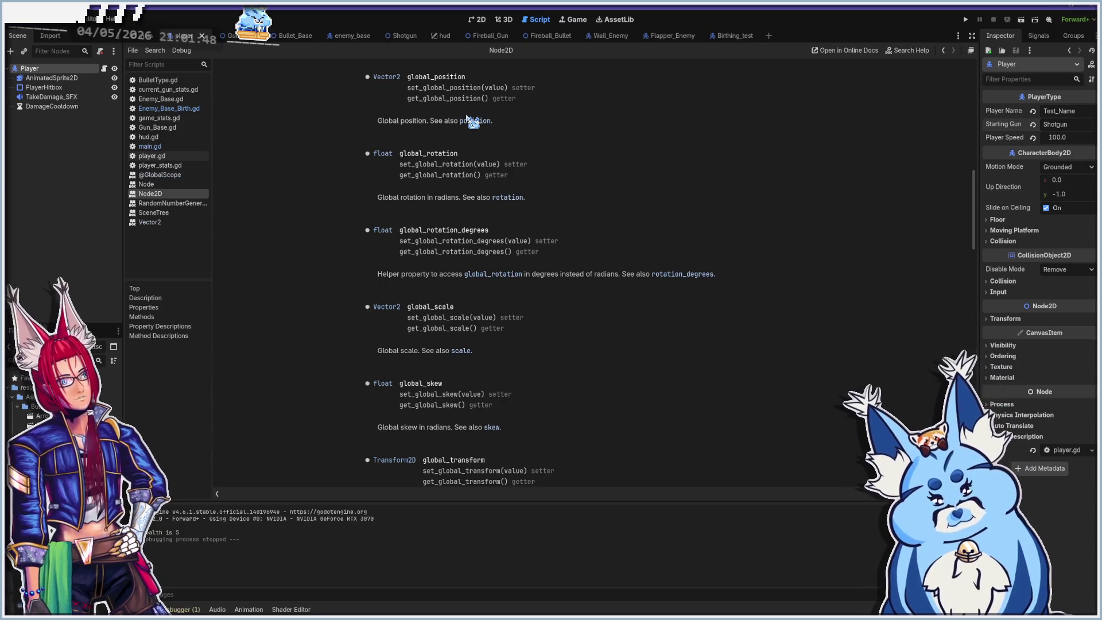
pyautogui.click(472, 121)
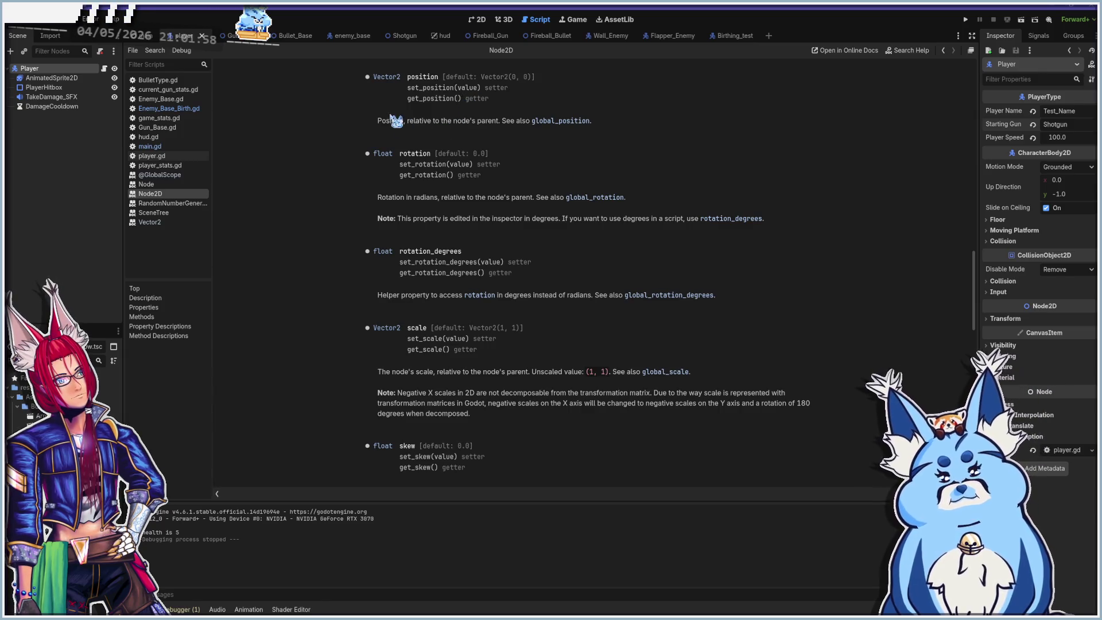
pyautogui.scroll(3, 452, 202)
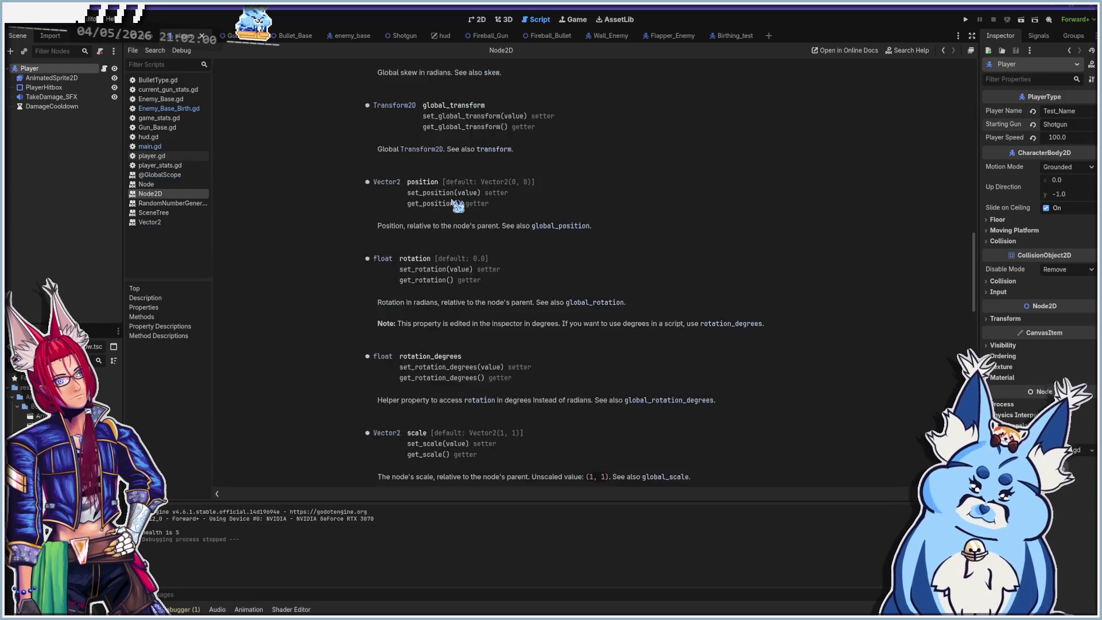
pyautogui.scroll(1, 487, 250)
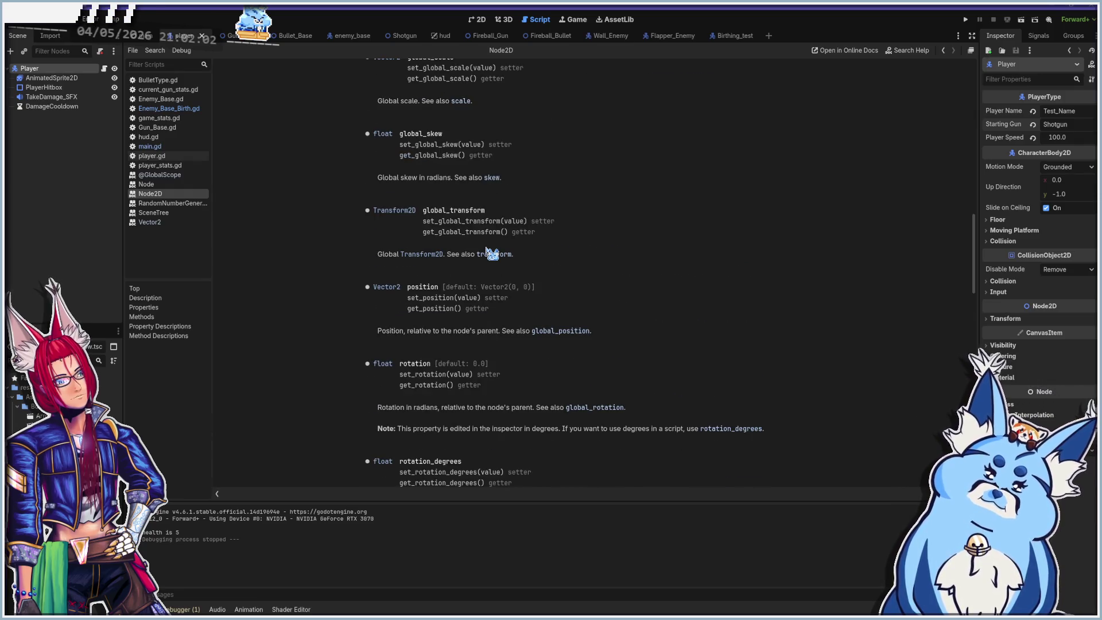
pyautogui.scroll(3, 486, 250)
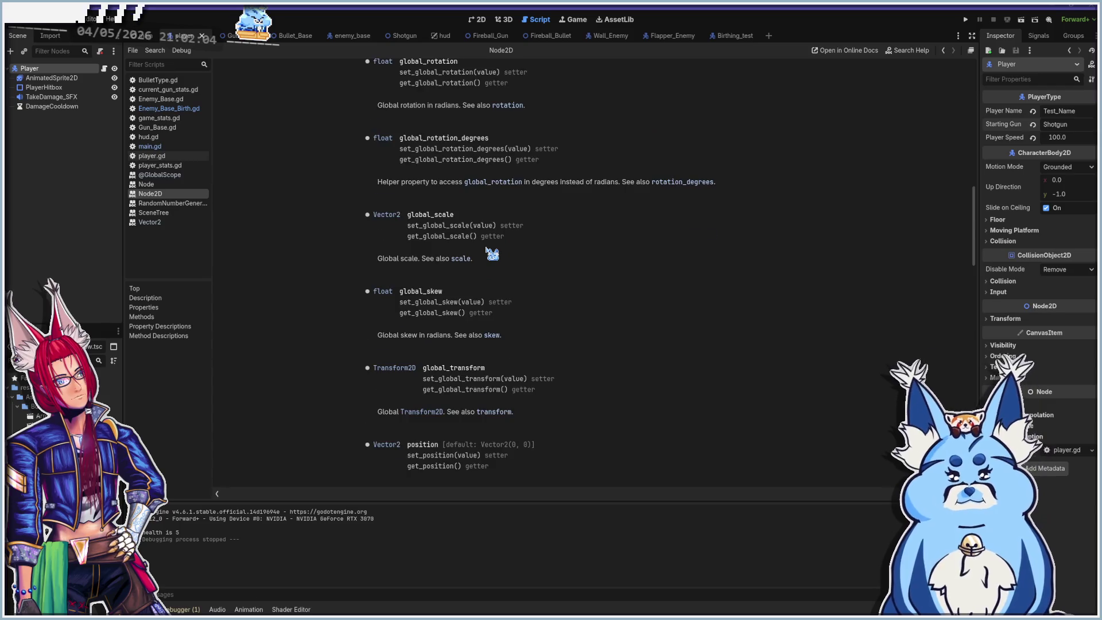
pyautogui.scroll(3, 486, 251)
pyautogui.scroll(1, 486, 251)
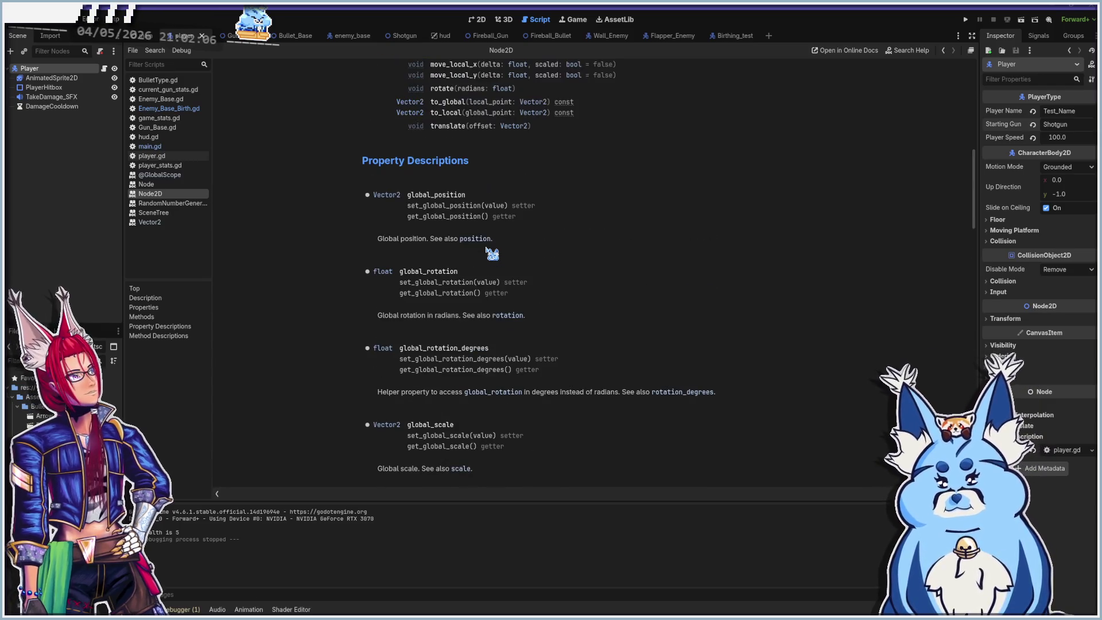
pyautogui.scroll(7, 486, 251)
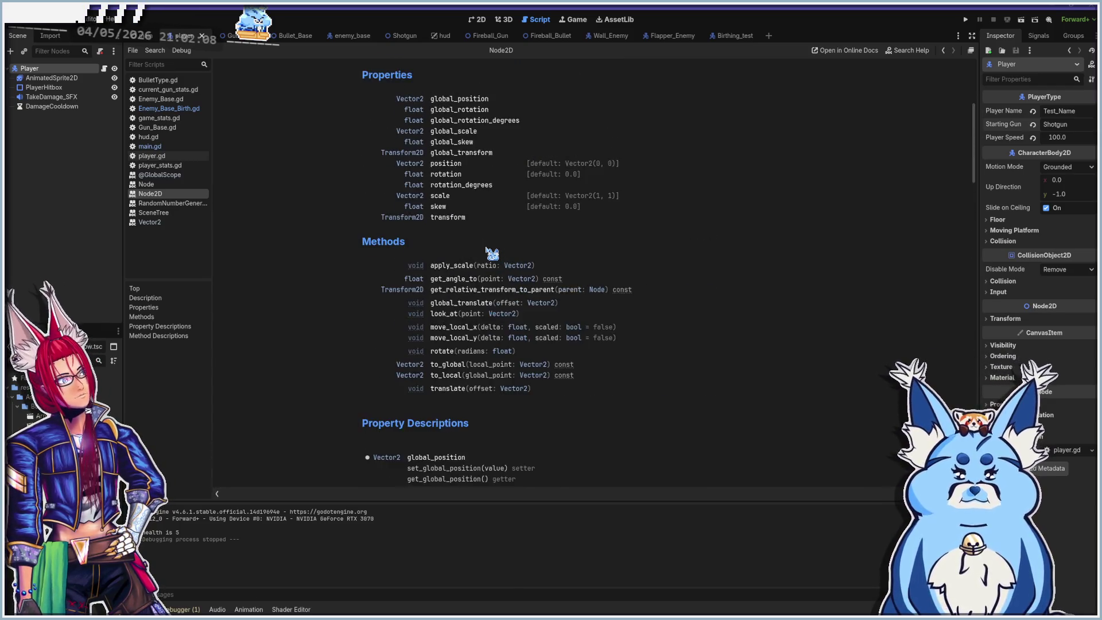
pyautogui.scroll(3, 492, 253)
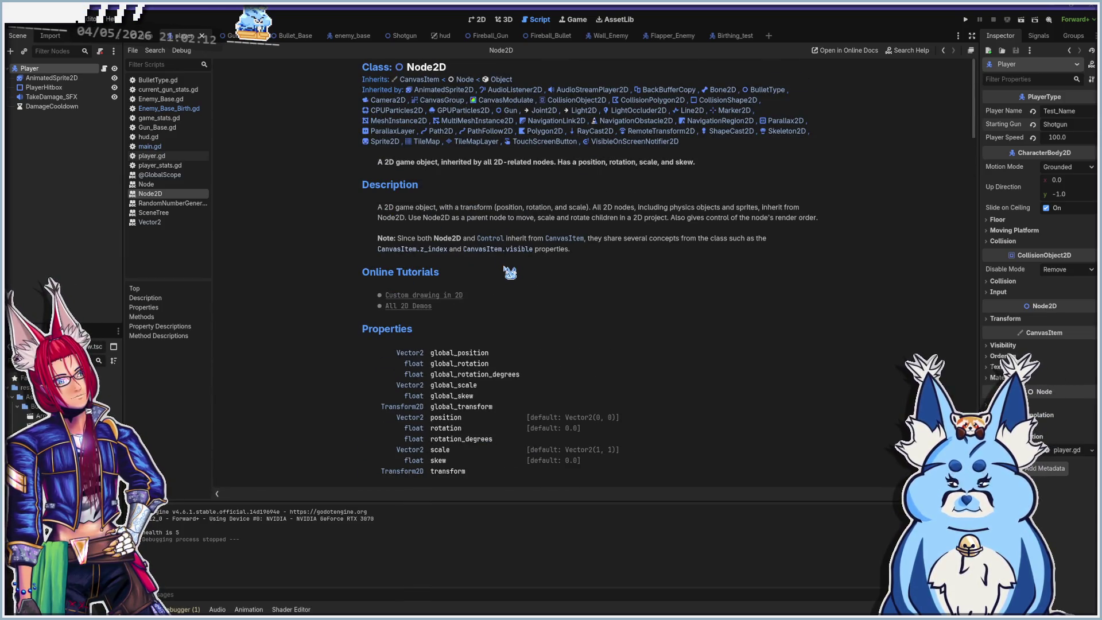
pyautogui.scroll(-1, 510, 273)
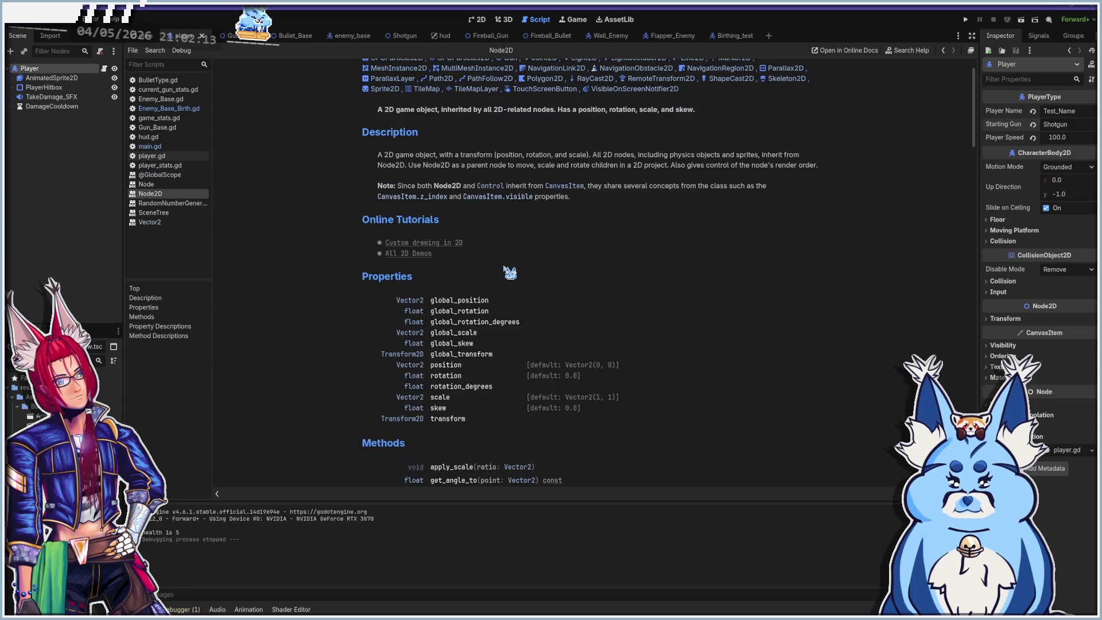
pyautogui.click(453, 365)
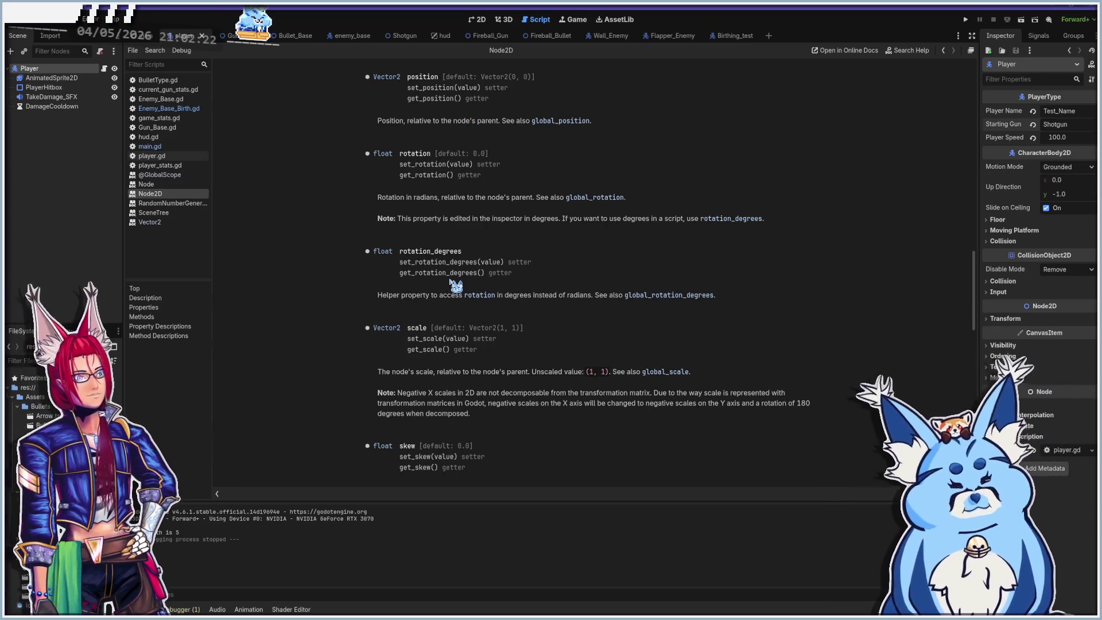
# Read through the Node2D property and method descriptions, then go back to Enemy_Base_Birth.gd.
pyautogui.scroll(-2, 450, 289)
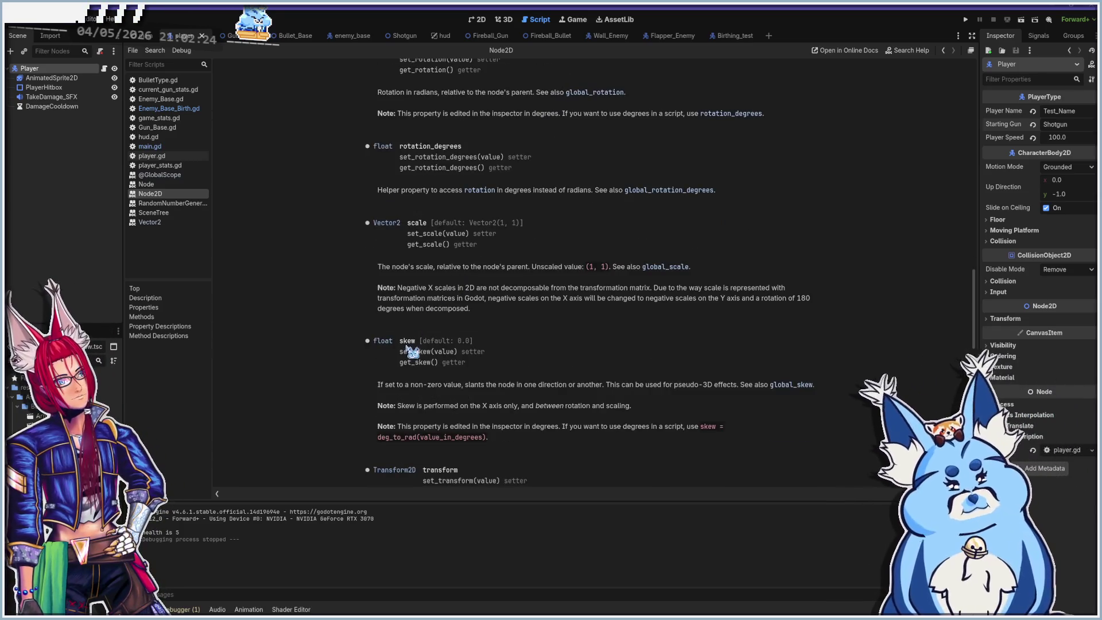
pyautogui.scroll(-1, 413, 346)
pyautogui.scroll(-1, 408, 343)
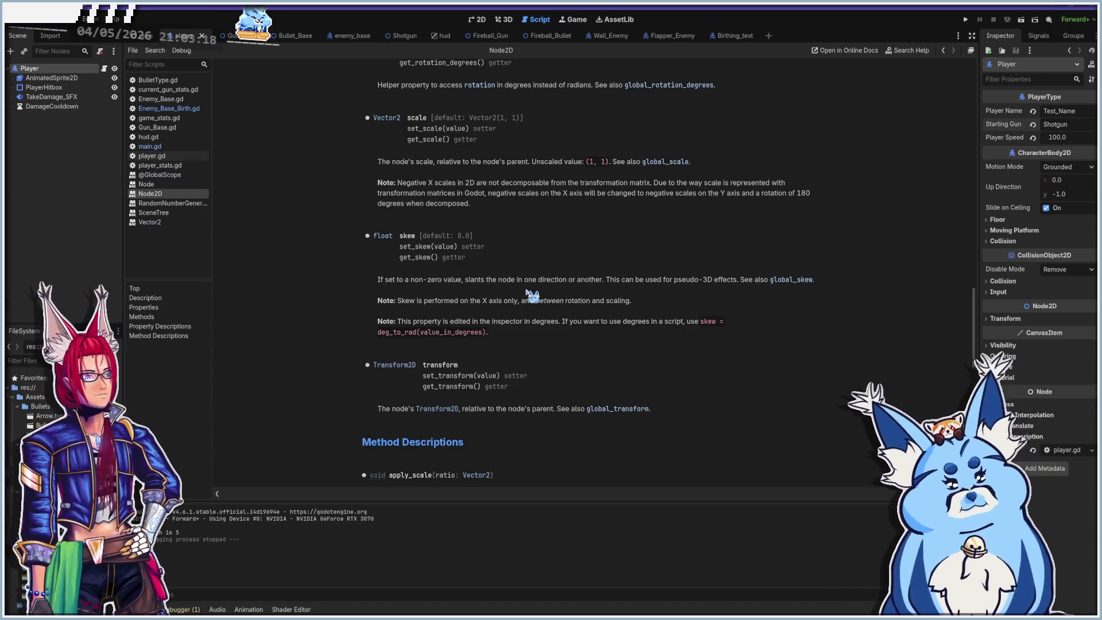
pyautogui.scroll(-5, 526, 304)
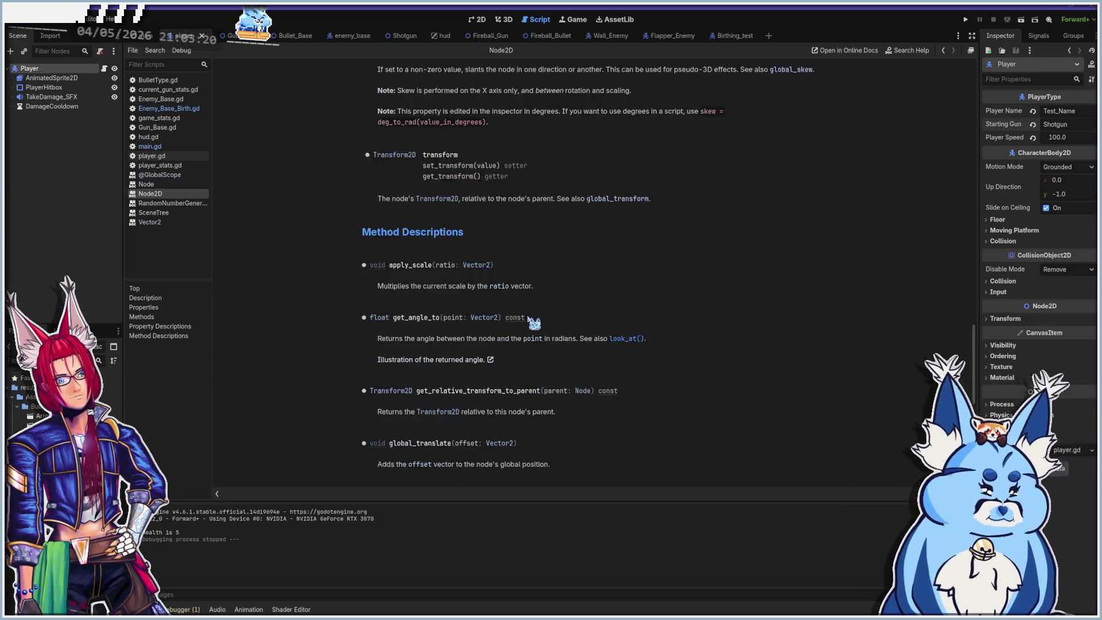
pyautogui.scroll(-3, 526, 317)
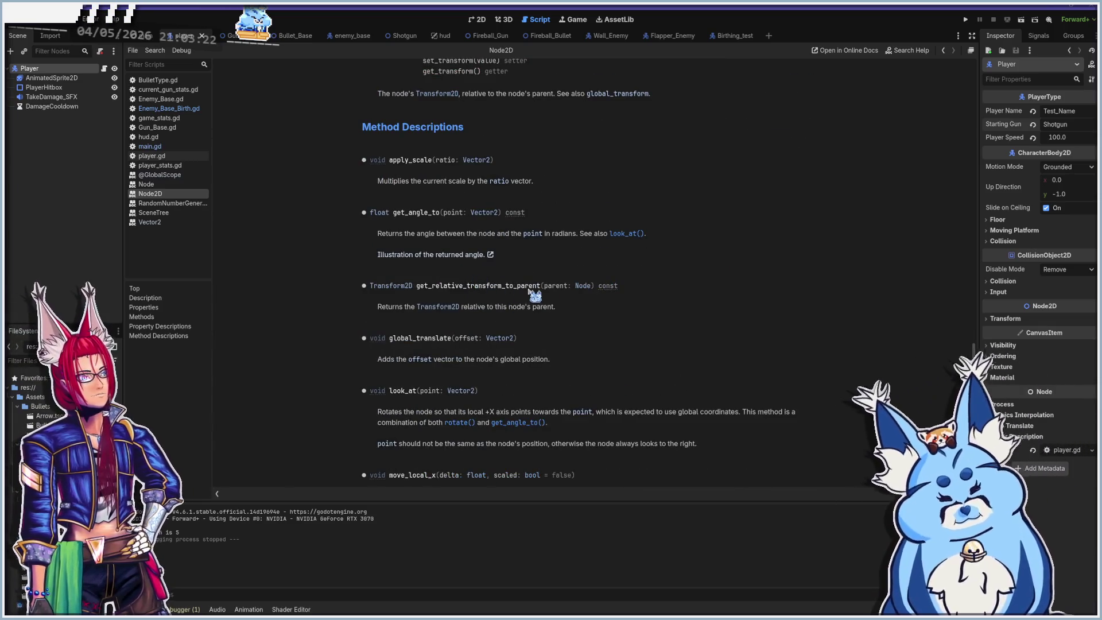
pyautogui.scroll(-3, 654, 284)
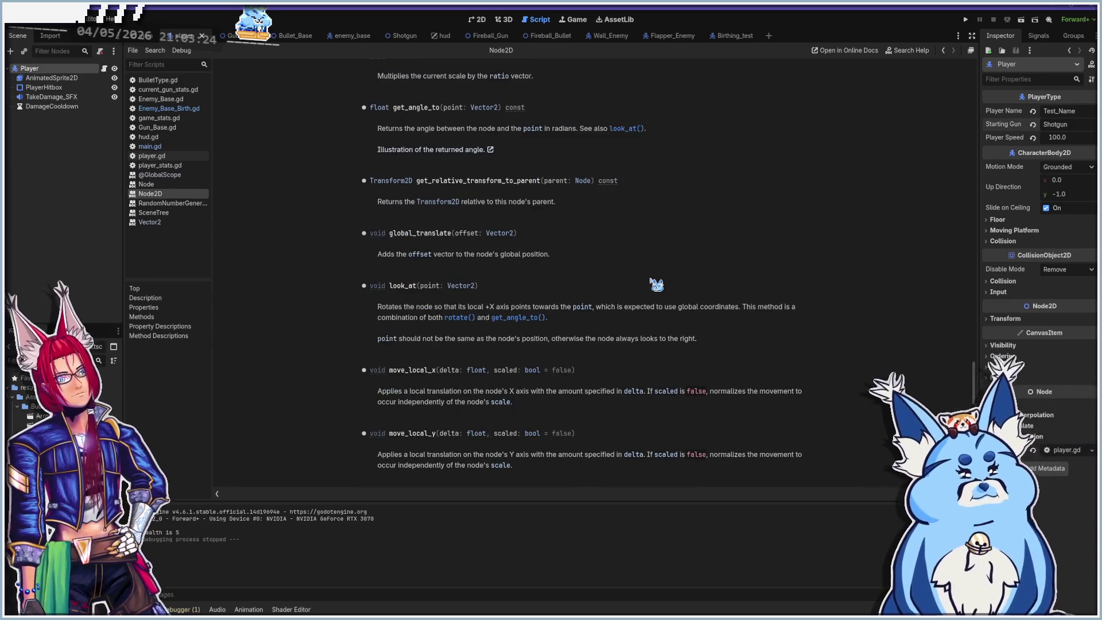
pyautogui.scroll(-2, 655, 284)
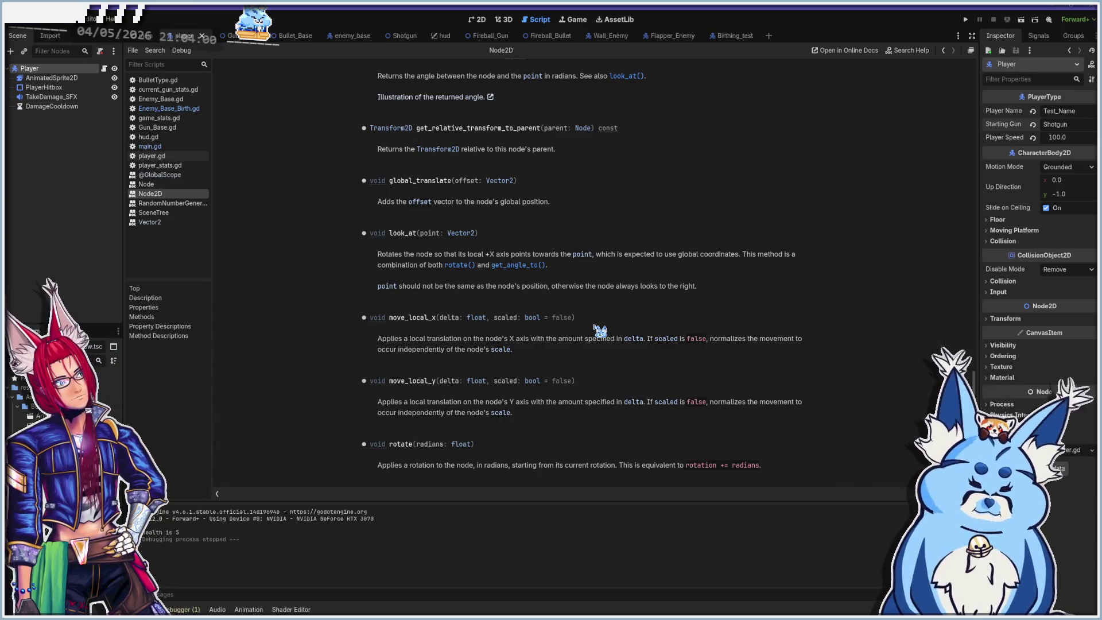
pyautogui.click(172, 109)
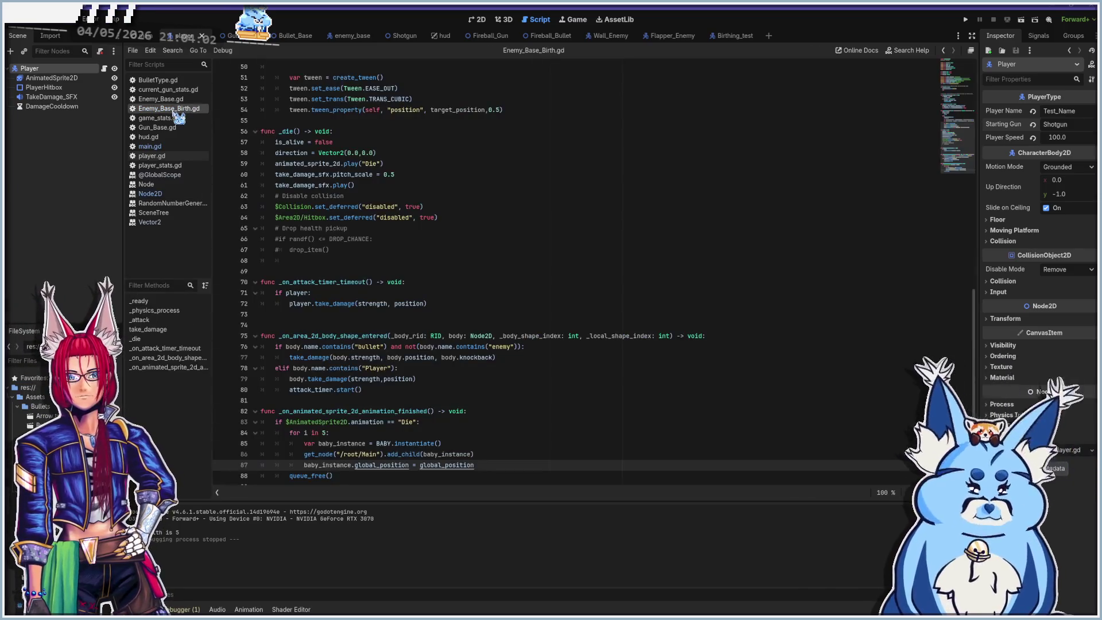
# Copy baby_instance.global_position from line 87 onto a new line 88 in the spawn loop.
pyautogui.scroll(-1, 522, 373)
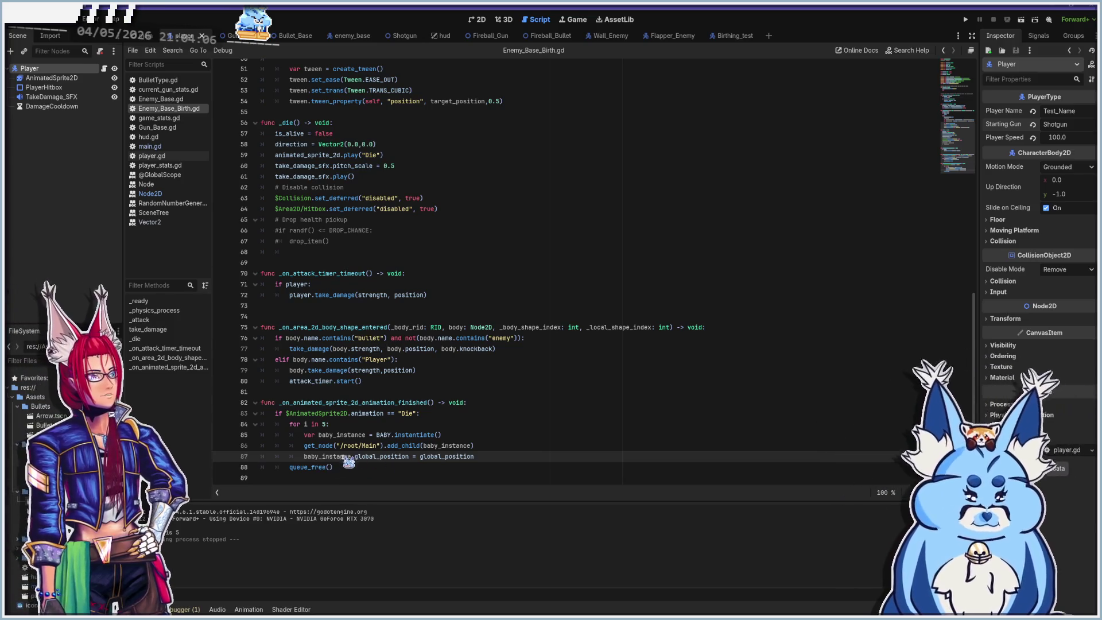
pyautogui.moveTo(304, 457); pyautogui.dragTo(409, 459)
pyautogui.hotkey('ctrl', 'c')
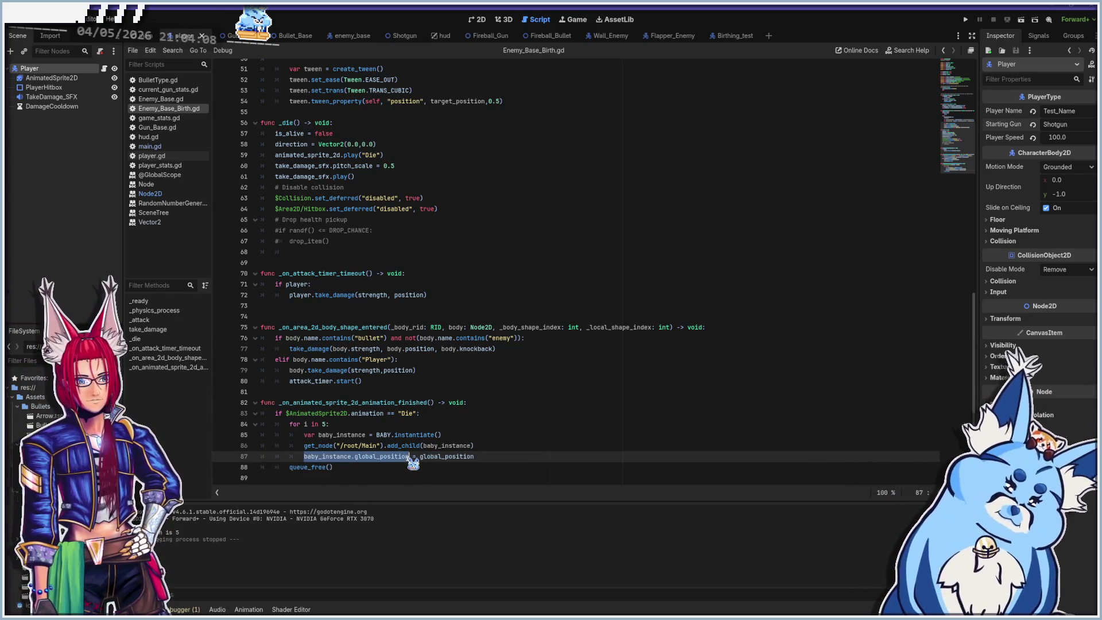
pyautogui.click(493, 457)
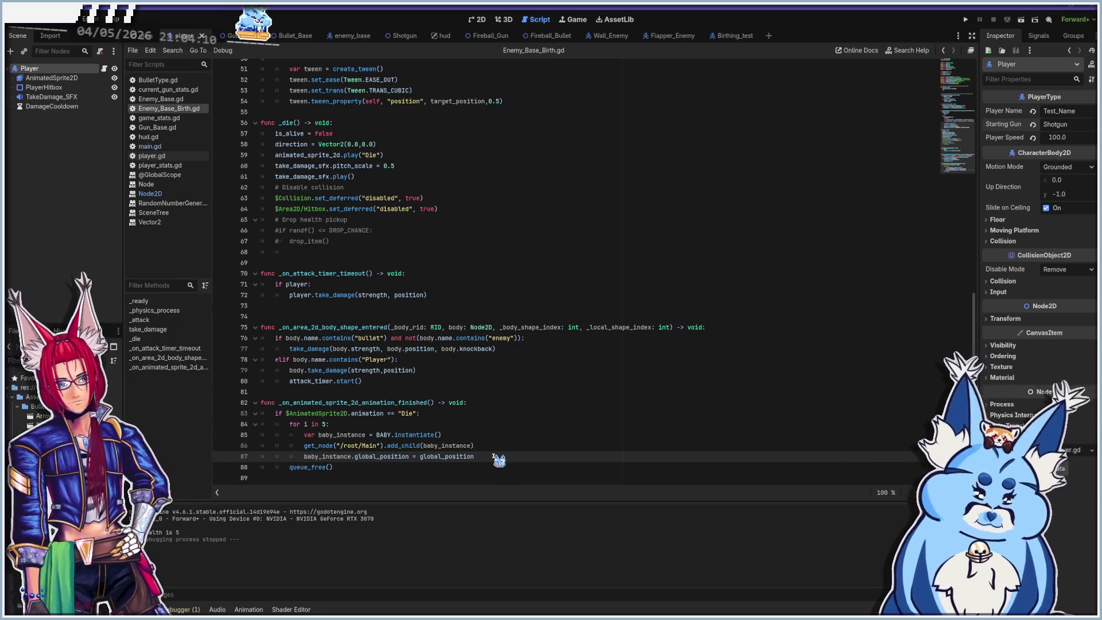
pyautogui.press('Return')
pyautogui.hotkey('ctrl', 'v')
pyautogui.scroll(-1, 436, 462)
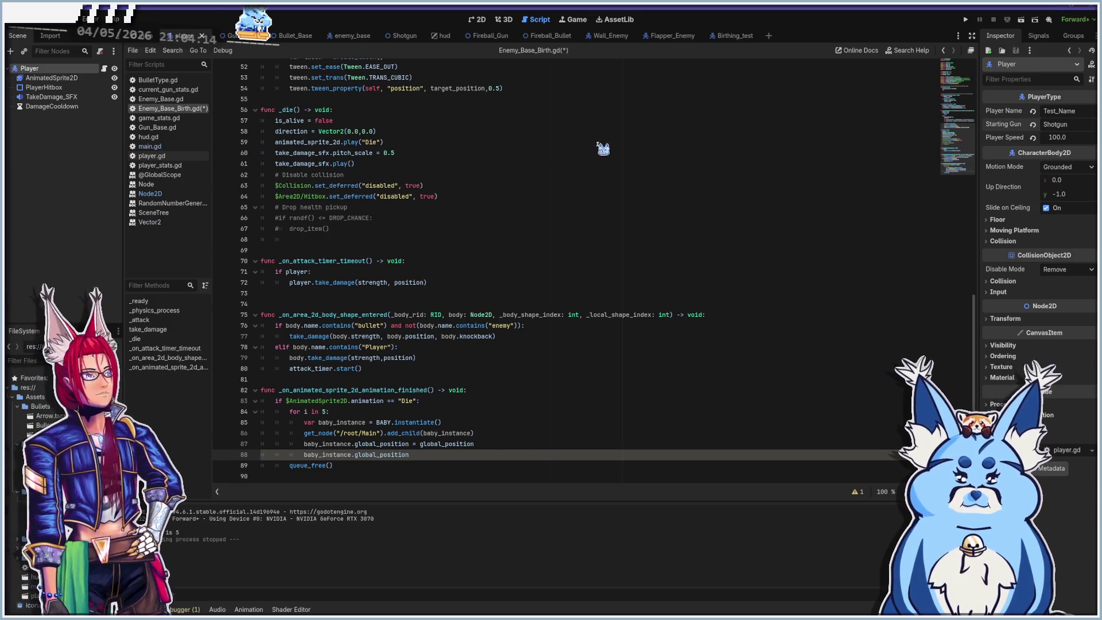
pyautogui.click(150, 223)
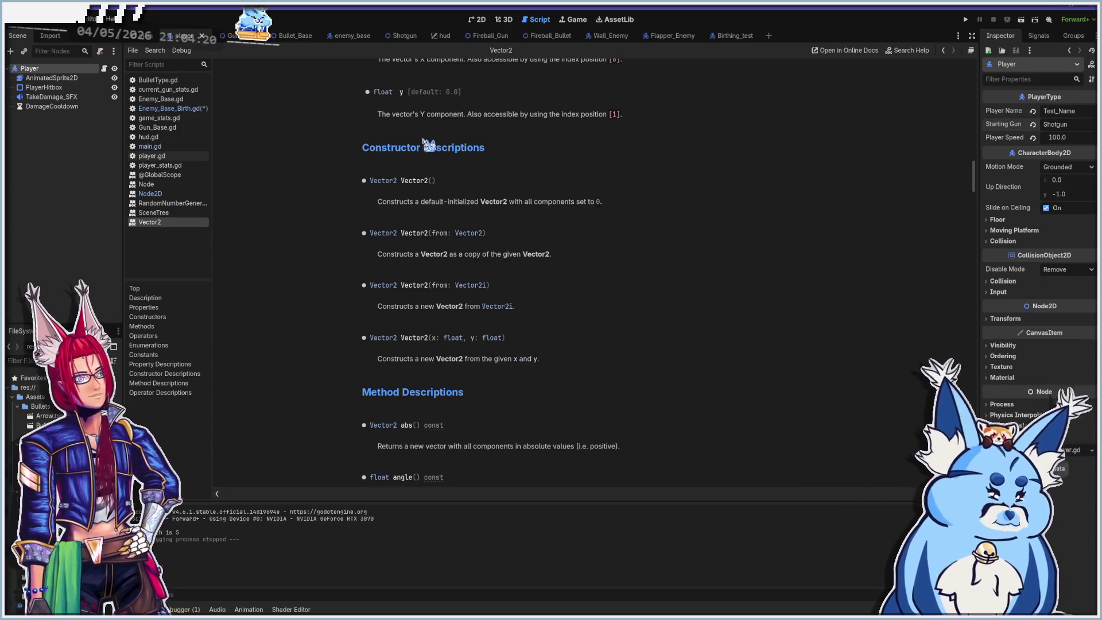
pyautogui.scroll(3, 419, 313)
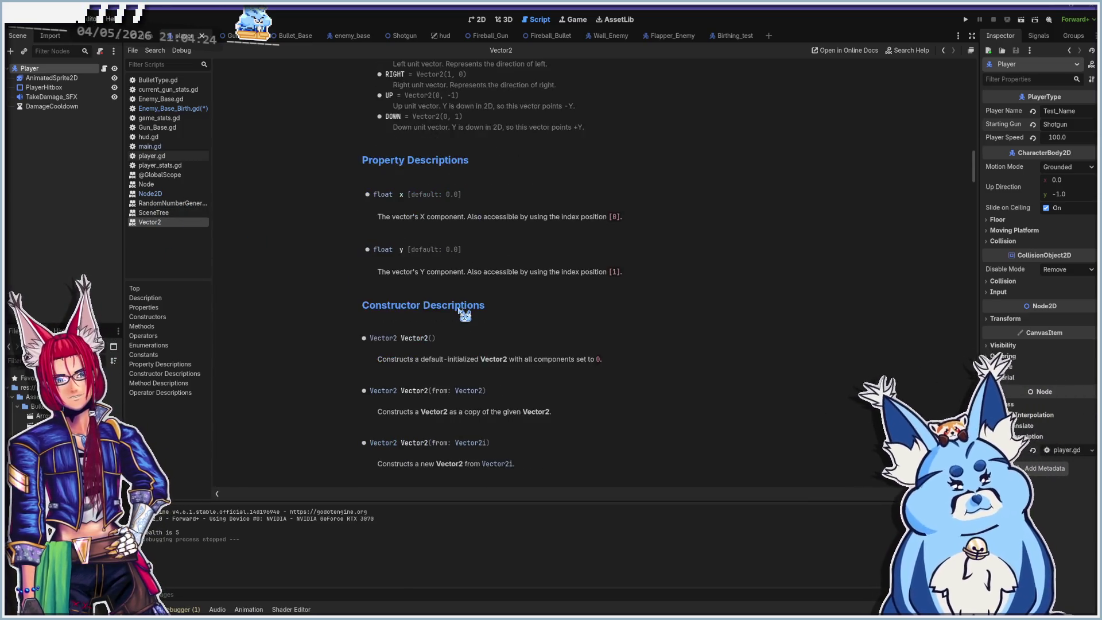
pyautogui.scroll(-1, 464, 315)
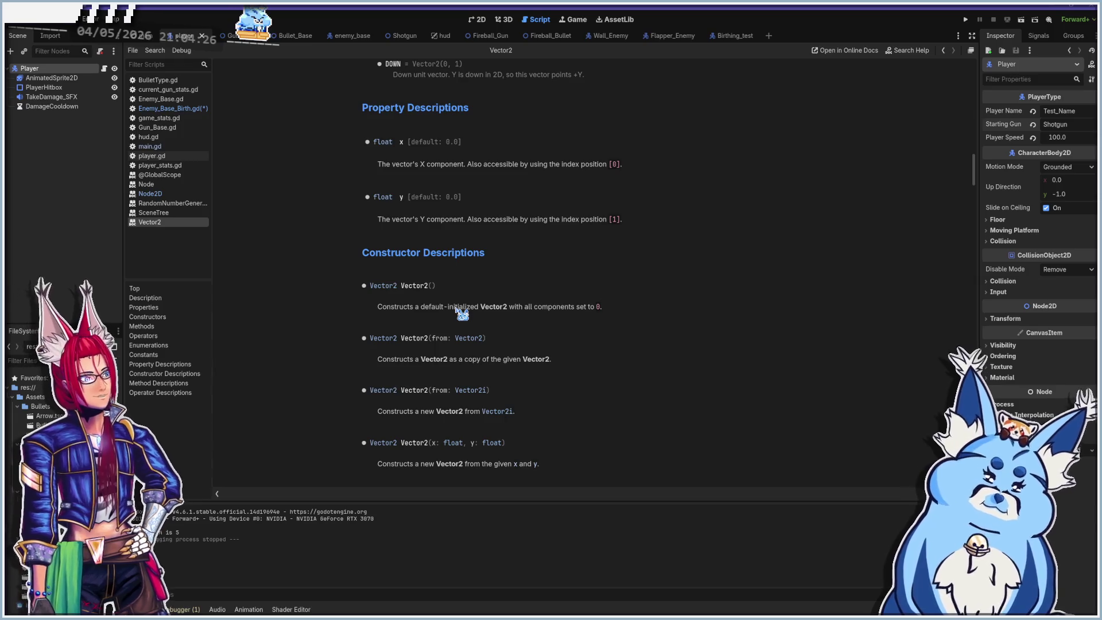
pyautogui.scroll(-2, 462, 312)
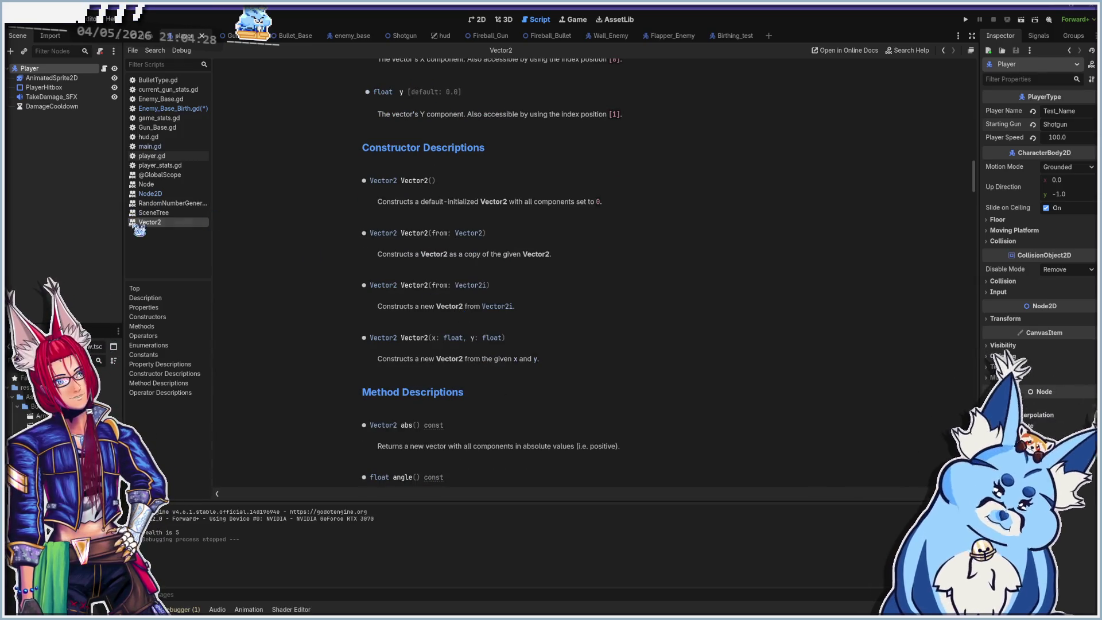
pyautogui.click(186, 177)
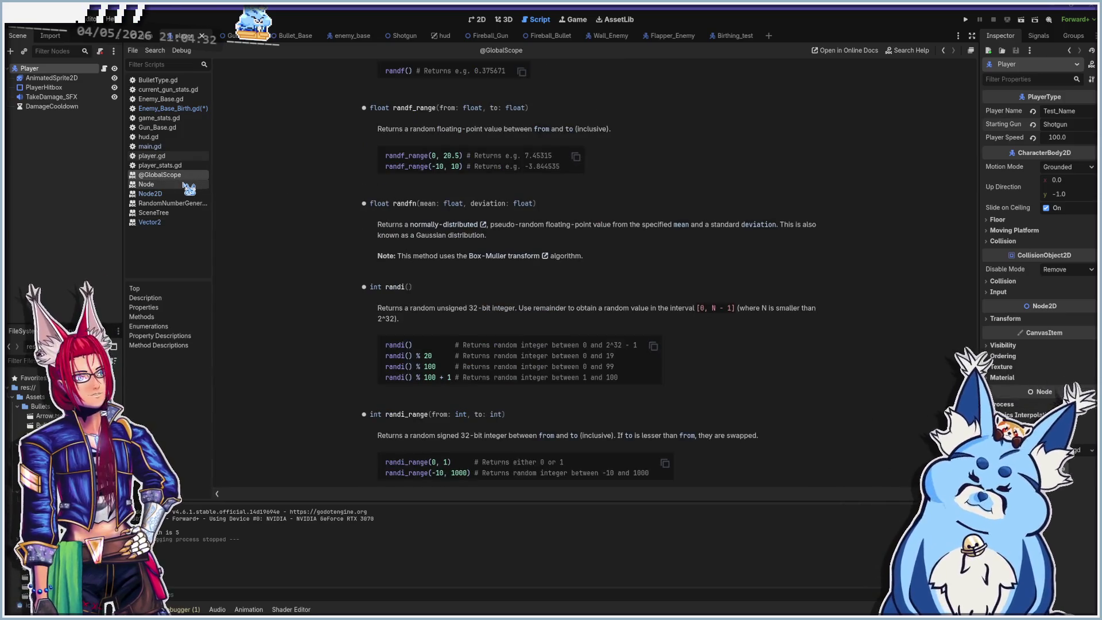
pyautogui.click(184, 195)
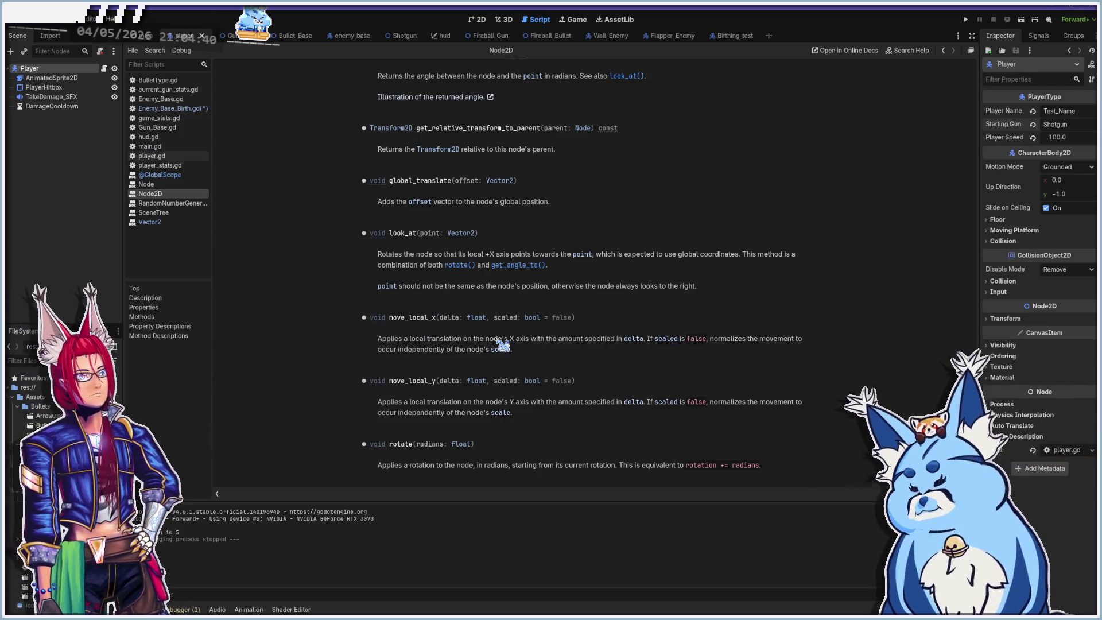
pyautogui.click(175, 108)
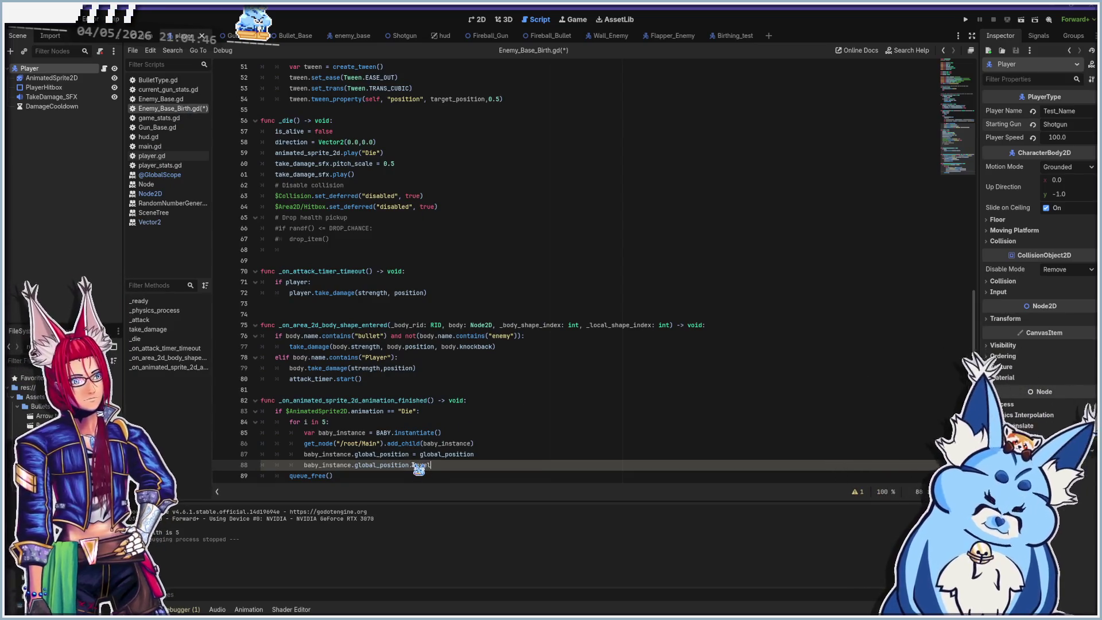
# Check the Node2D reference page again and come back to Enemy_Base_Birth.gd.
pyautogui.write('ocal')
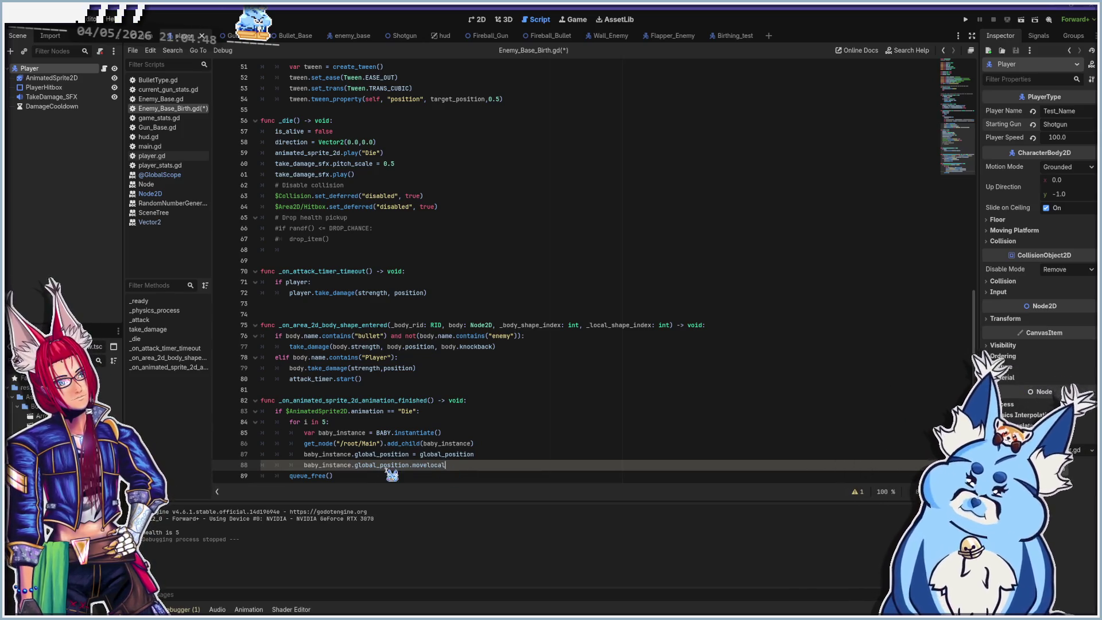
pyautogui.click(158, 194)
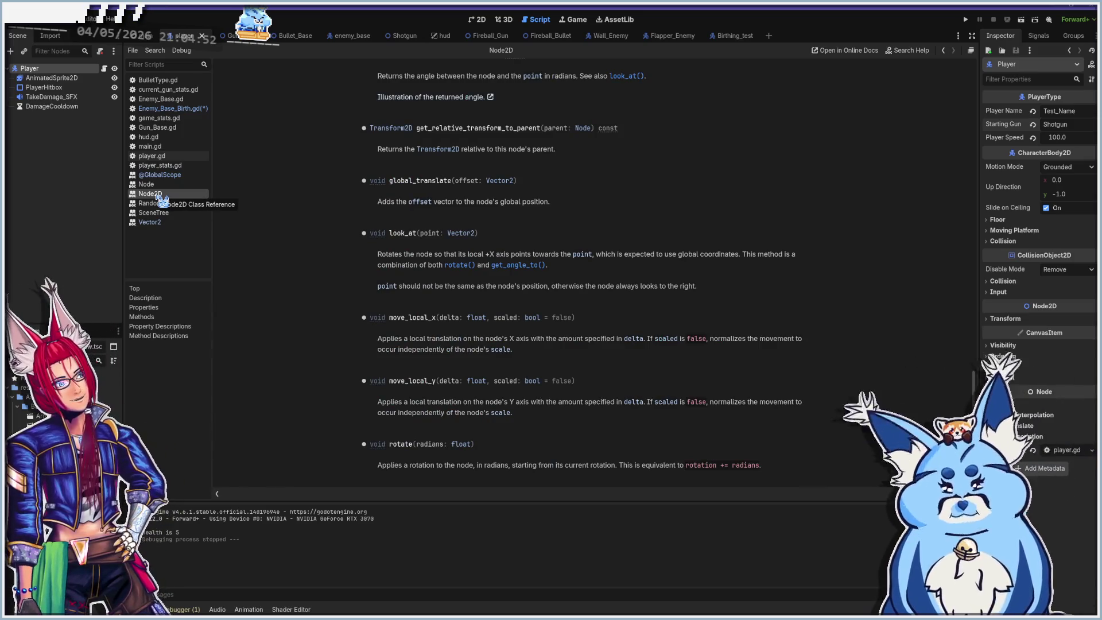
pyautogui.click(175, 108)
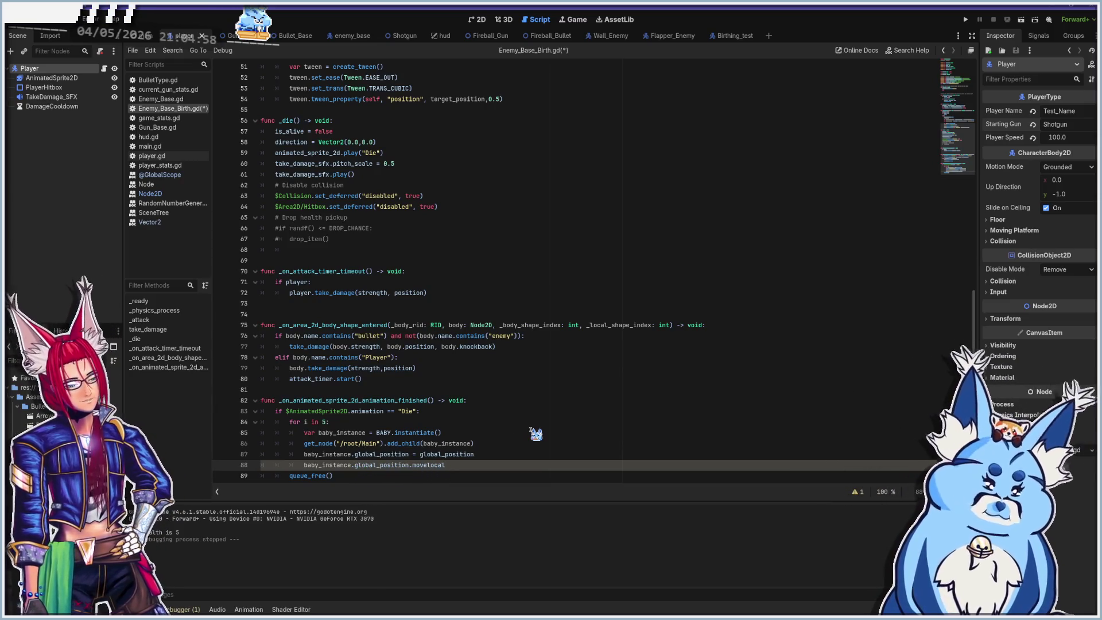
# Replace global_position on line 88 with move_local_x after baby_instance.
pyautogui.press('Delete')
pyautogui.press('Delete')
pyautogui.press('Delete')
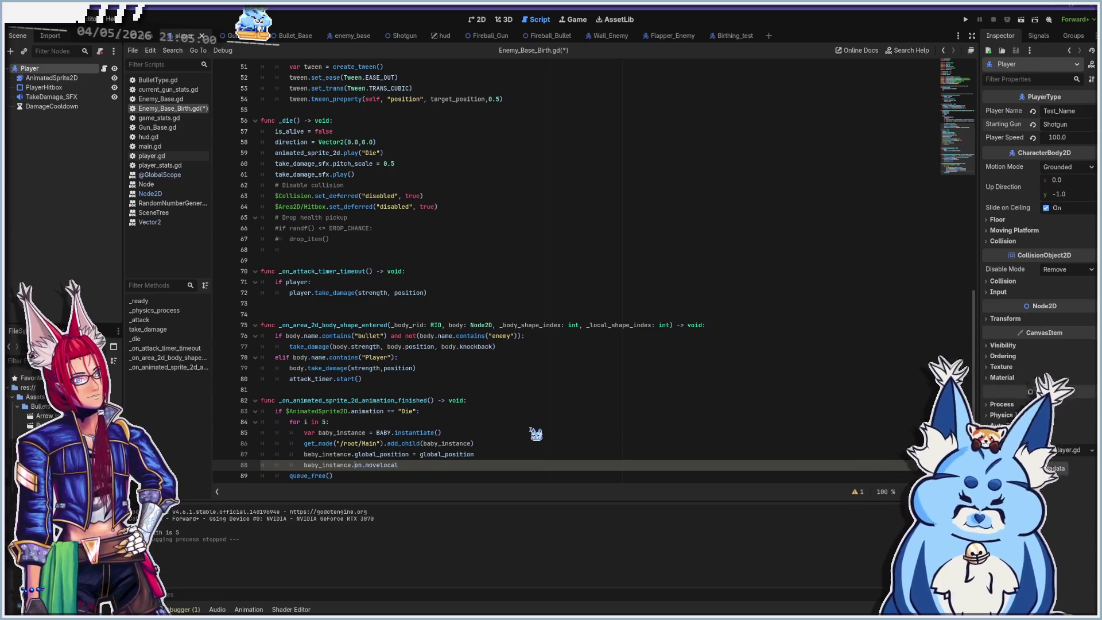
pyautogui.press('Delete')
pyautogui.press('Delete')
pyautogui.press('Delete')
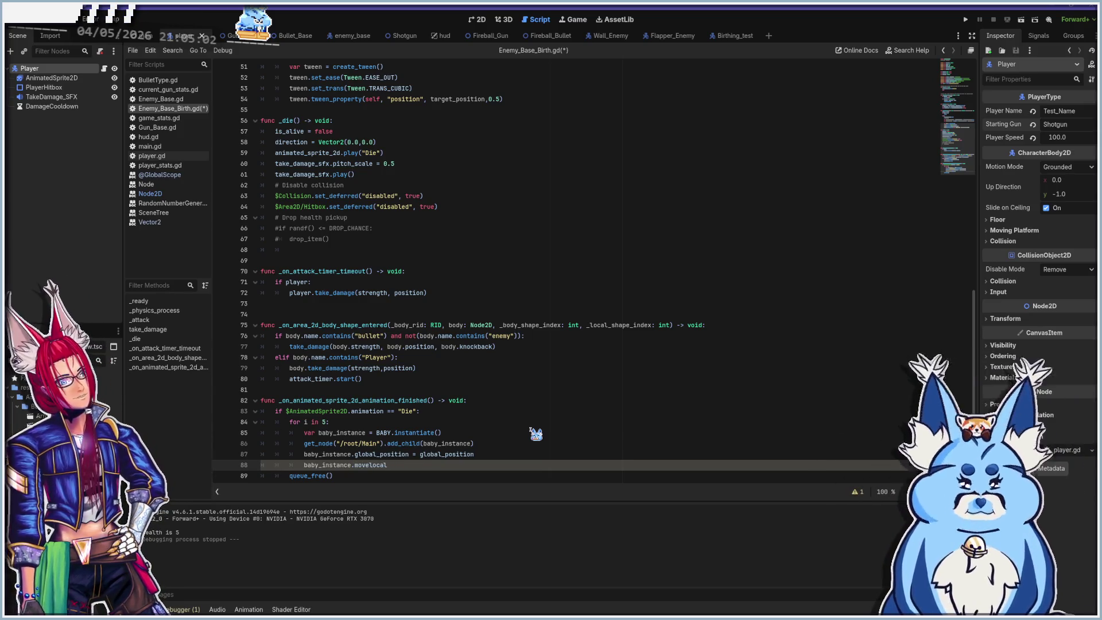
pyautogui.press('BackSpace')
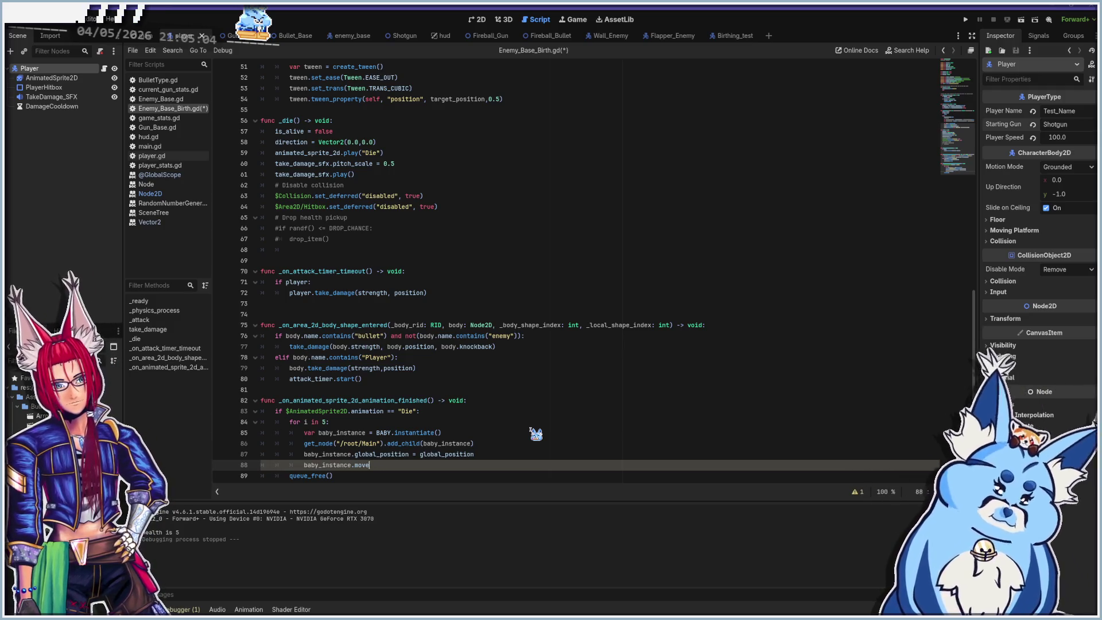
pyautogui.write('_local_x')
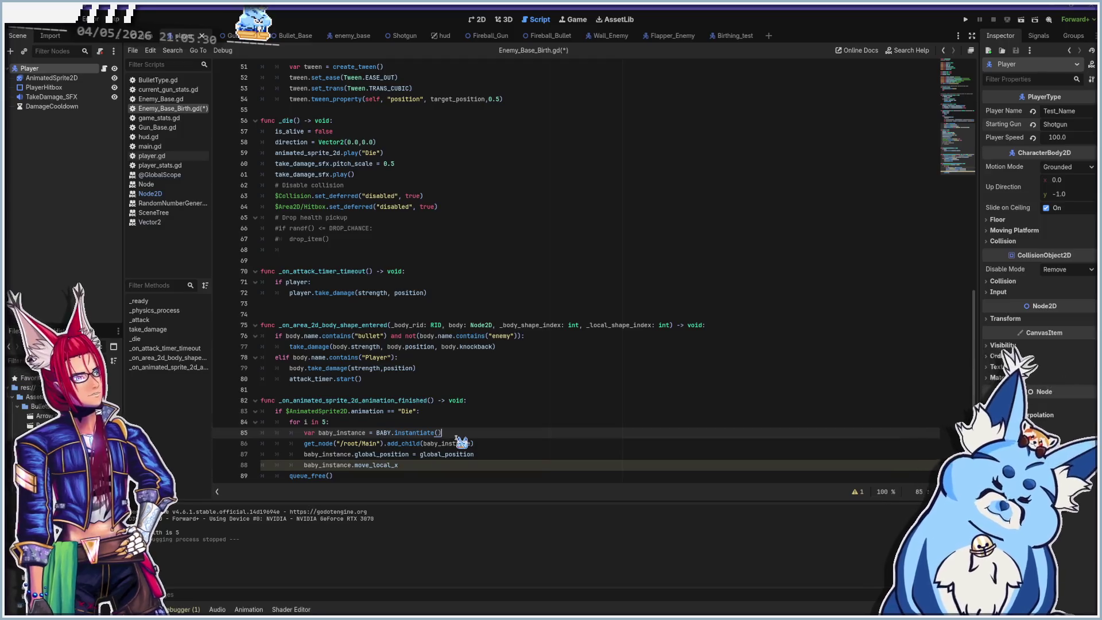
pyautogui.click(444, 434)
pyautogui.scroll(15, 431, 436)
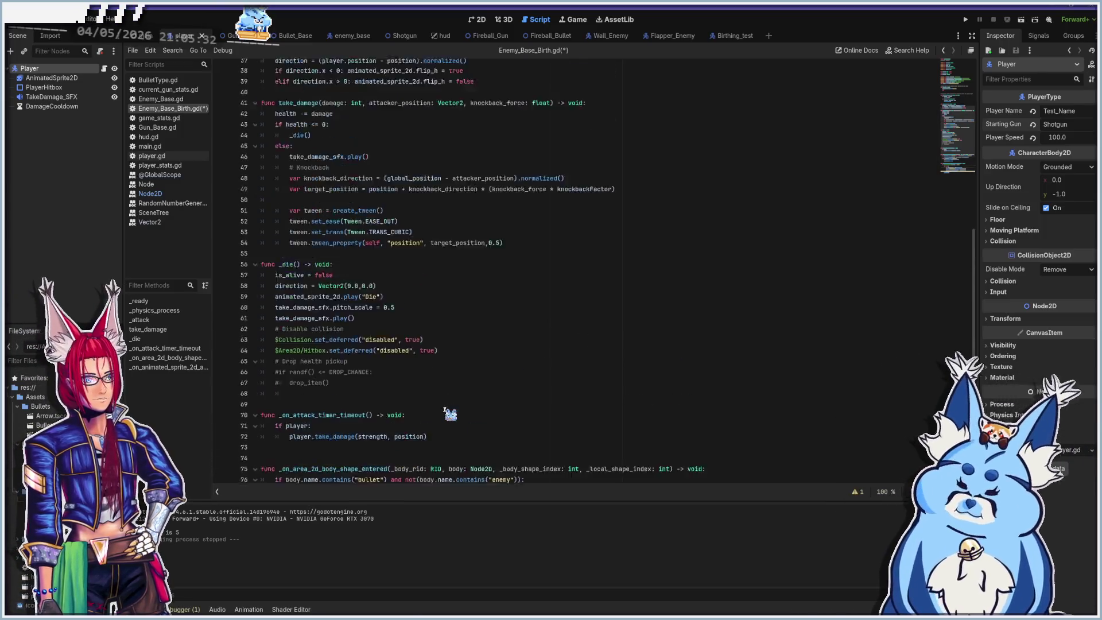
pyautogui.scroll(-15, 435, 427)
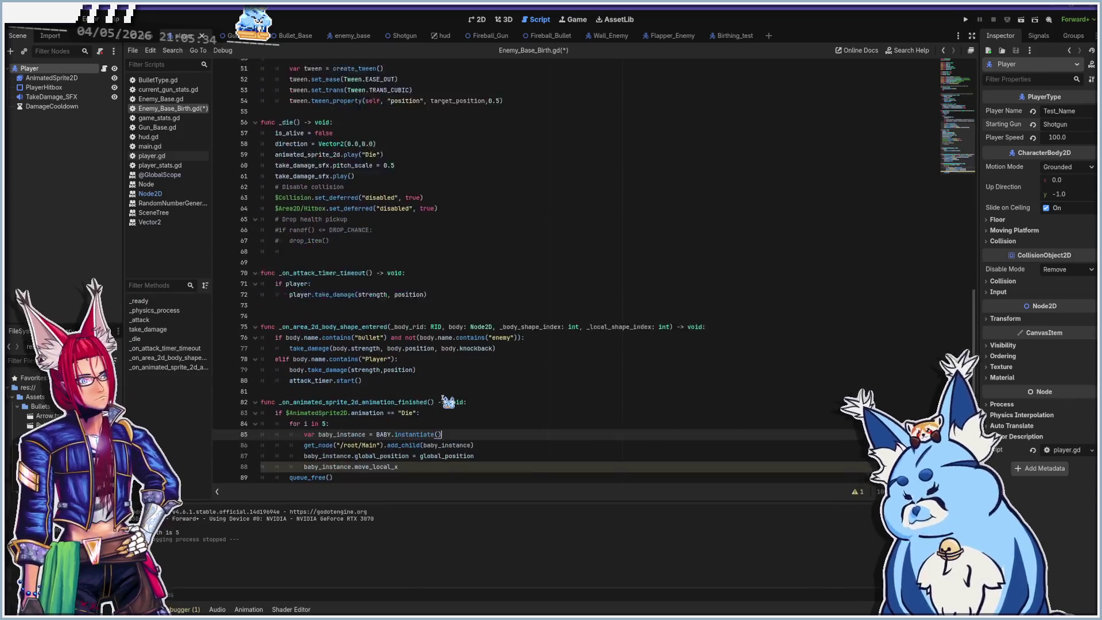
pyautogui.scroll(10, 471, 400)
pyautogui.scroll(4, 471, 400)
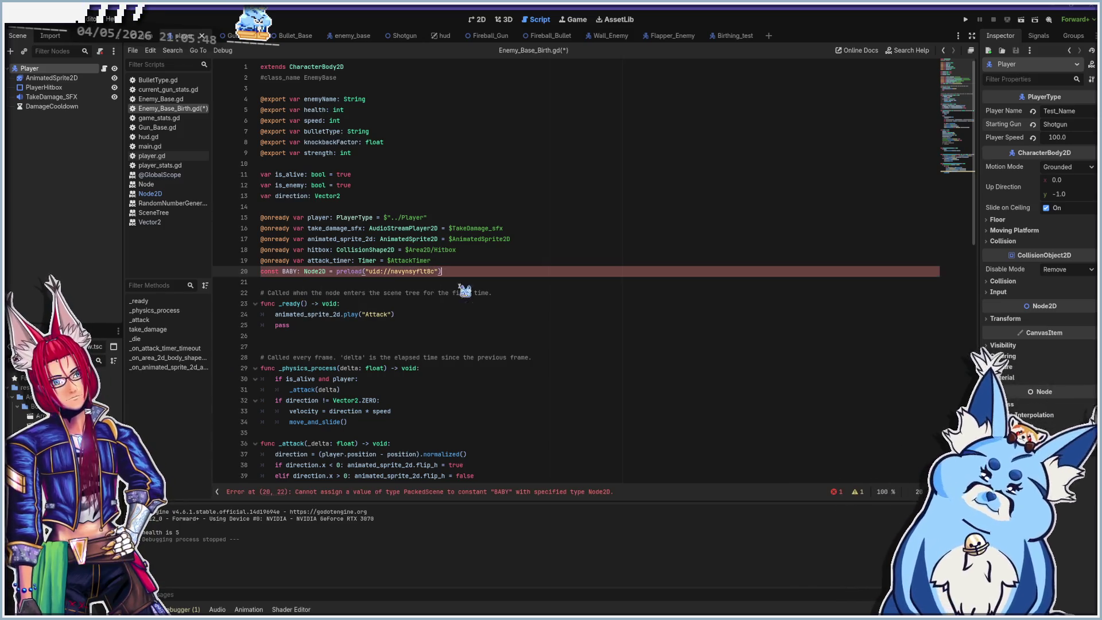
# Type baby_instance as Node2D on line 85, untype const BABY, and add () to move_local_x.
pyautogui.scroll(-10, 459, 344)
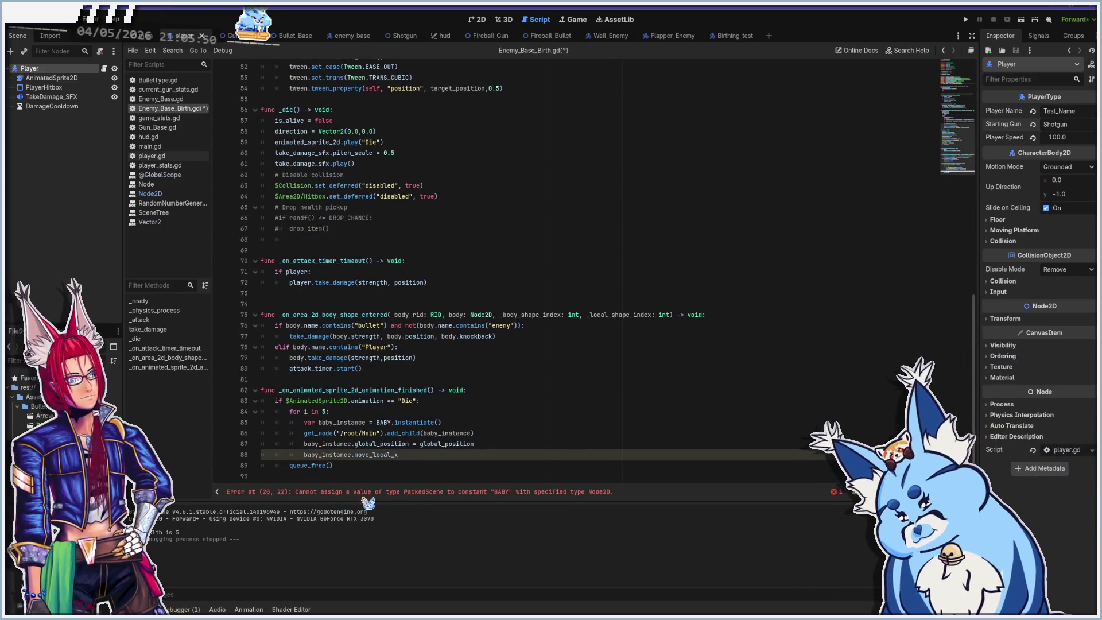
pyautogui.scroll(10, 471, 391)
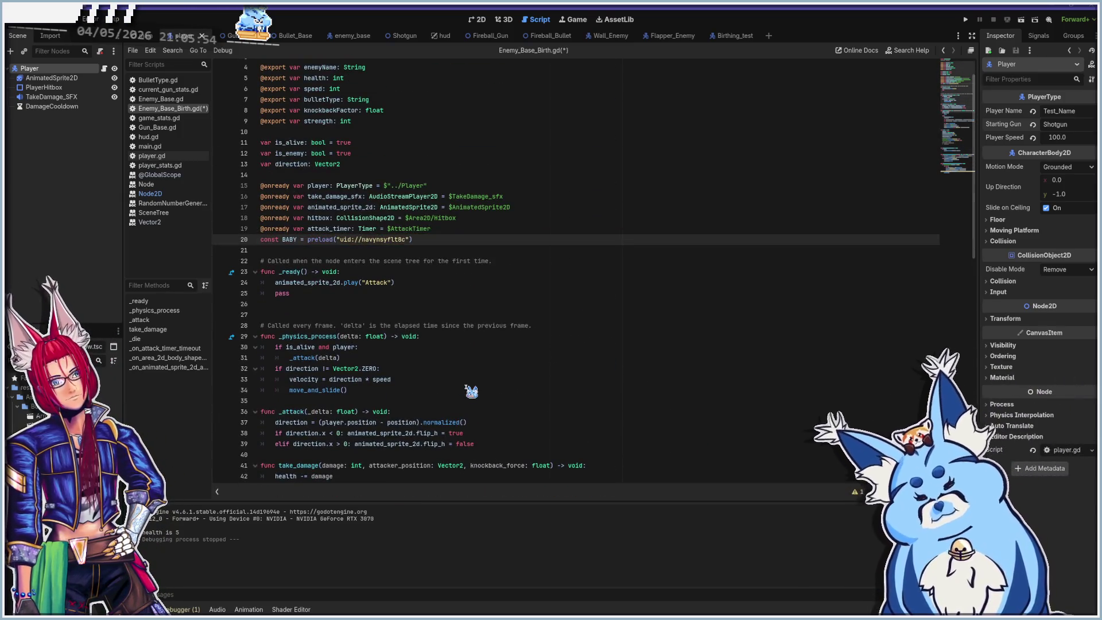
pyautogui.scroll(-10, 470, 390)
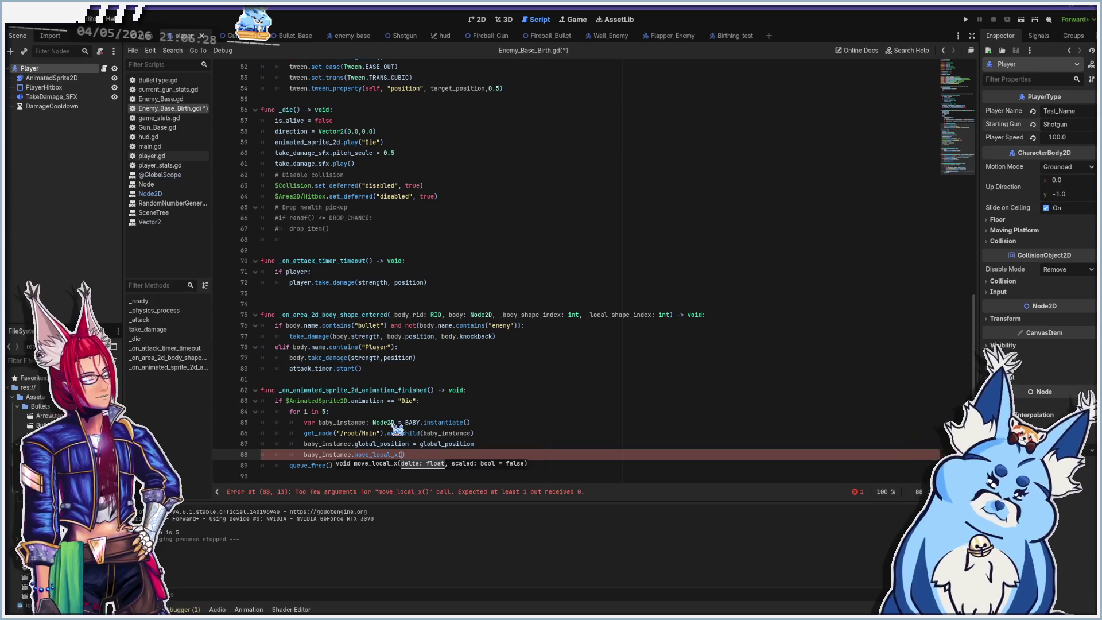
# Make line 88 call move_local_x(i), then save and run the game with F5.
pyautogui.moveTo(396, 429)
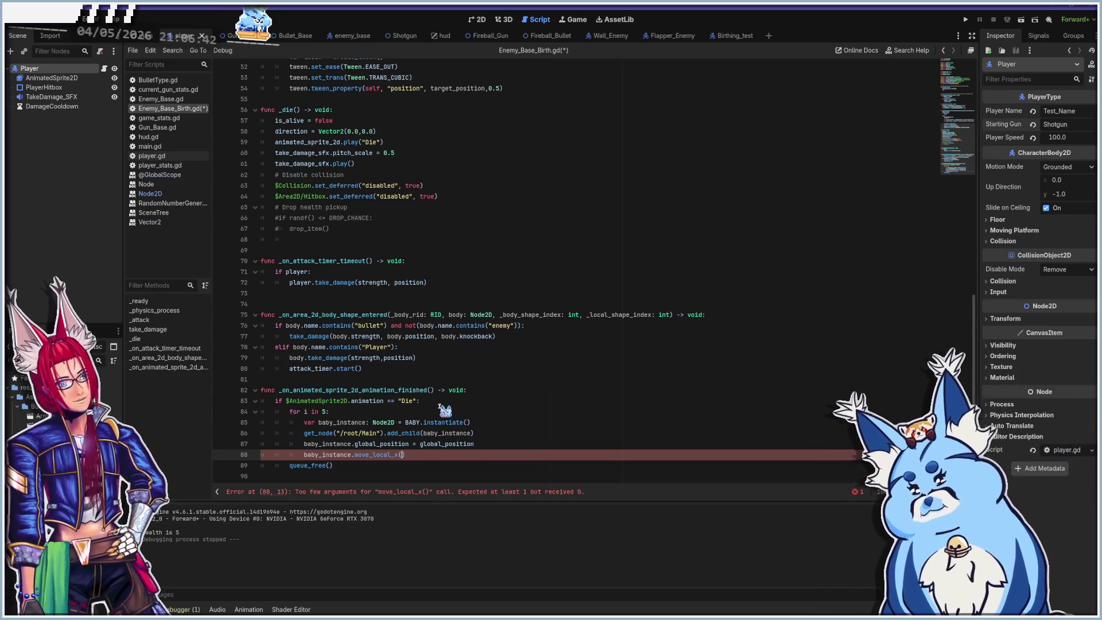
pyautogui.write('i')
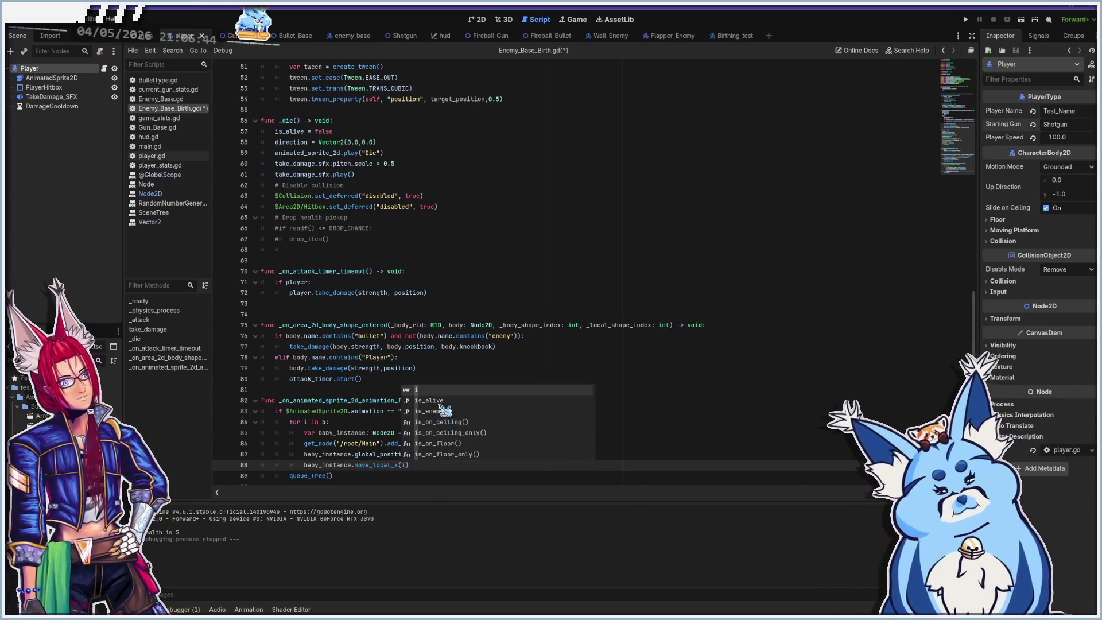
pyautogui.press('Escape')
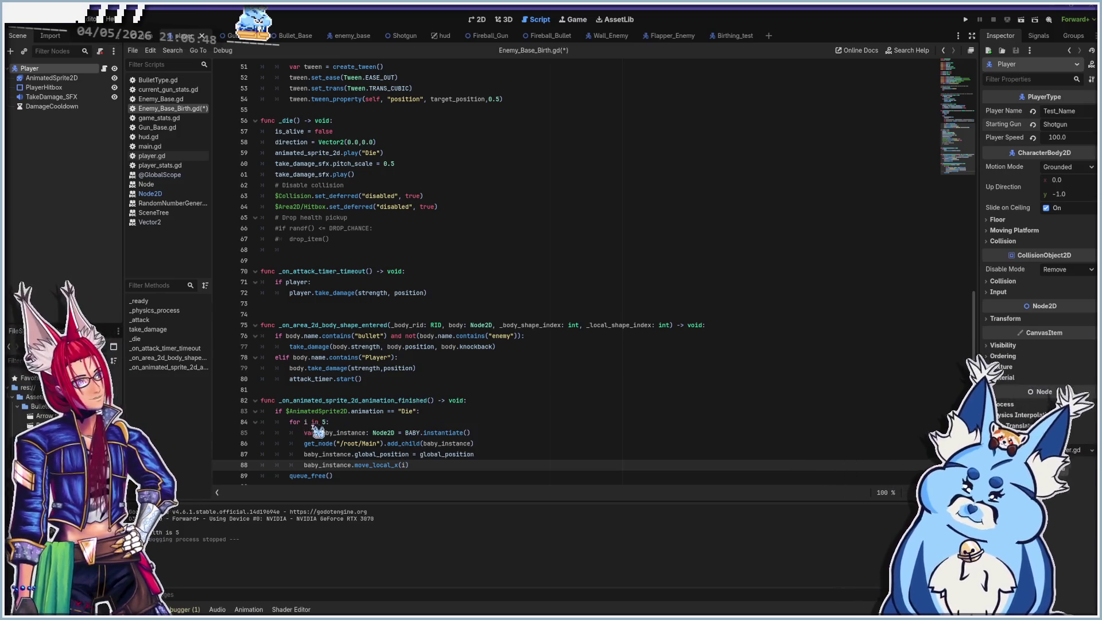
pyautogui.moveTo(422, 444)
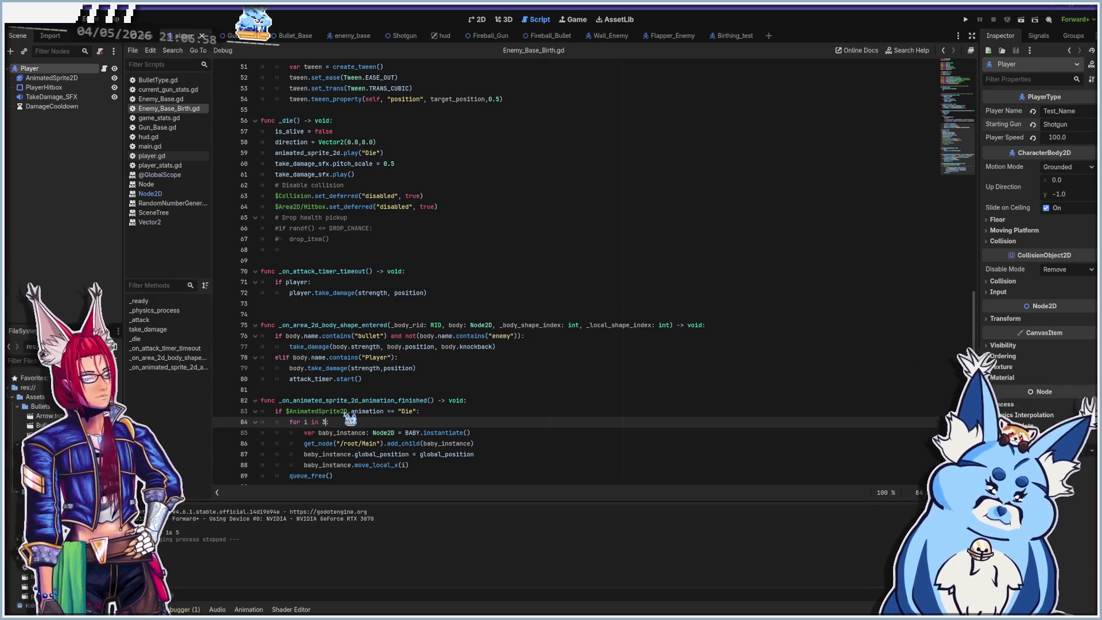
pyautogui.press('F5')
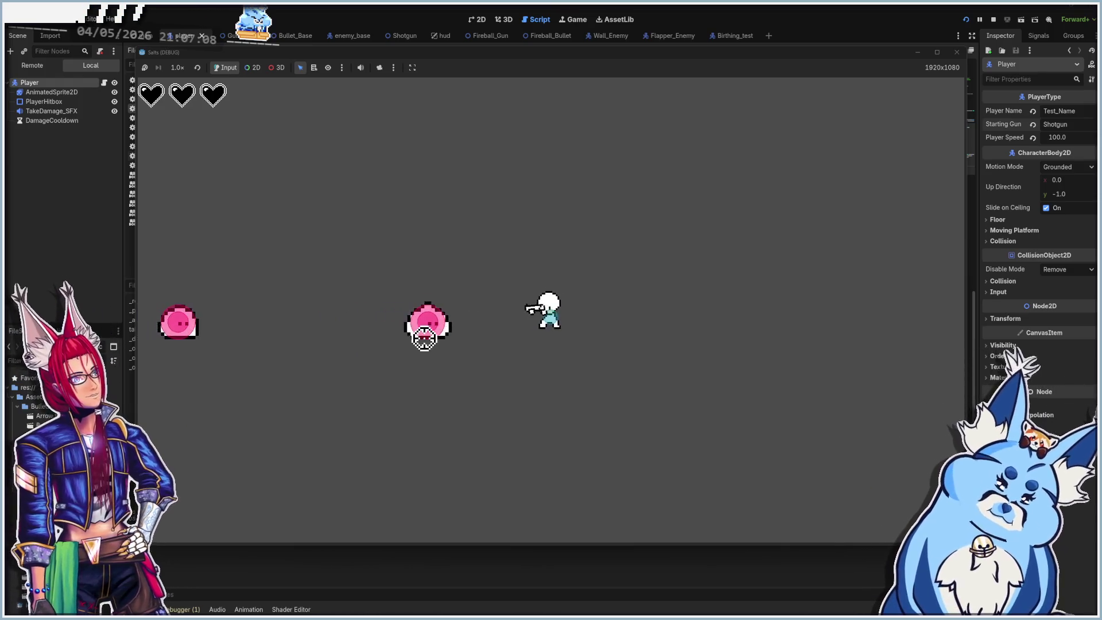
# Shoot at the slimes and walk the player around with WASD as the baby swarm spreads.
pyautogui.press('a')
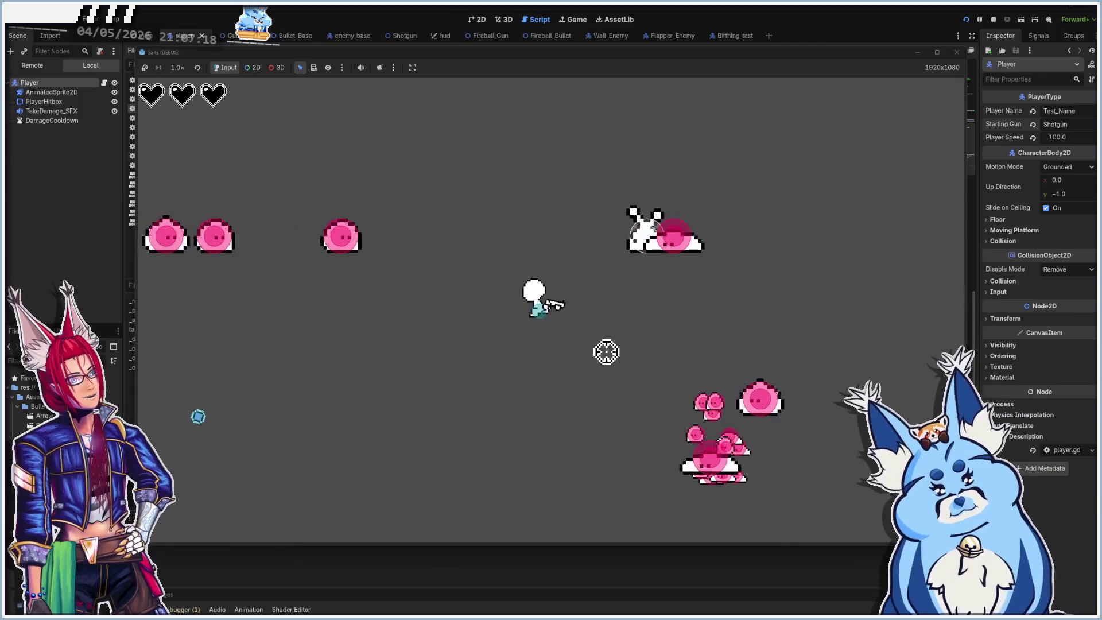
pyautogui.click(536, 408)
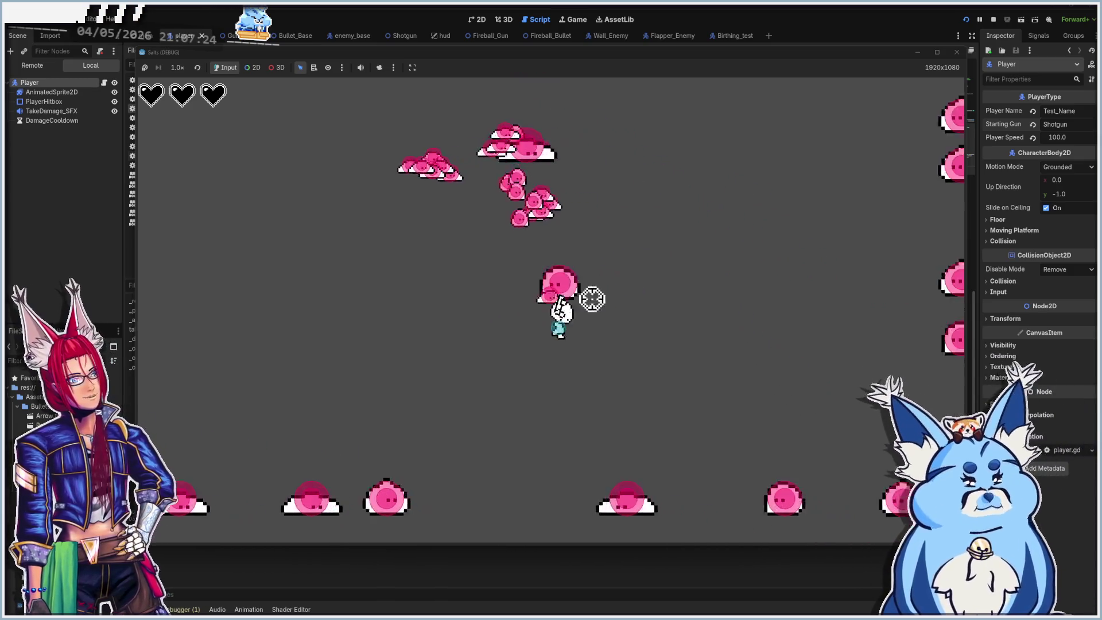
pyautogui.click(560, 373)
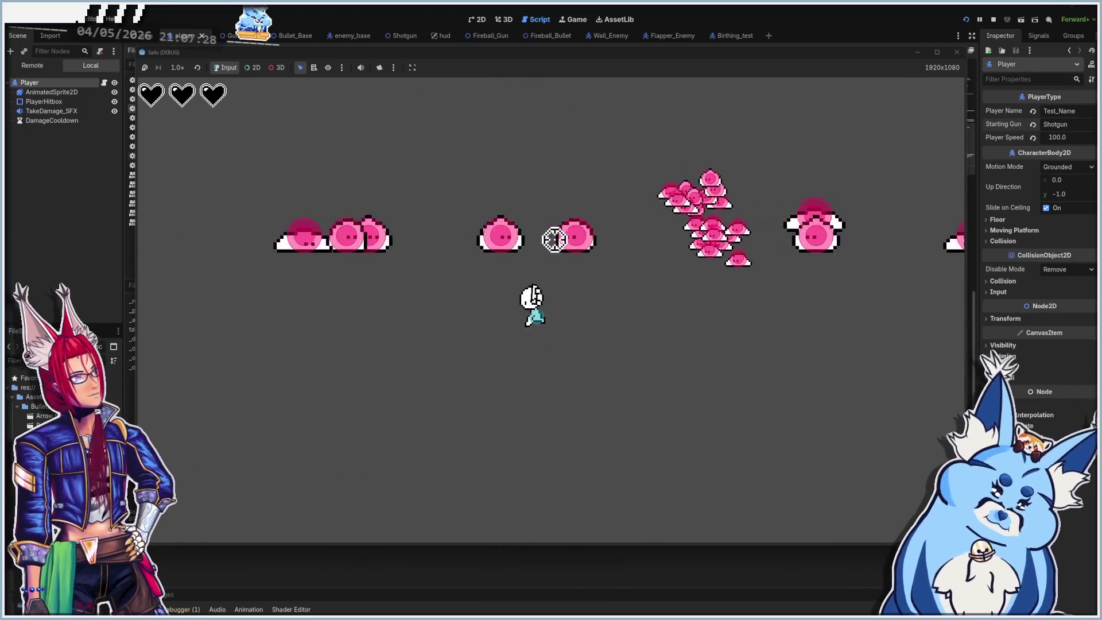
pyautogui.press('w')
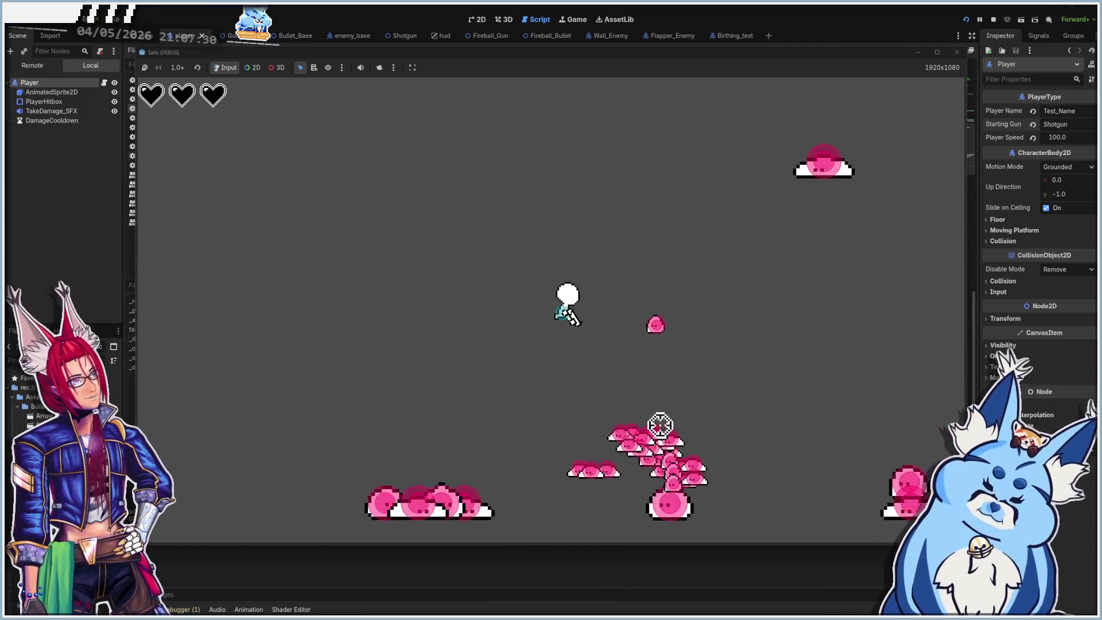
pyautogui.press('s')
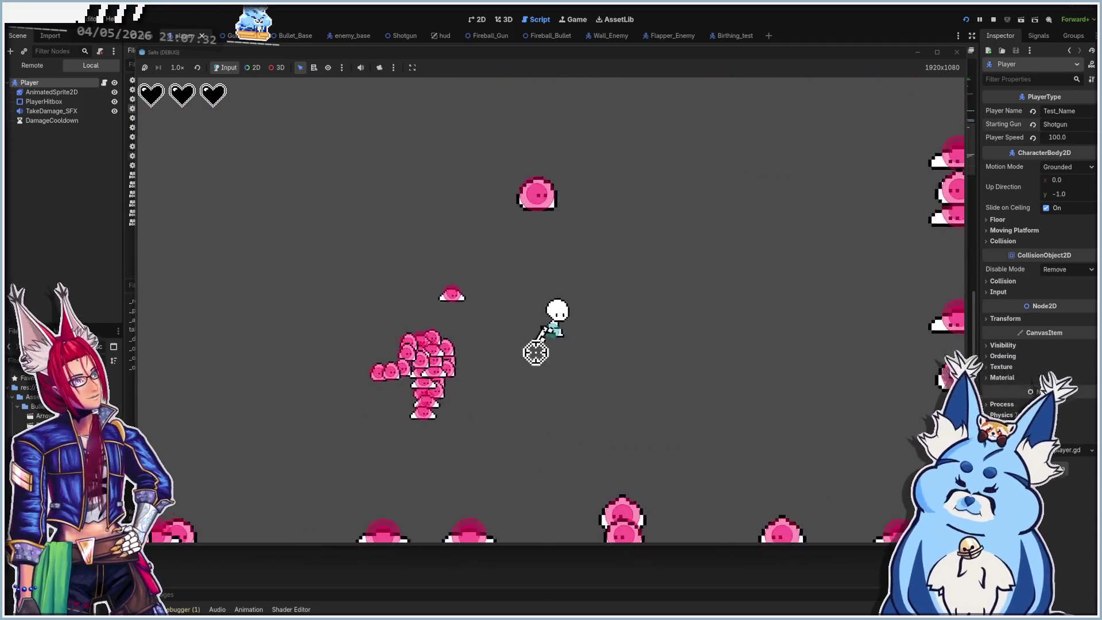
pyautogui.press('d')
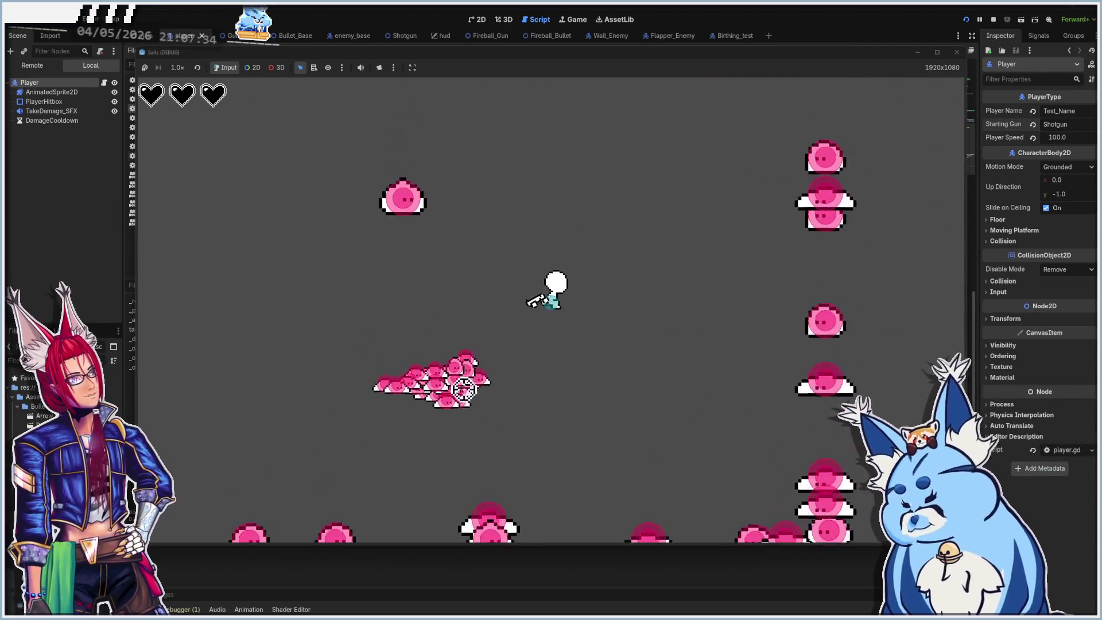
pyautogui.press('a')
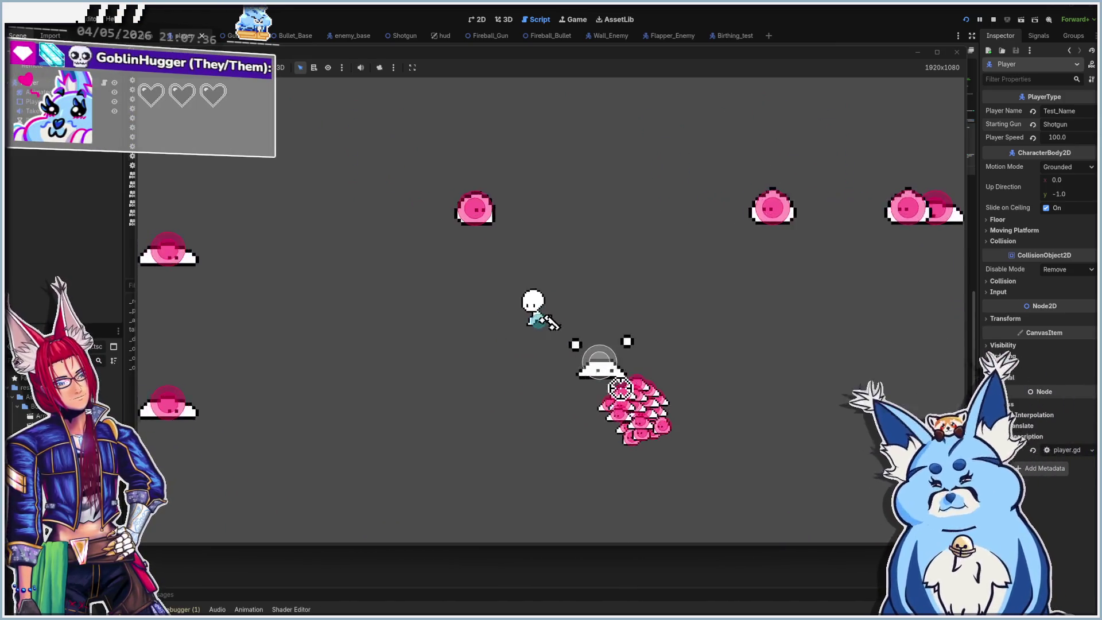
pyautogui.press('w')
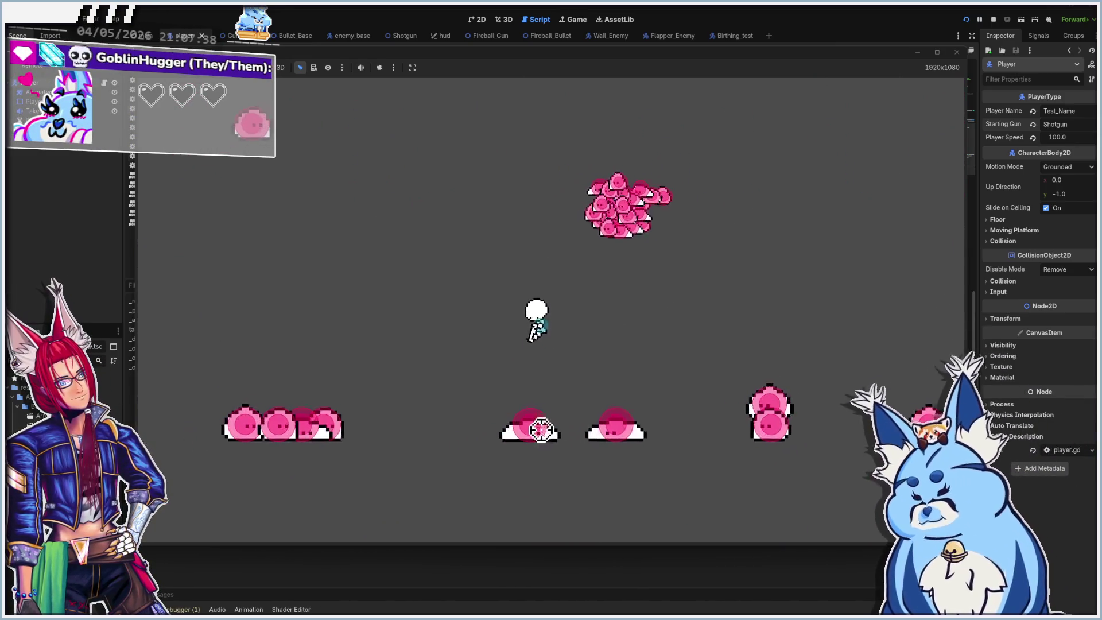
pyautogui.press('s')
pyautogui.press('d')
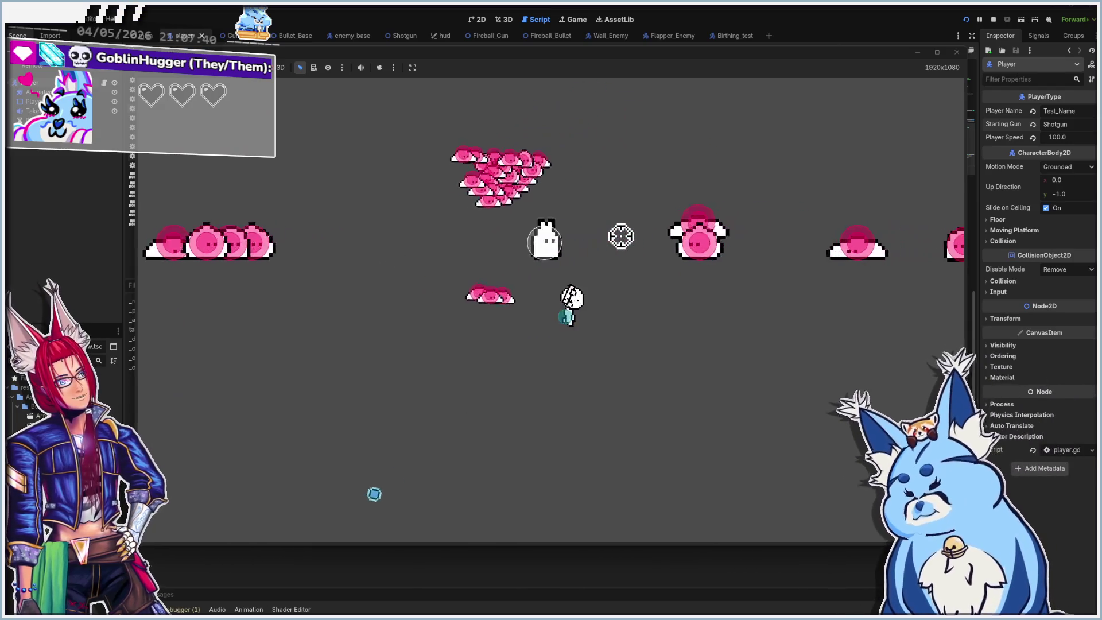
pyautogui.press('w')
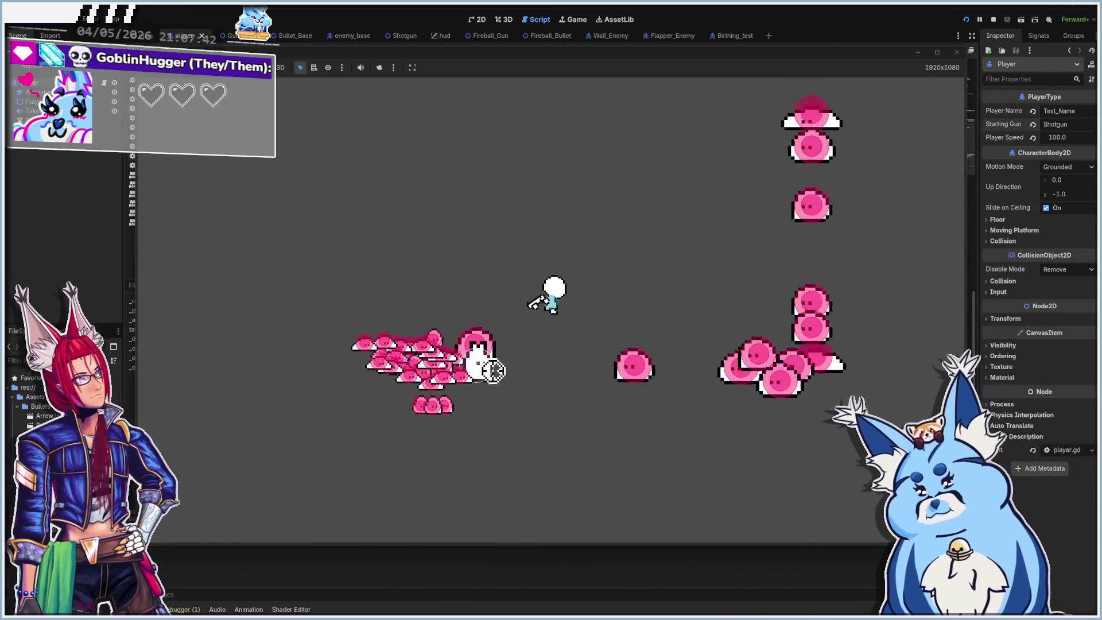
pyautogui.press('d')
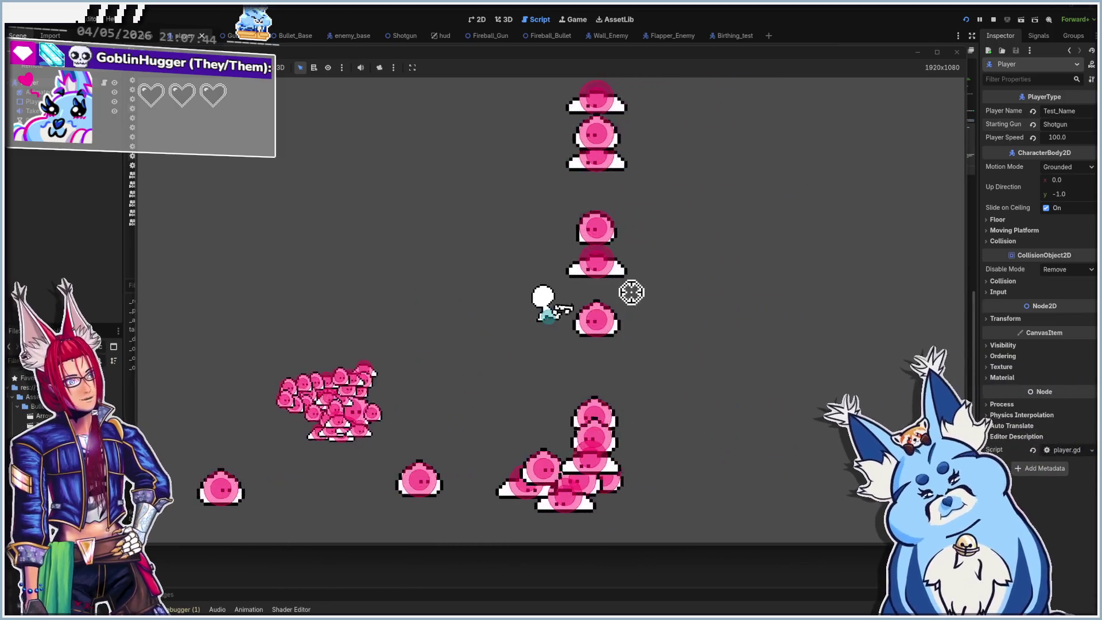
pyautogui.press('w')
pyautogui.press('d')
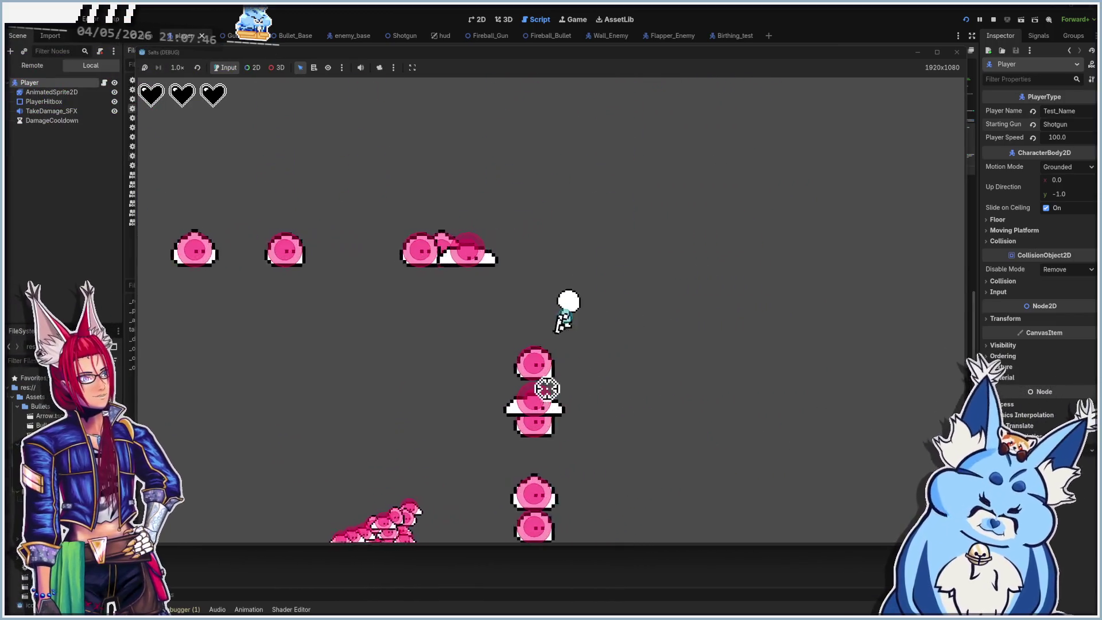
pyautogui.press('s')
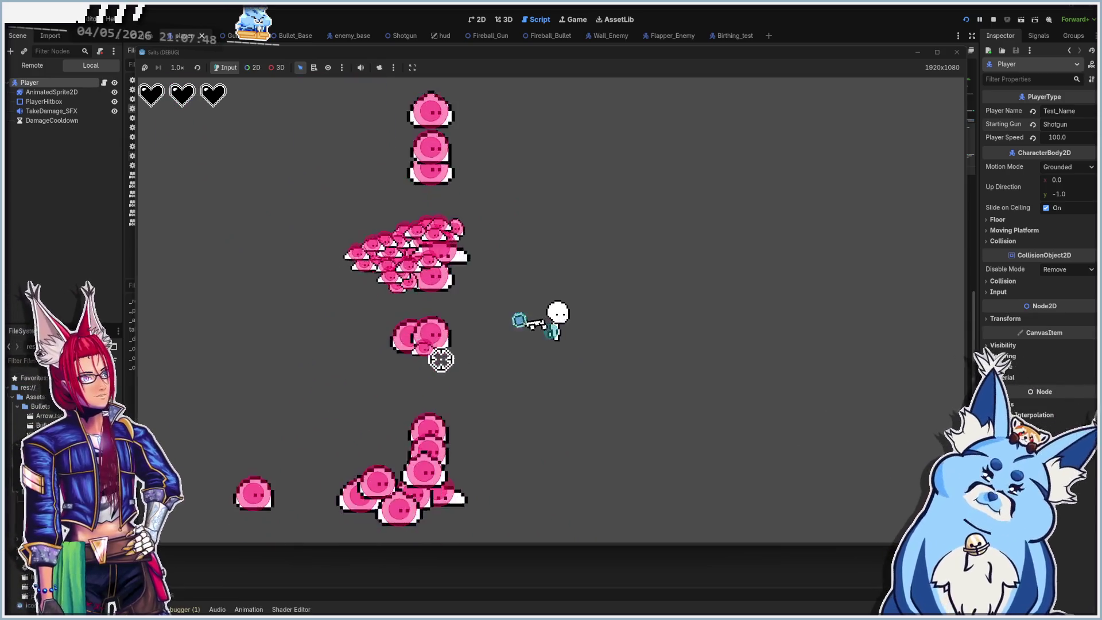
pyautogui.press('a')
pyautogui.press('s')
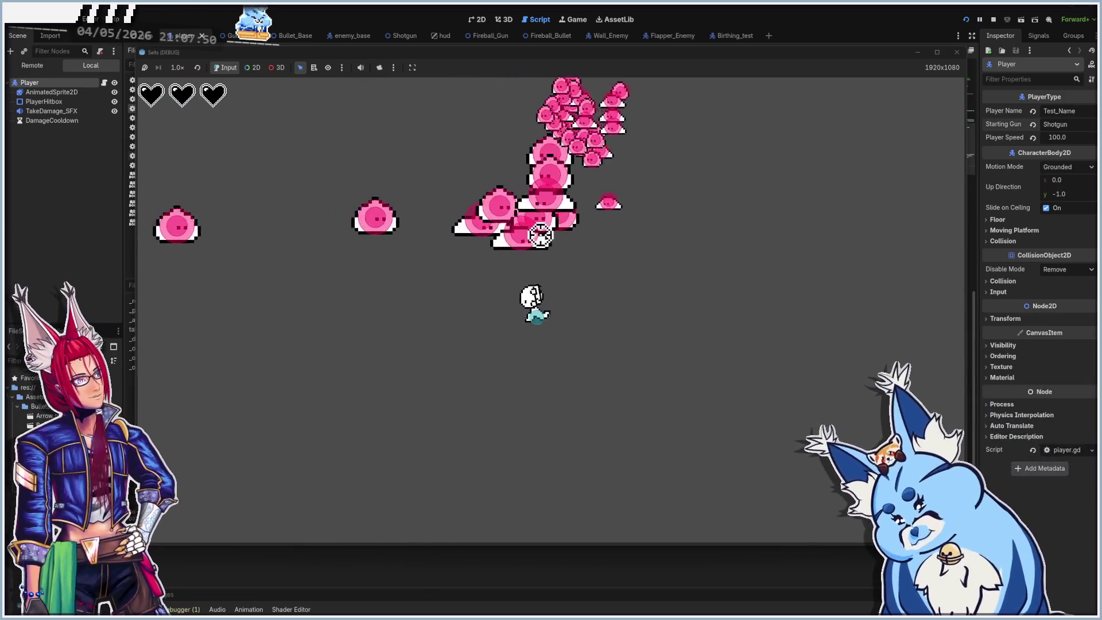
pyautogui.press('w')
pyautogui.press('a')
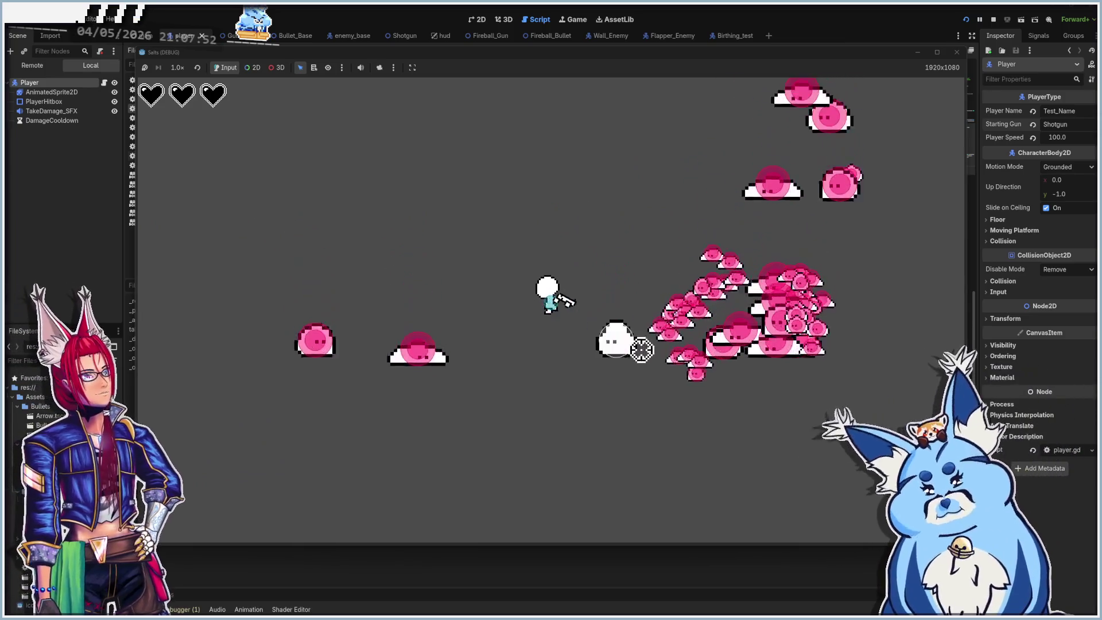
pyautogui.press('w')
pyautogui.press('d')
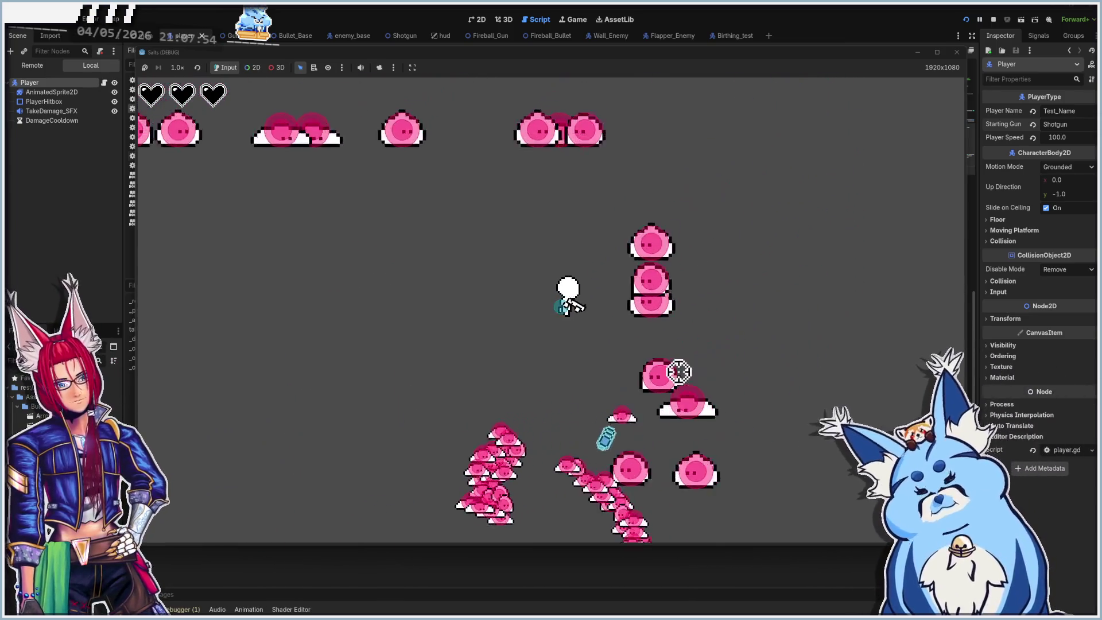
pyautogui.press('w')
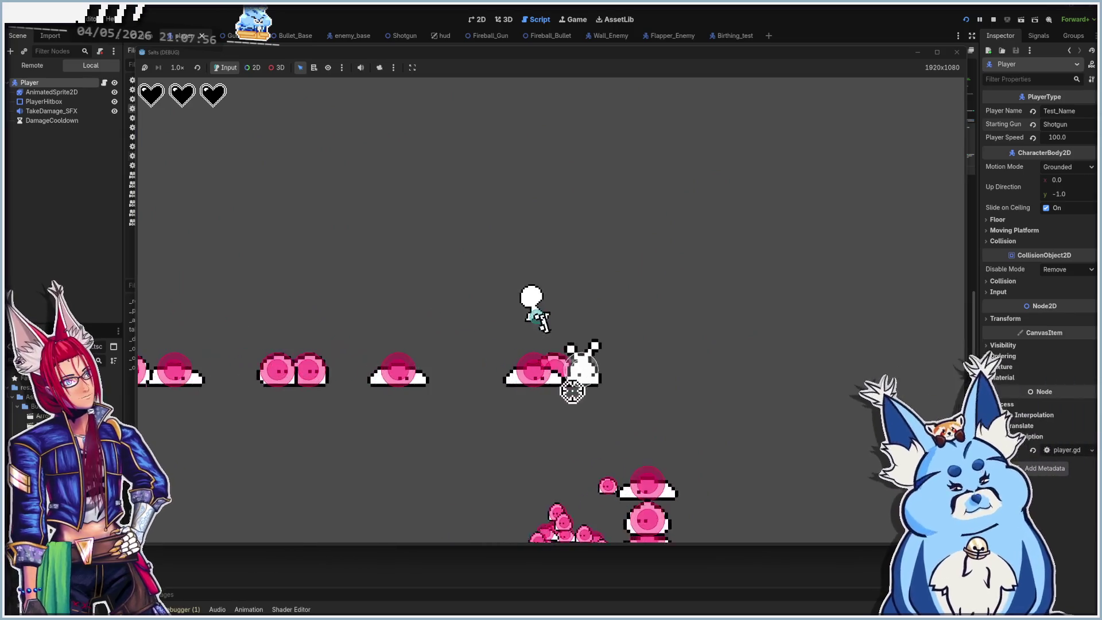
pyautogui.press('s')
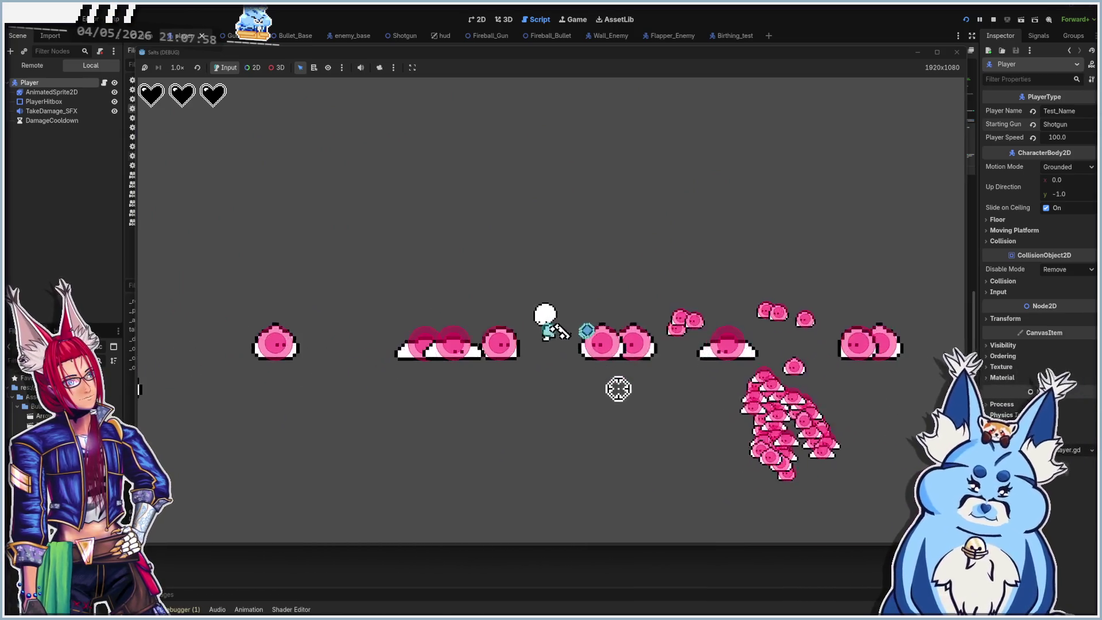
pyautogui.press('s')
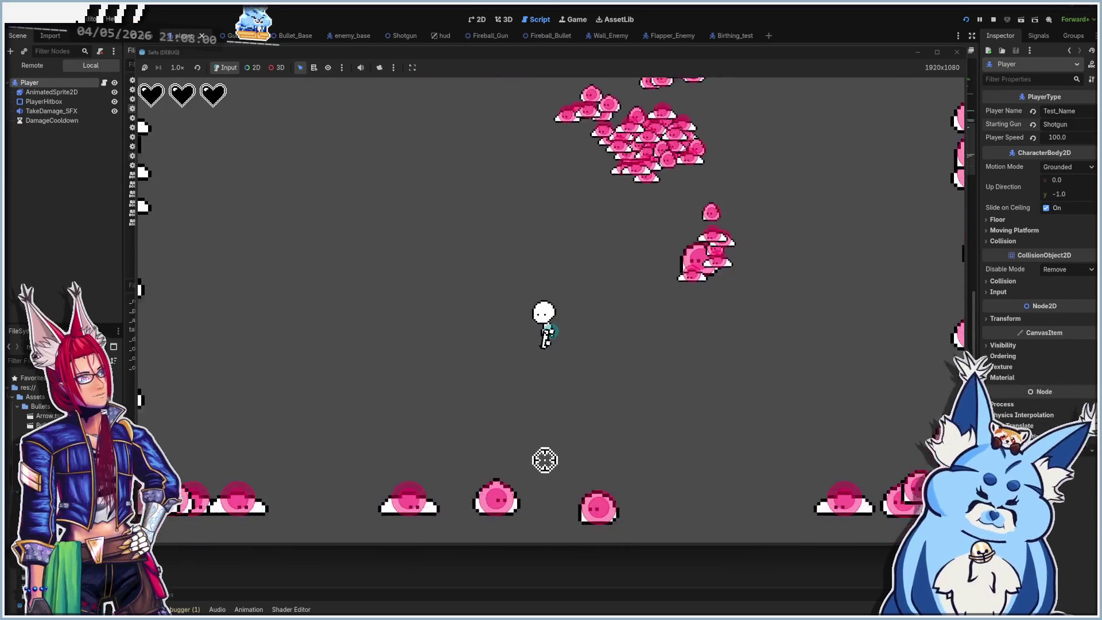
pyautogui.press('s')
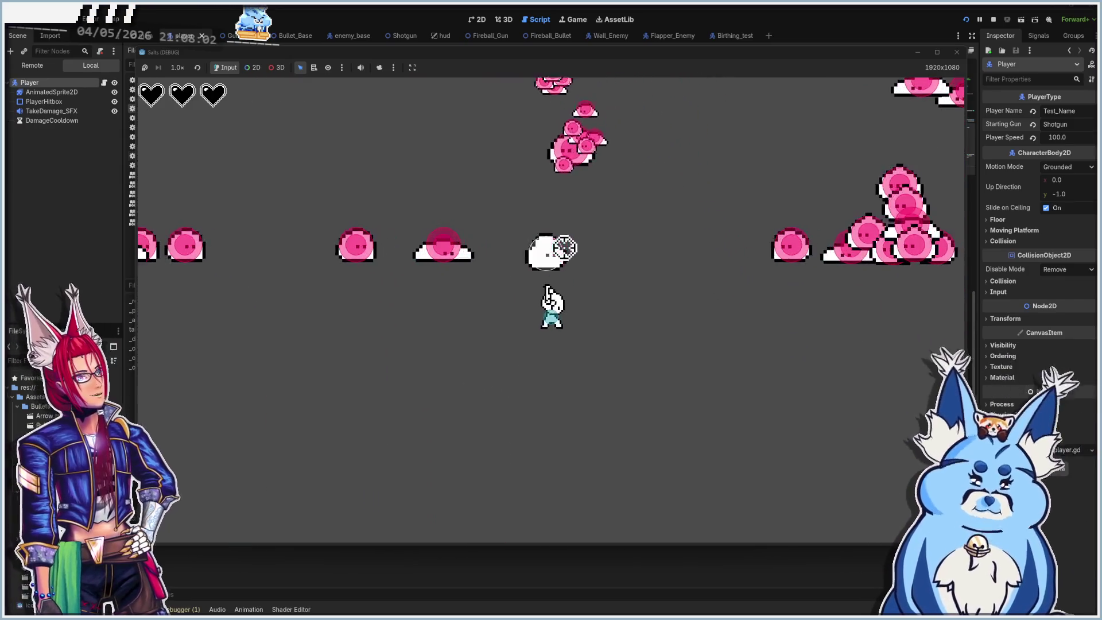
pyautogui.press('w')
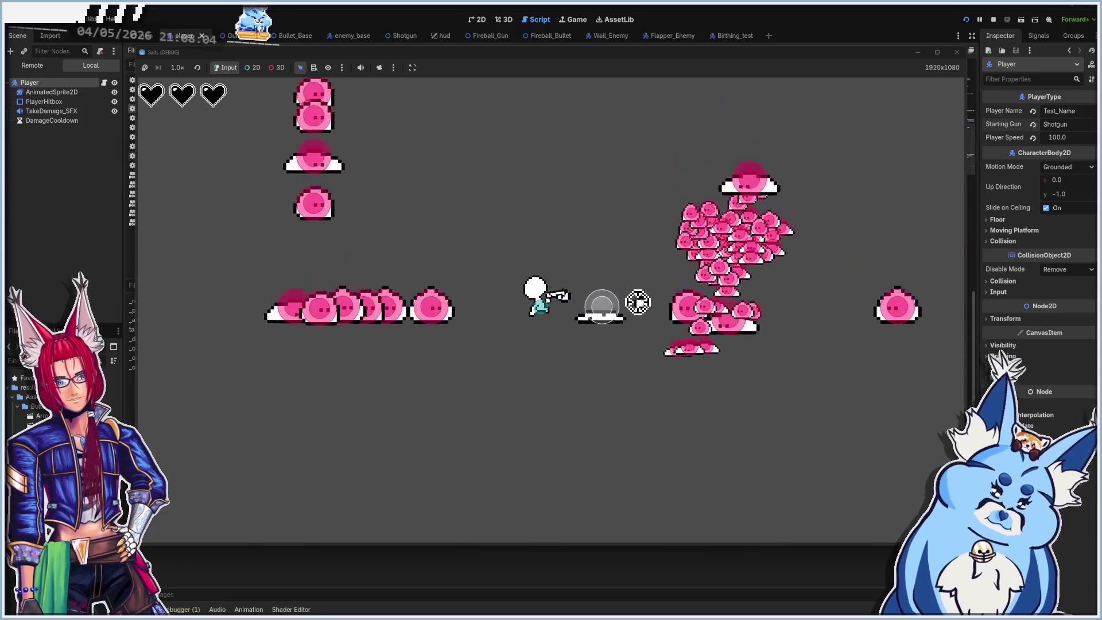
pyautogui.press('w')
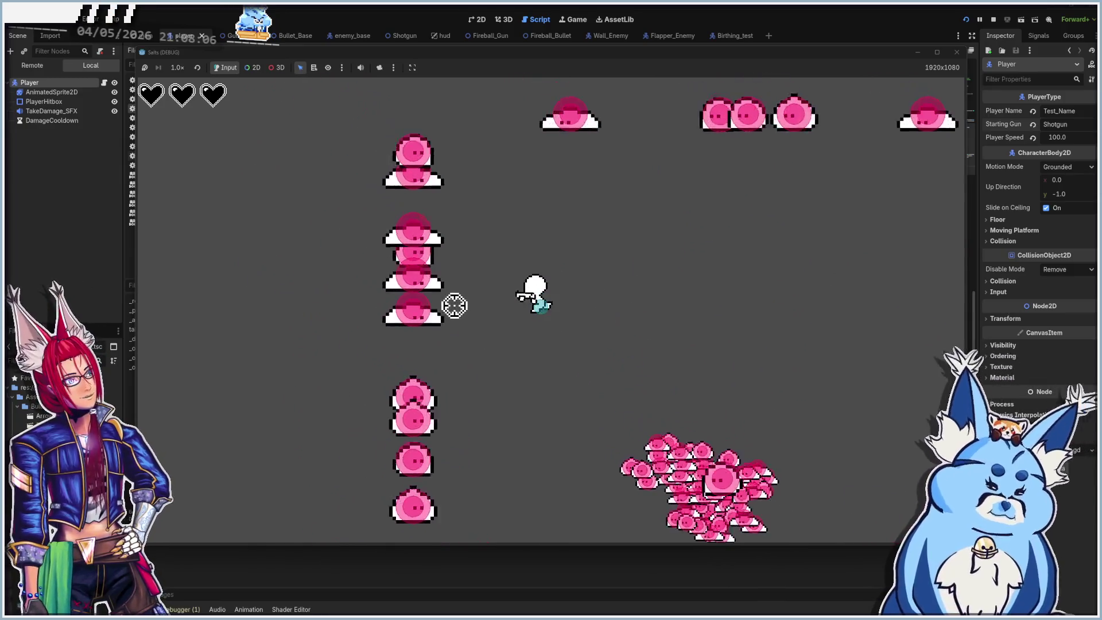
pyautogui.press('w')
pyautogui.press('a')
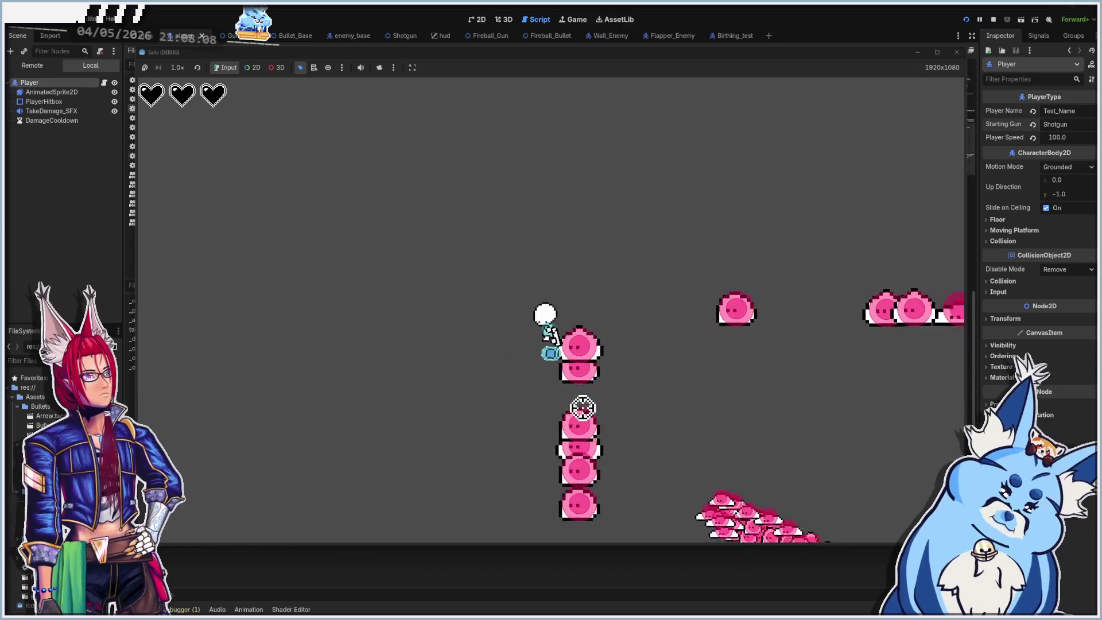
pyautogui.press('a')
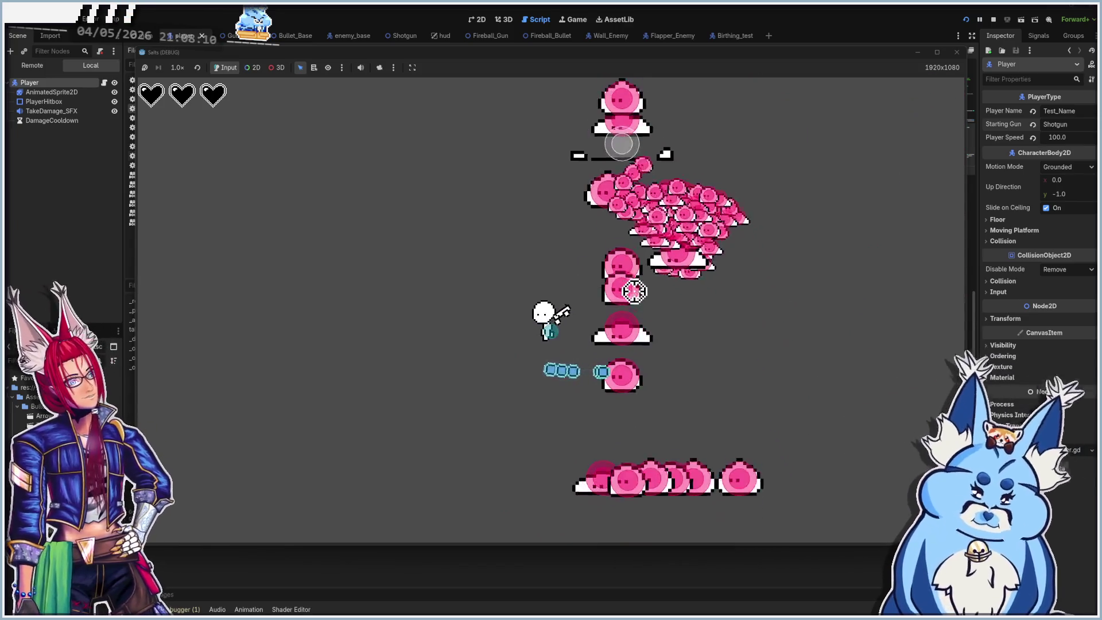
# Keep dodging through the slime rows, fire another shot, then close the game window.
pyautogui.press('d')
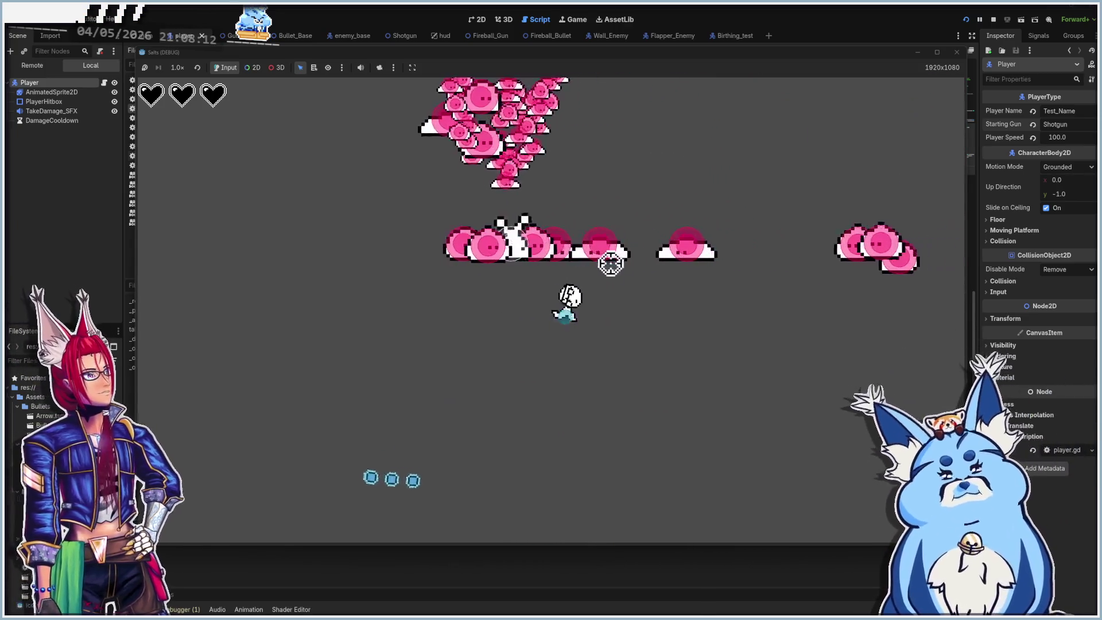
pyautogui.press('s')
pyautogui.press('d')
pyautogui.press('w')
pyautogui.press('w')
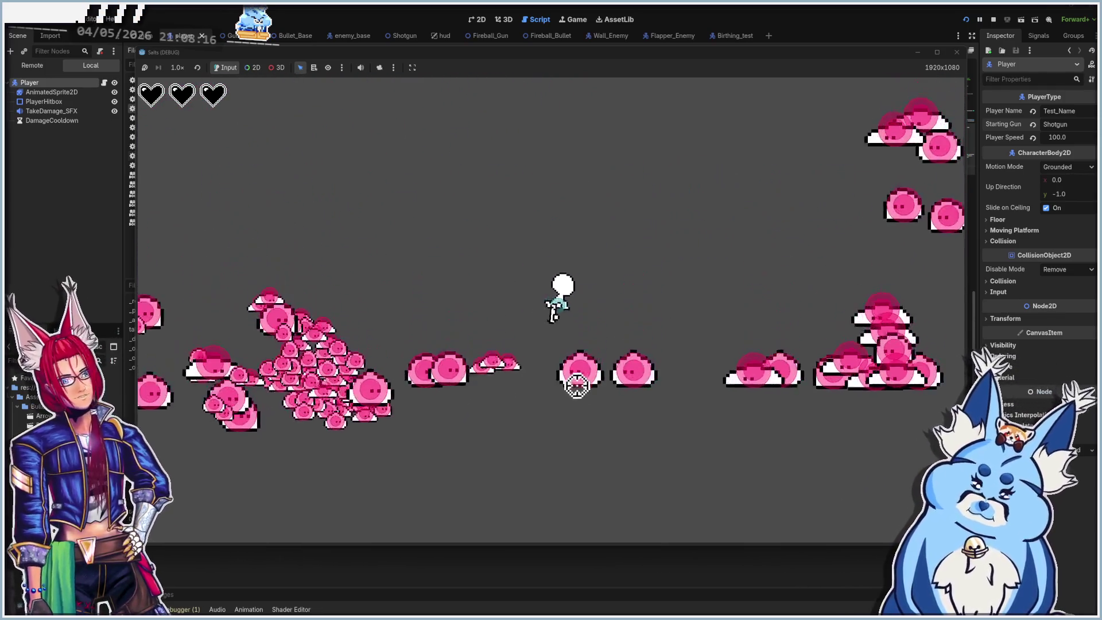
pyautogui.press('s')
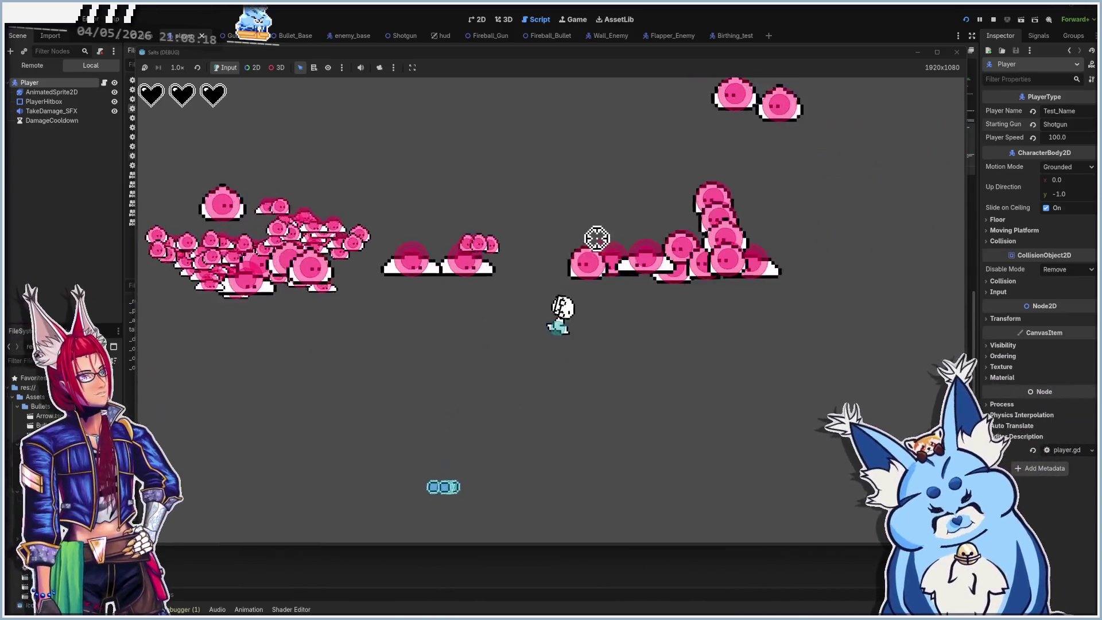
pyautogui.press('w')
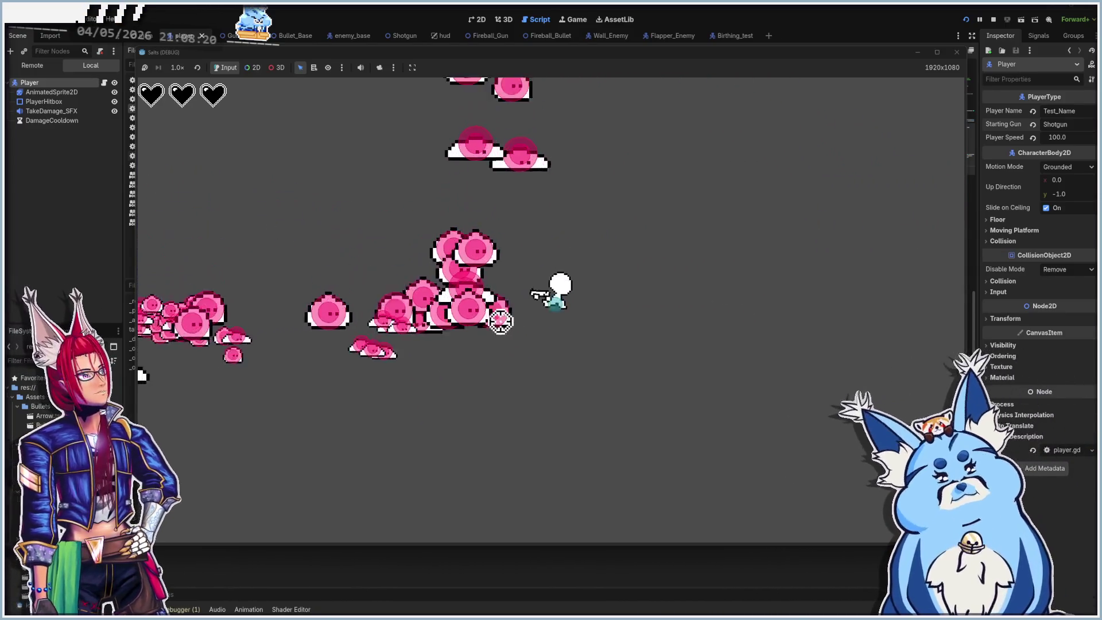
pyautogui.press('w')
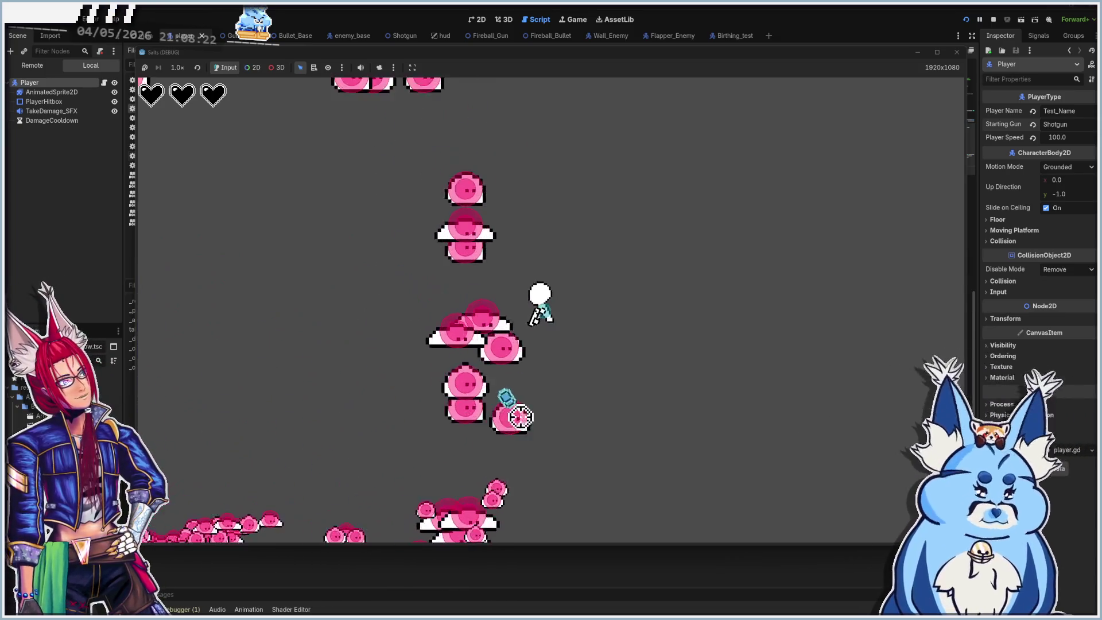
pyautogui.press('w')
pyautogui.press('a')
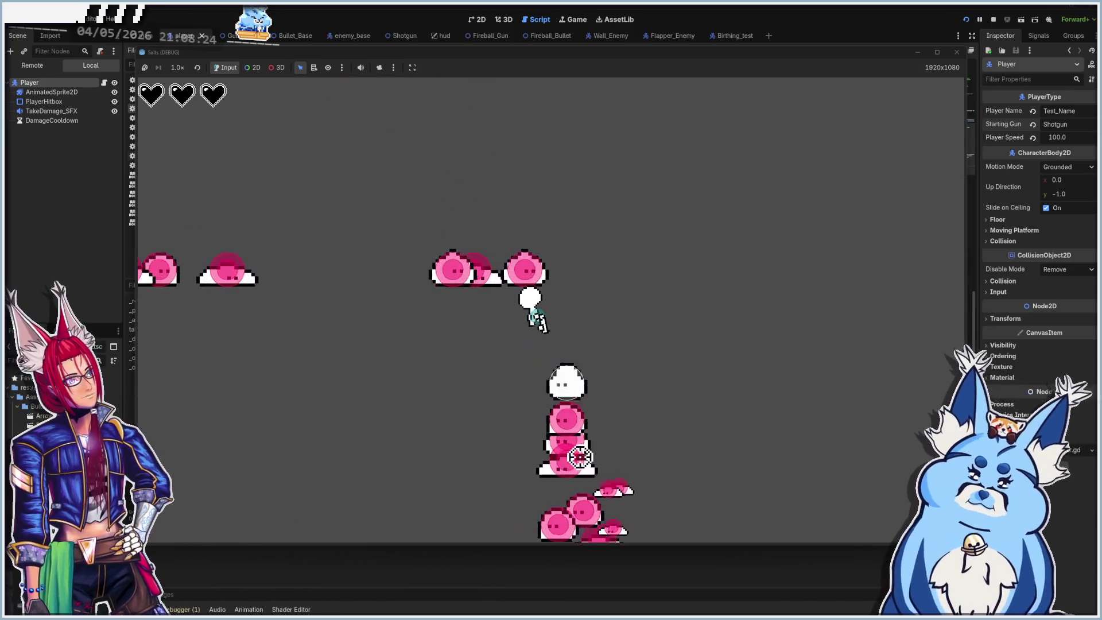
pyautogui.press('w')
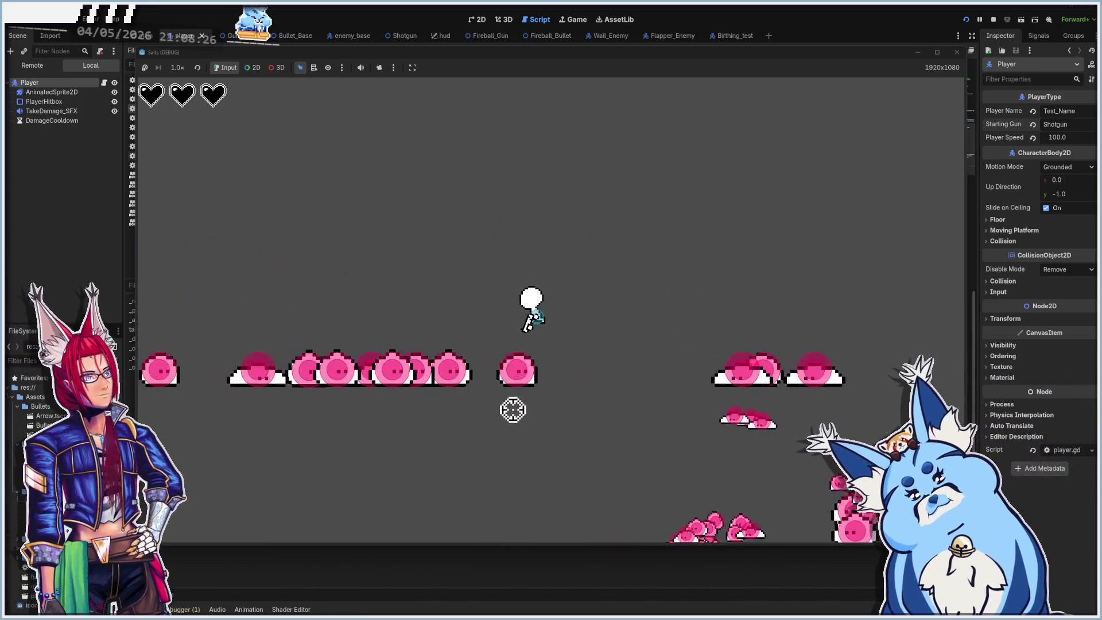
pyautogui.press('a')
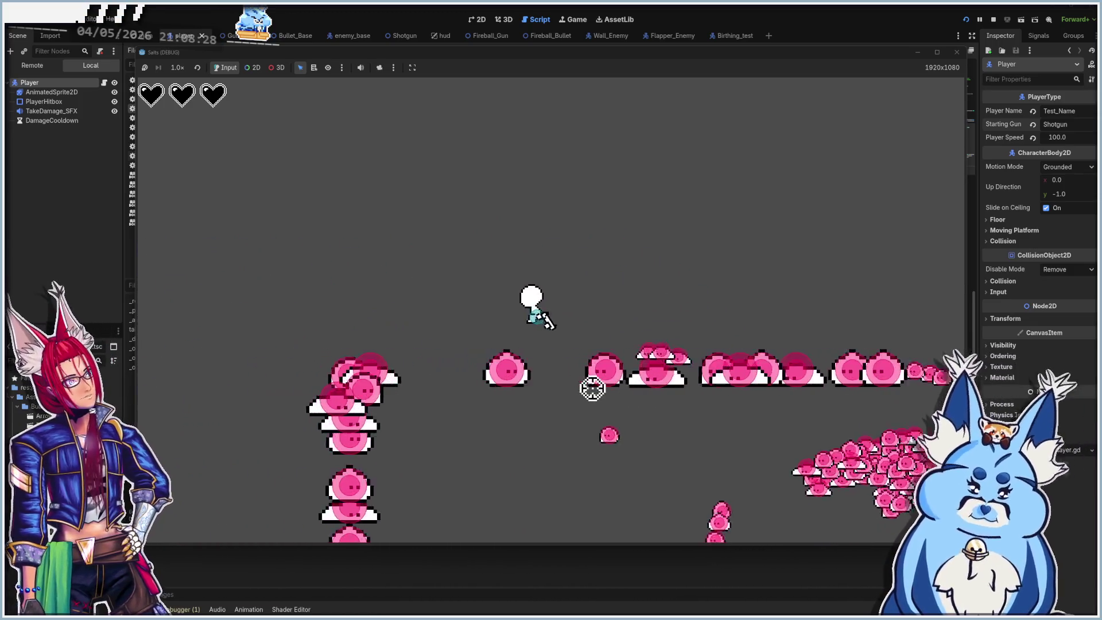
pyautogui.press('s')
pyautogui.press('s')
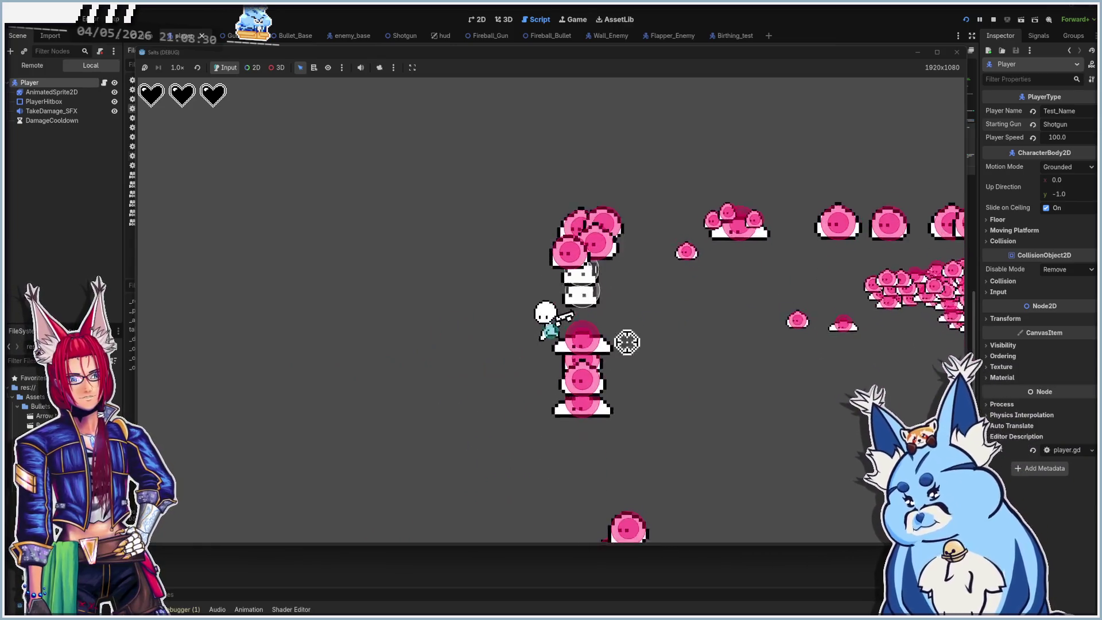
pyautogui.press('s')
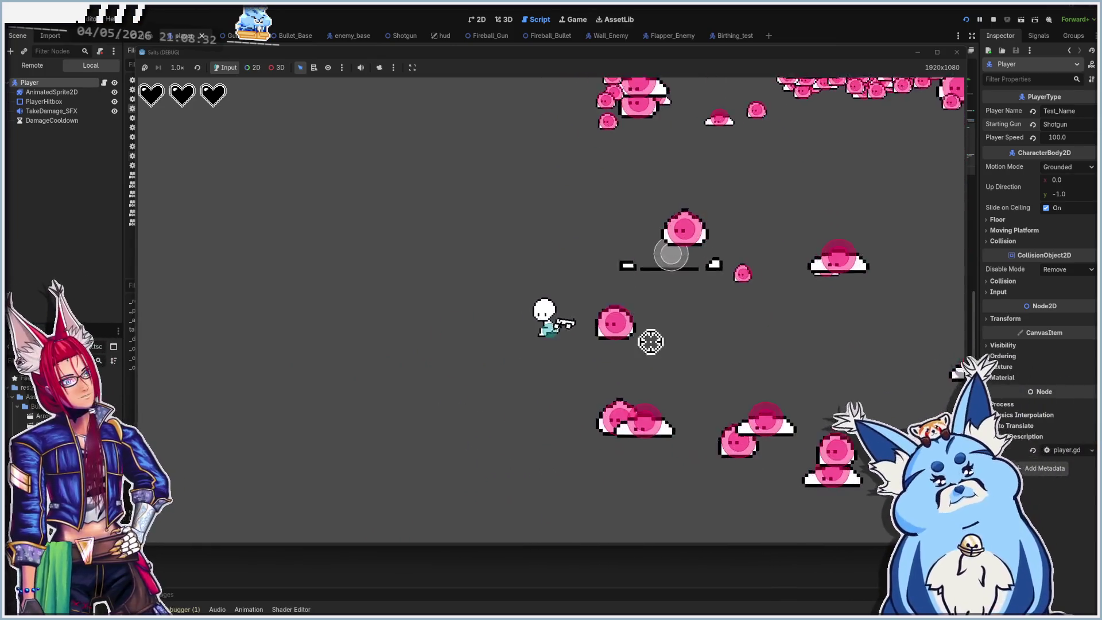
pyautogui.press('s')
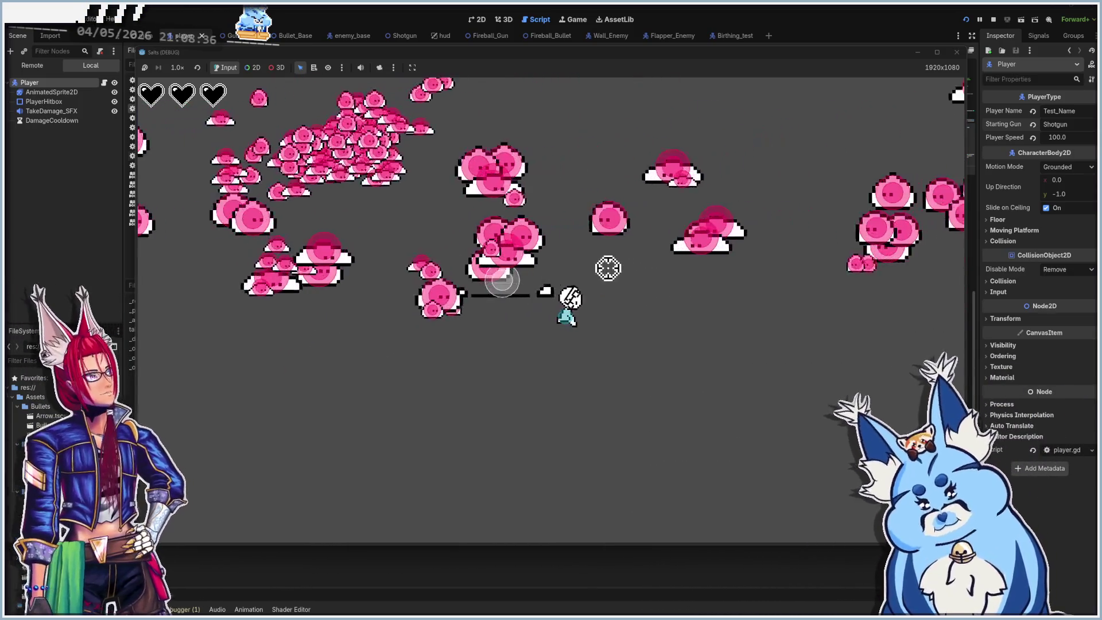
pyautogui.press('s')
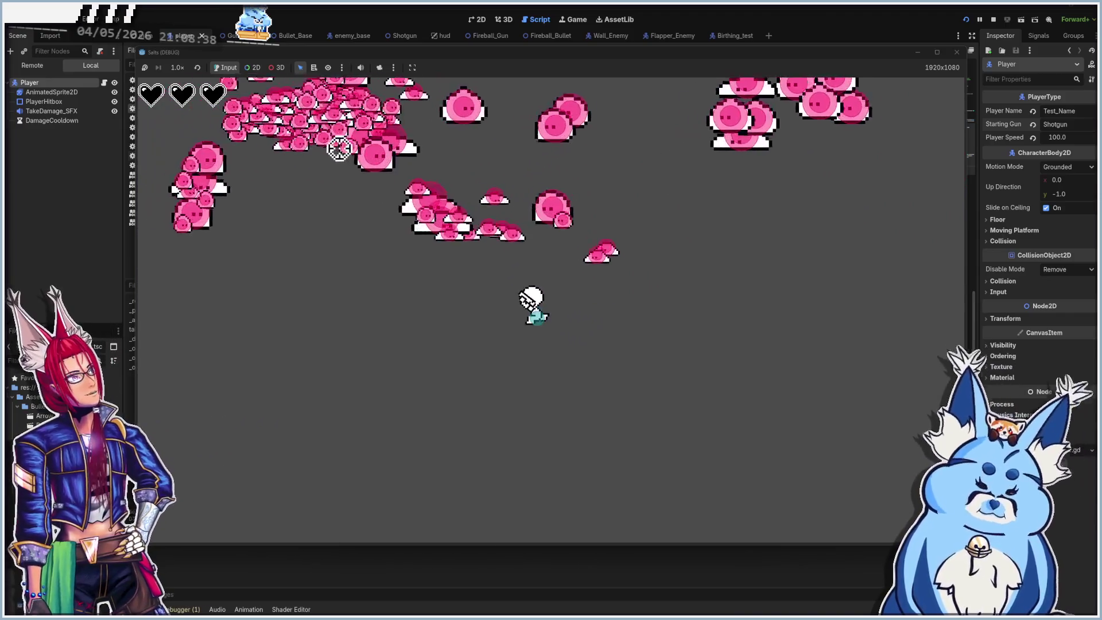
pyautogui.press('a')
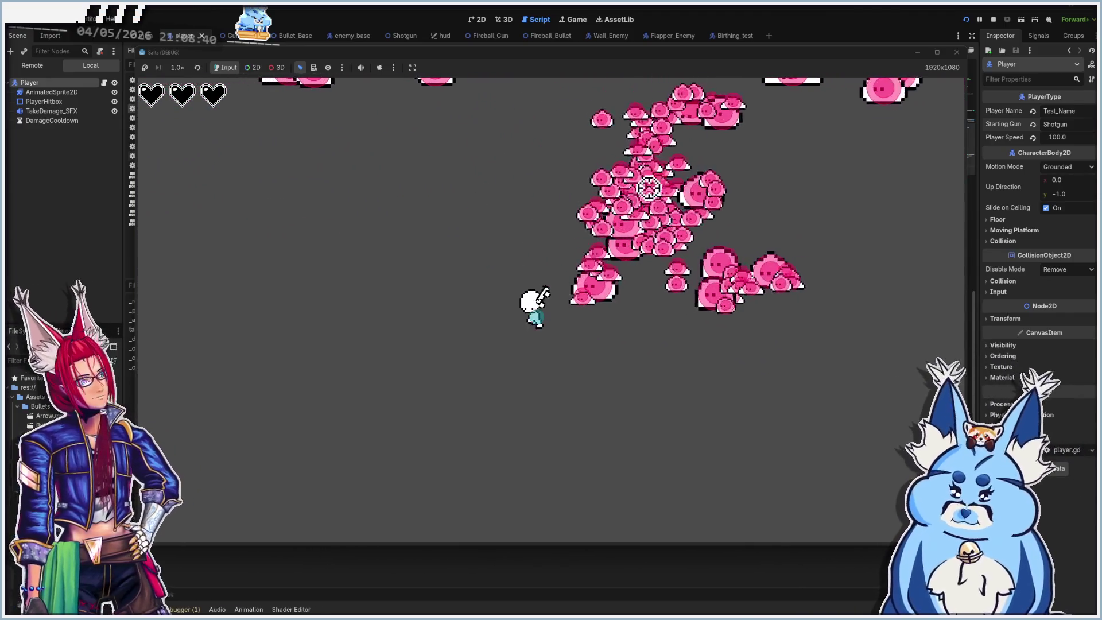
pyautogui.press('w')
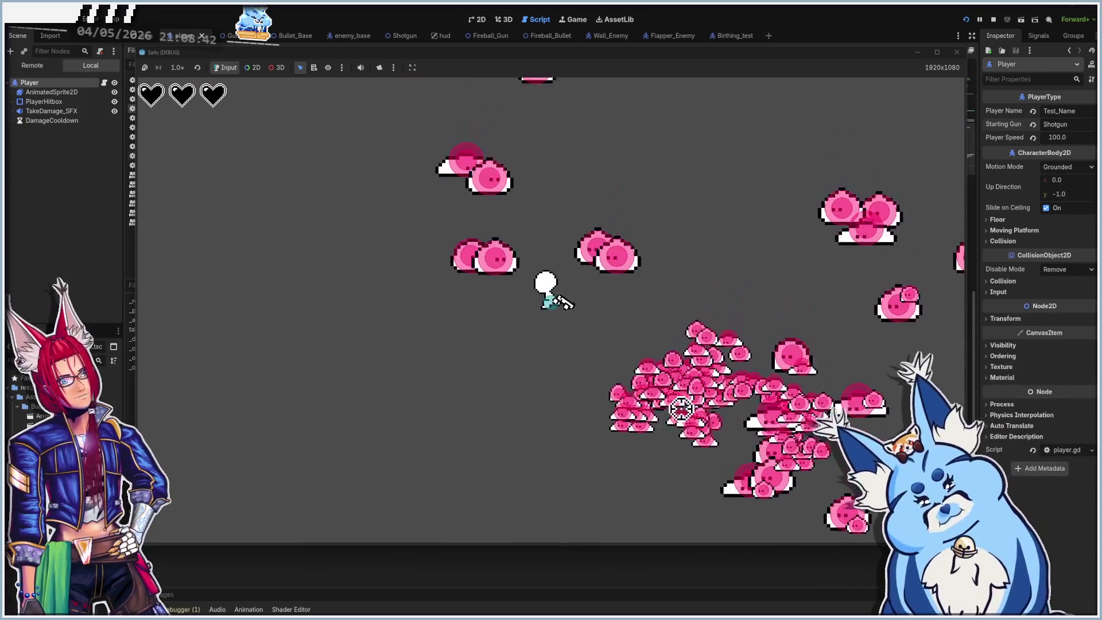
pyautogui.press('d')
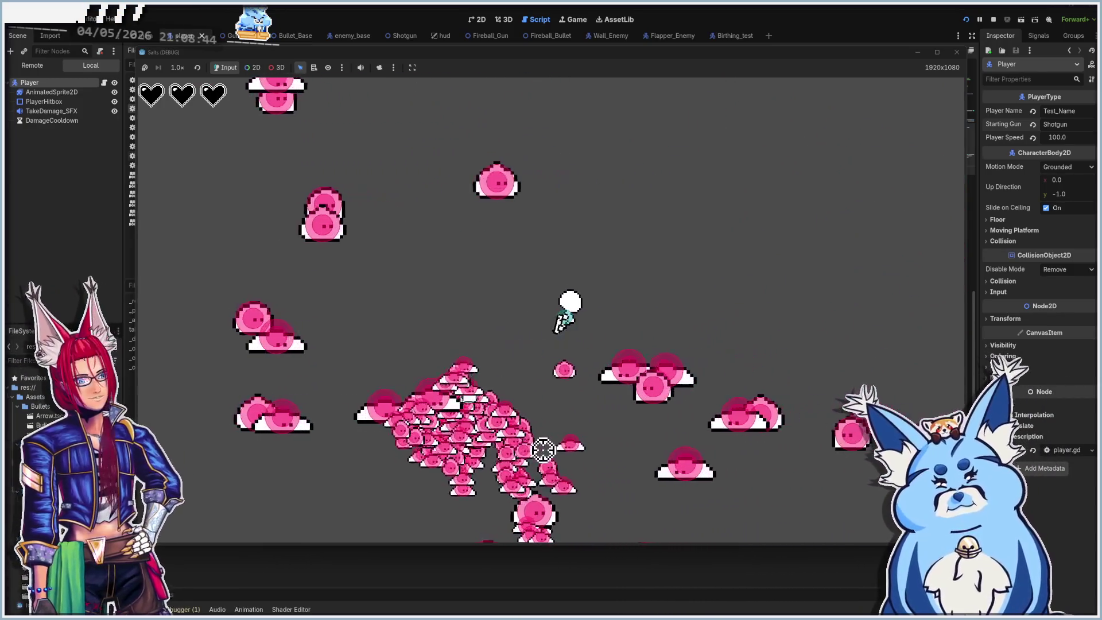
pyautogui.press('d')
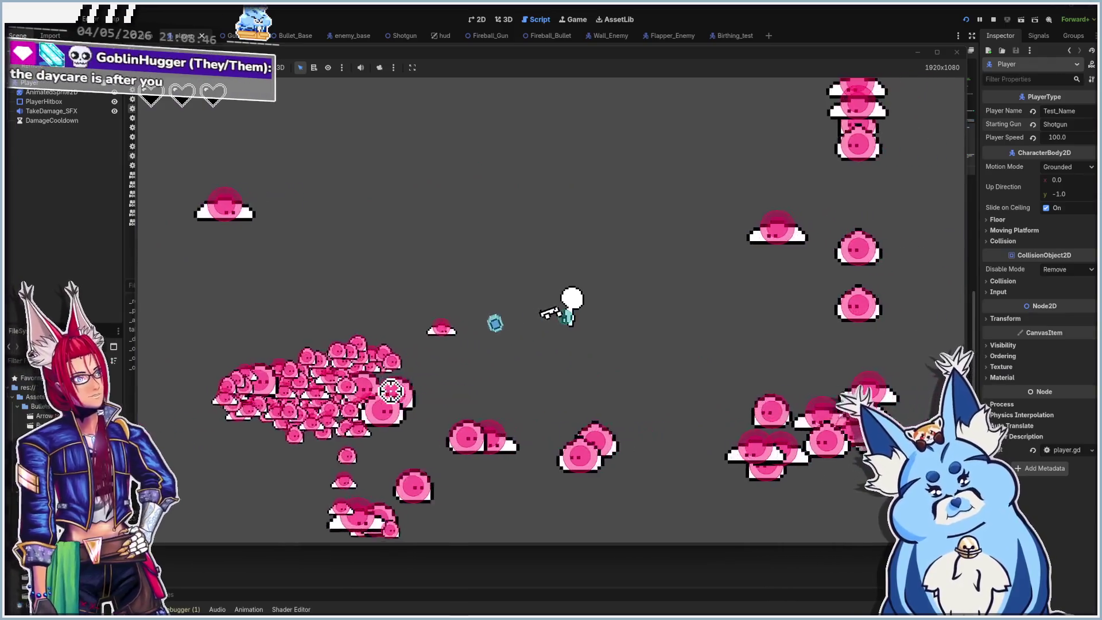
pyautogui.press('w')
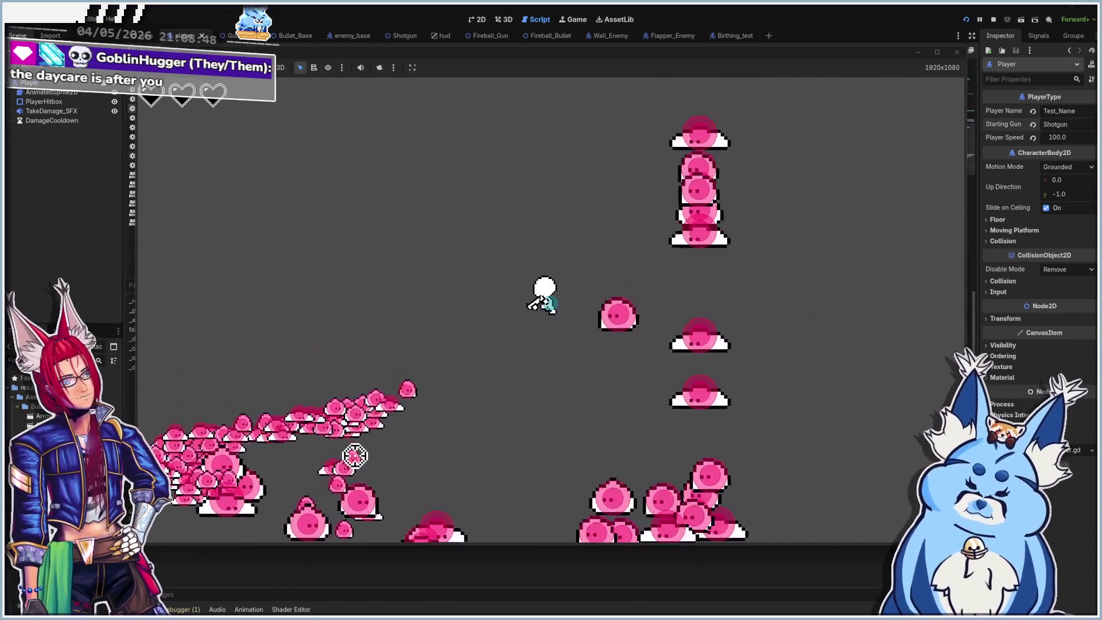
pyautogui.press('a')
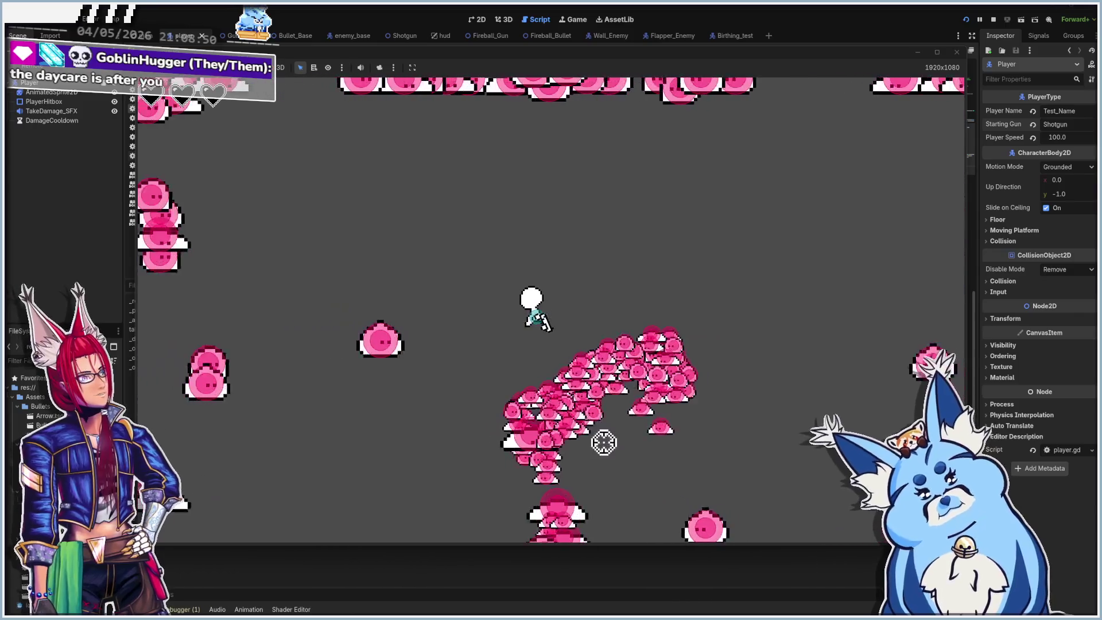
pyautogui.press('s')
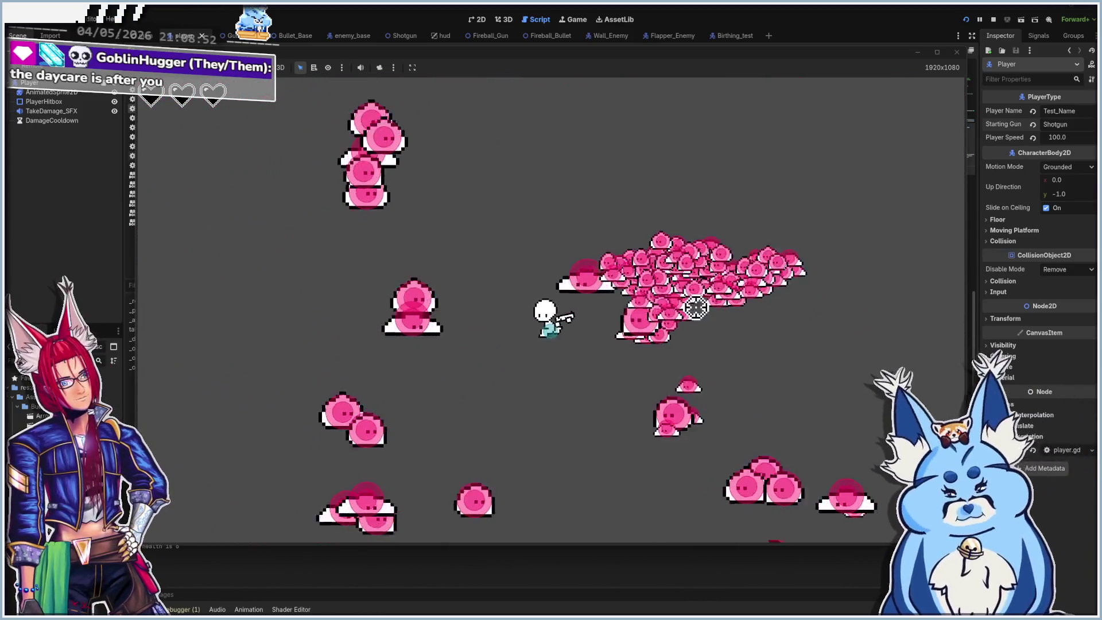
pyautogui.press('a')
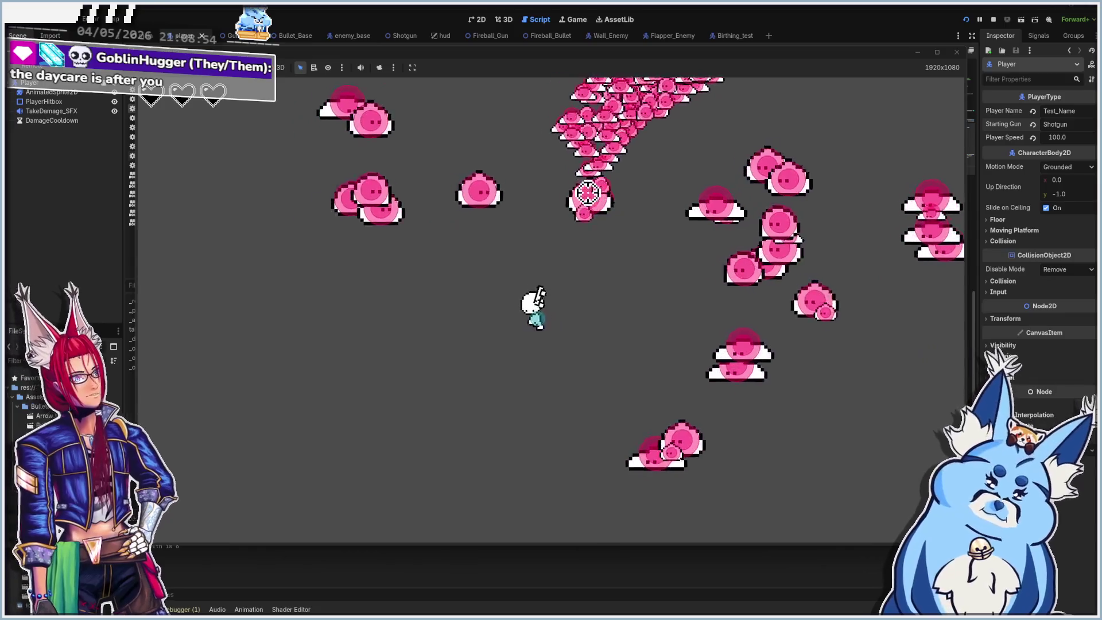
pyautogui.click(754, 346)
pyautogui.press('w')
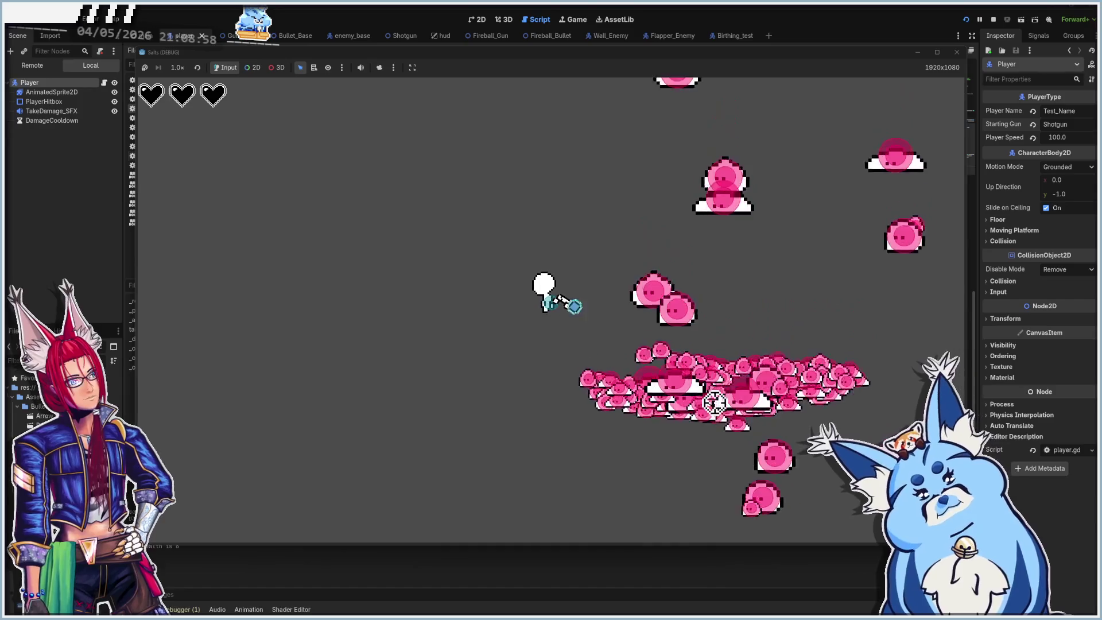
pyautogui.press('w')
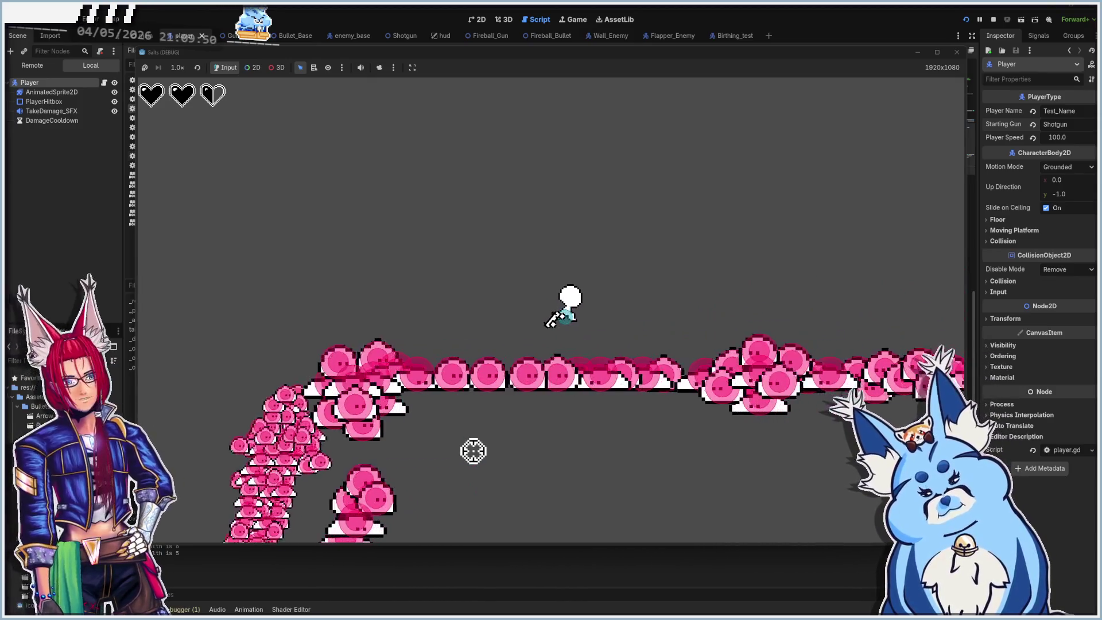
pyautogui.click(956, 52)
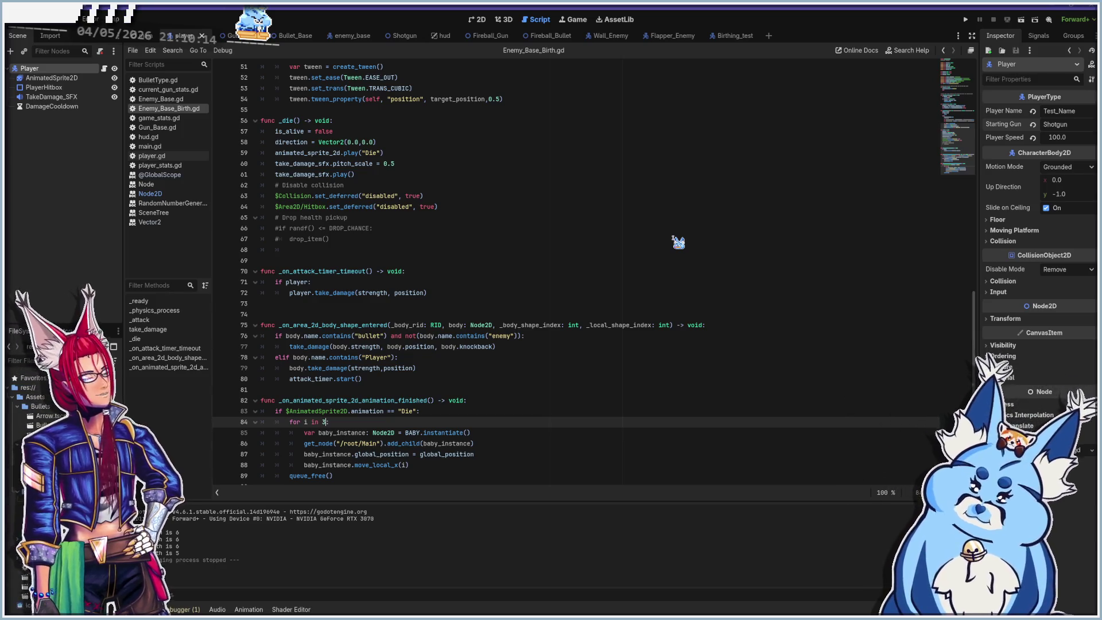
# Run the game with the spawn loop set to 3 and fire a shotgun blast at the slimes.
pyautogui.press('F5')
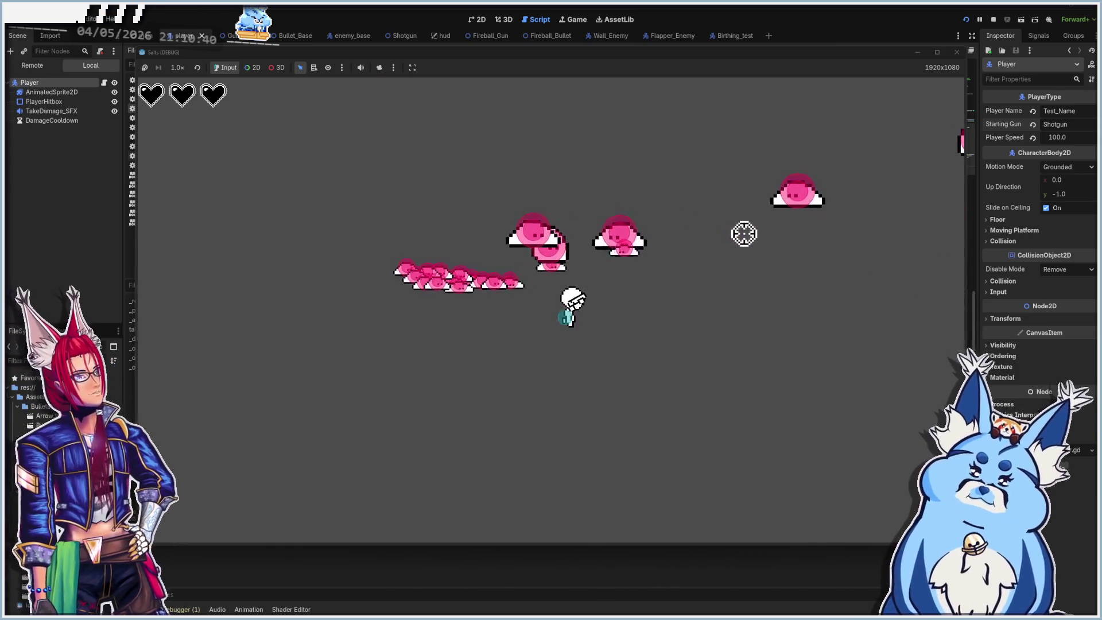
pyautogui.click(534, 253)
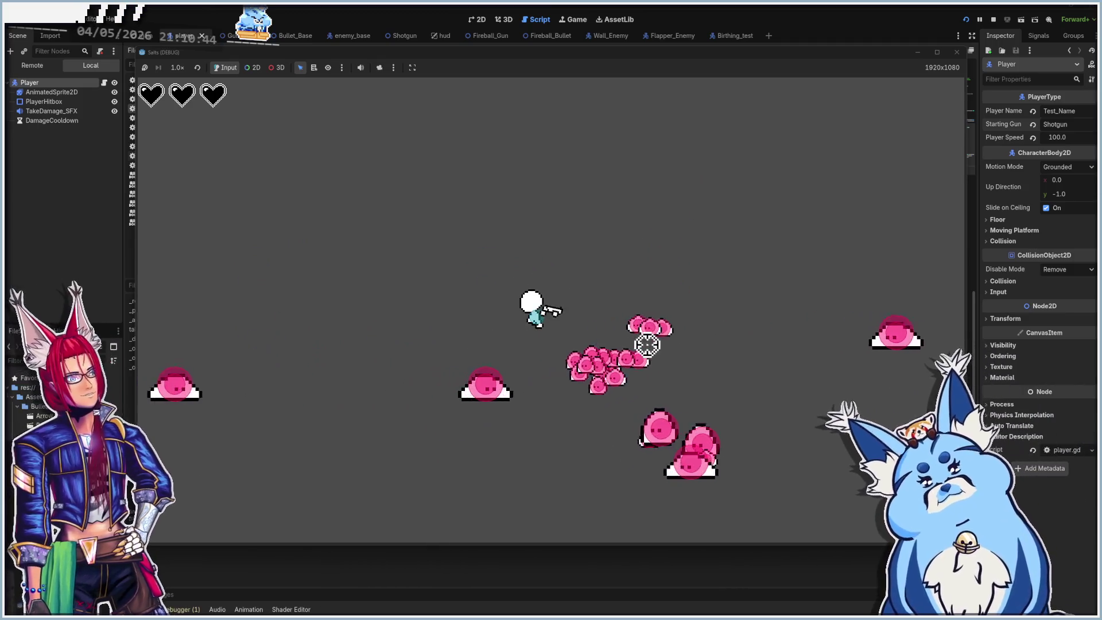
# Walk right and left, shoot at the slimes below, then close the game window.
pyautogui.press('d')
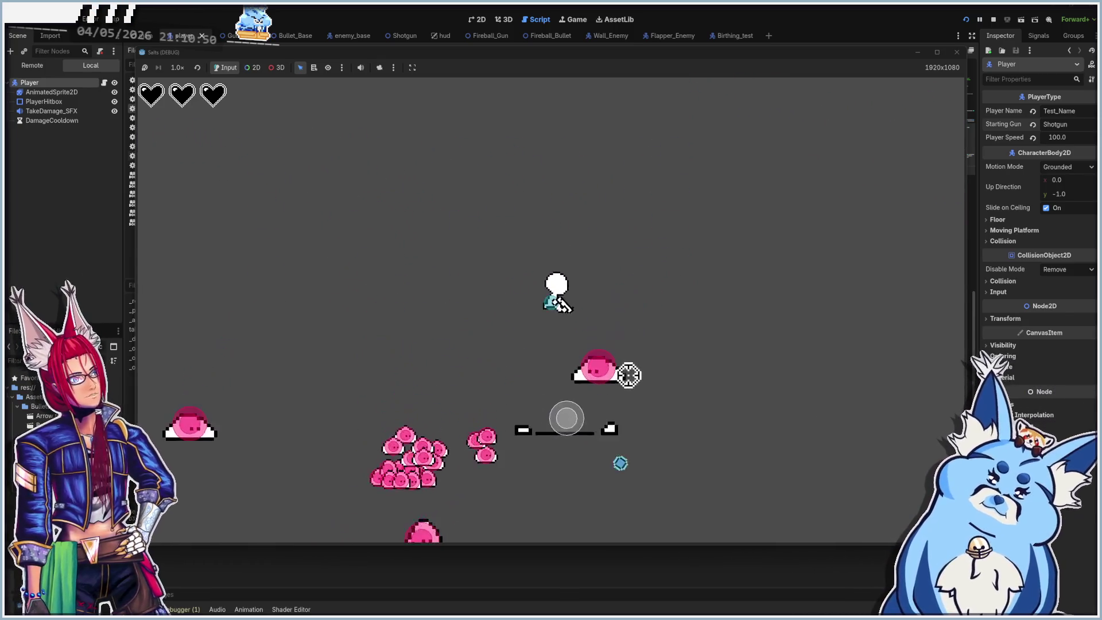
pyautogui.press('a')
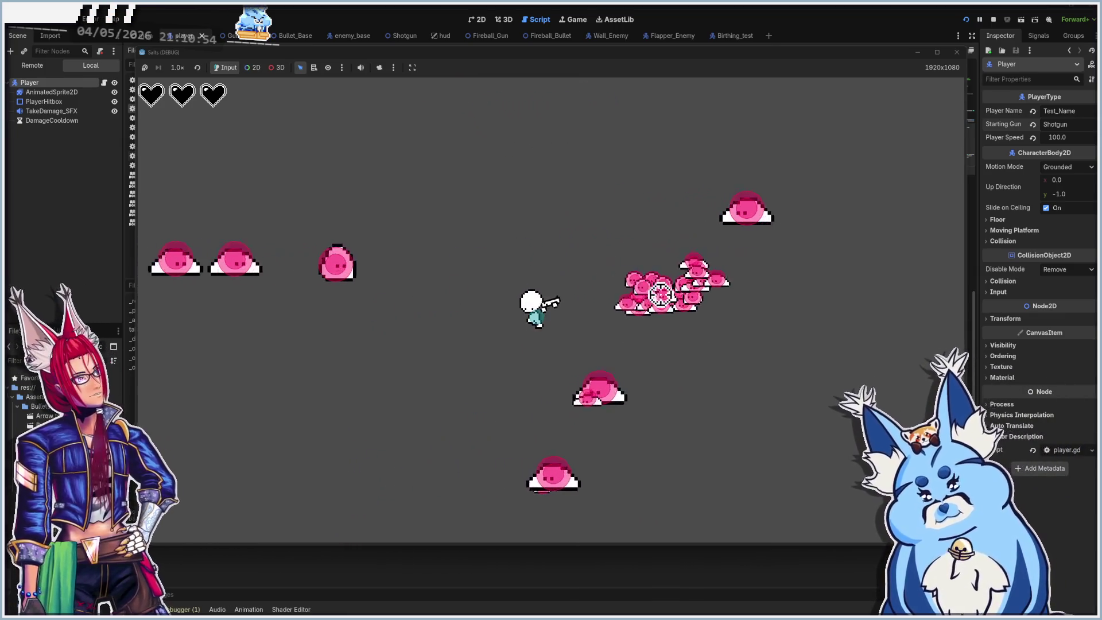
pyautogui.click(505, 397)
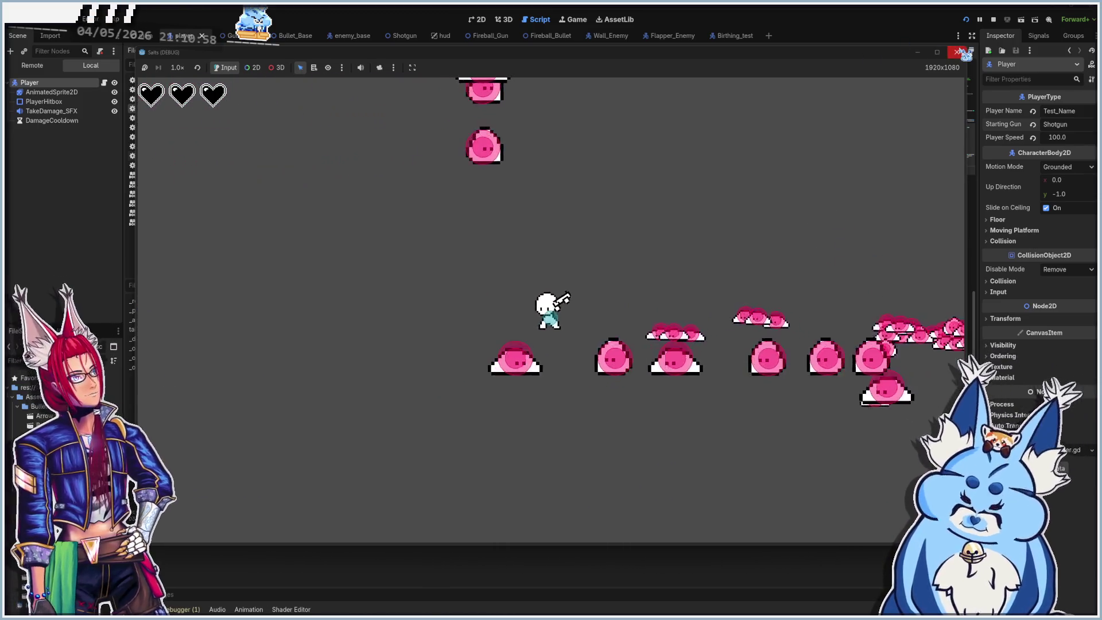
pyautogui.click(956, 52)
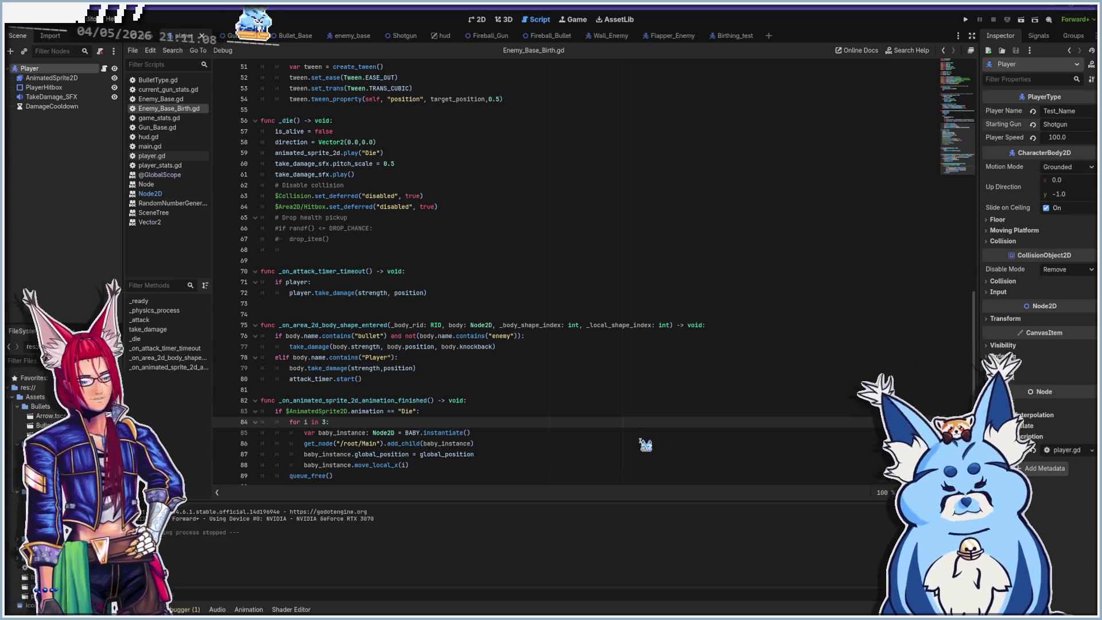
pyautogui.press('F5')
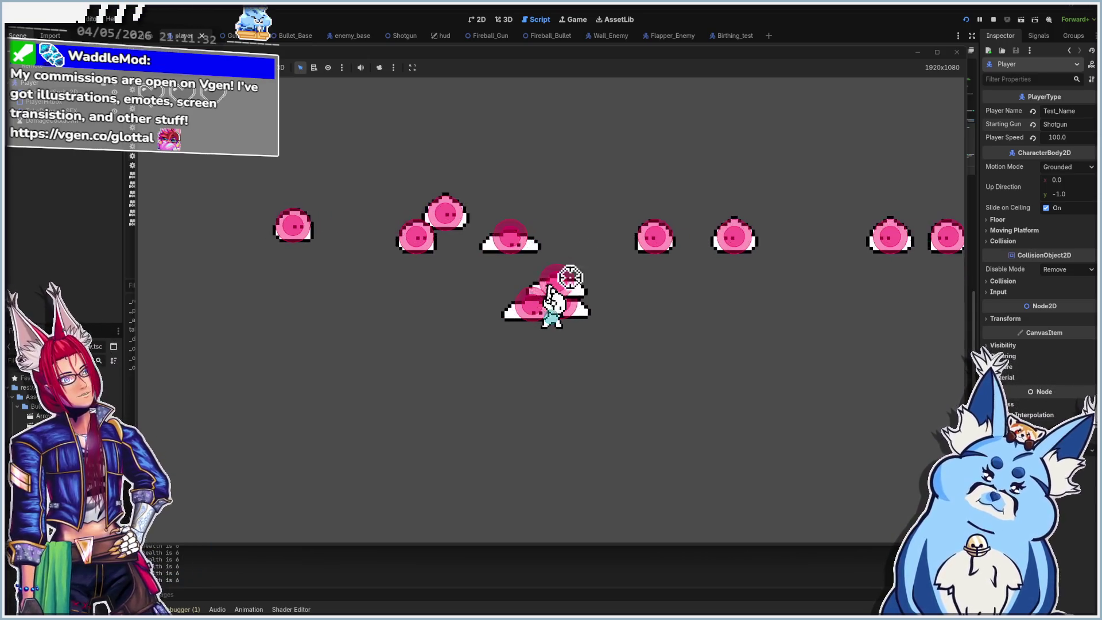
pyautogui.click(956, 53)
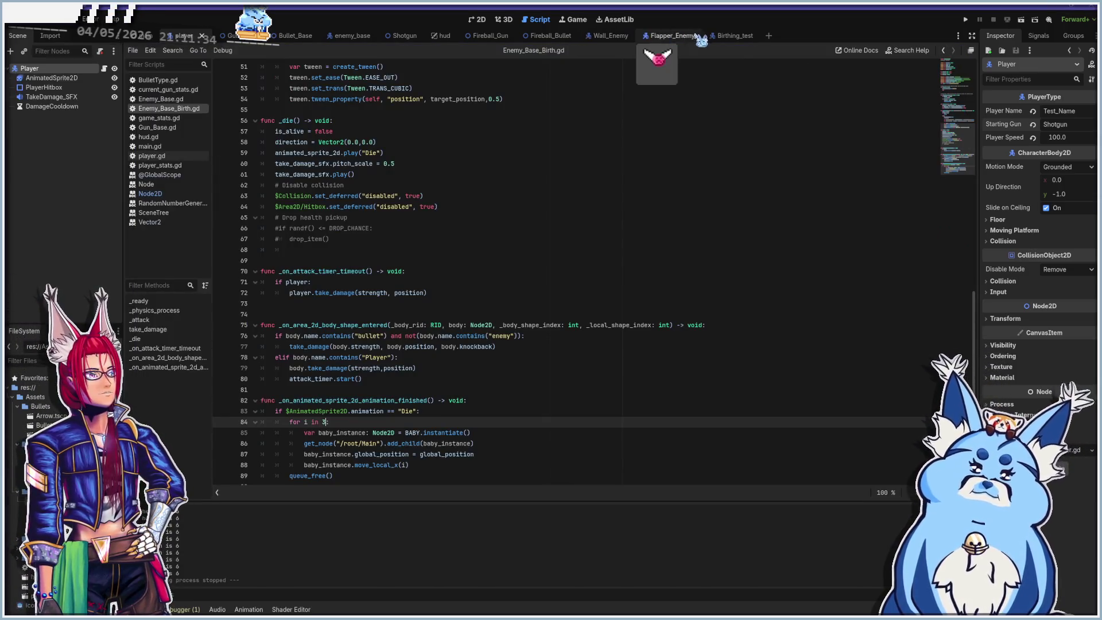
# Set EnemyBase Strength to 1 in the Birthing_test scene, run a quick playtest, and close it.
pyautogui.click(735, 36)
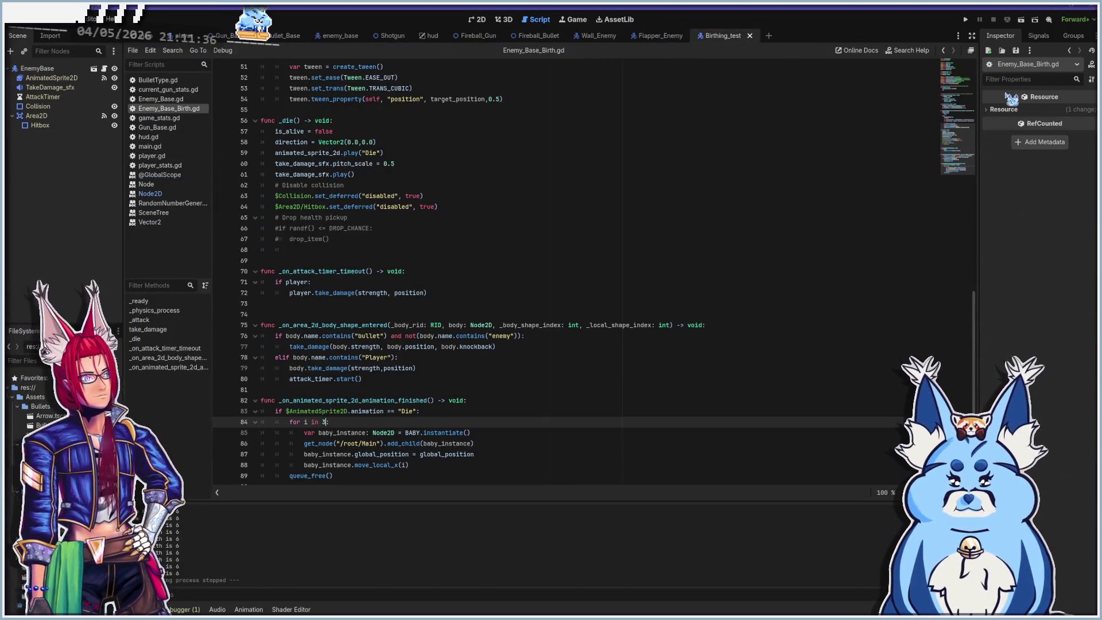
pyautogui.click(61, 70)
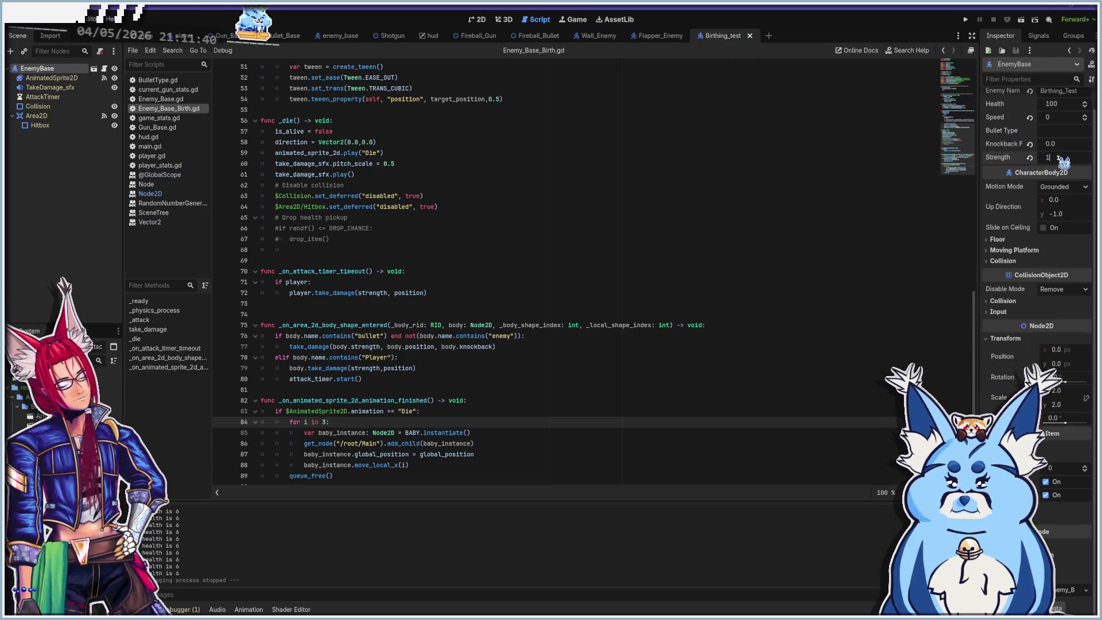
pyautogui.press('F5')
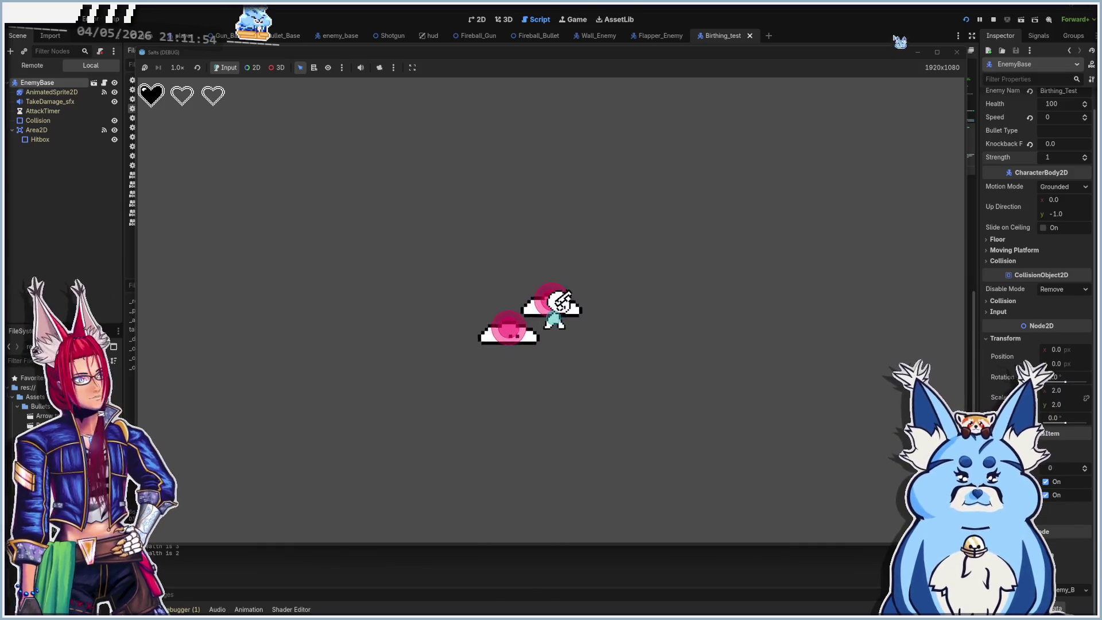
pyautogui.click(956, 53)
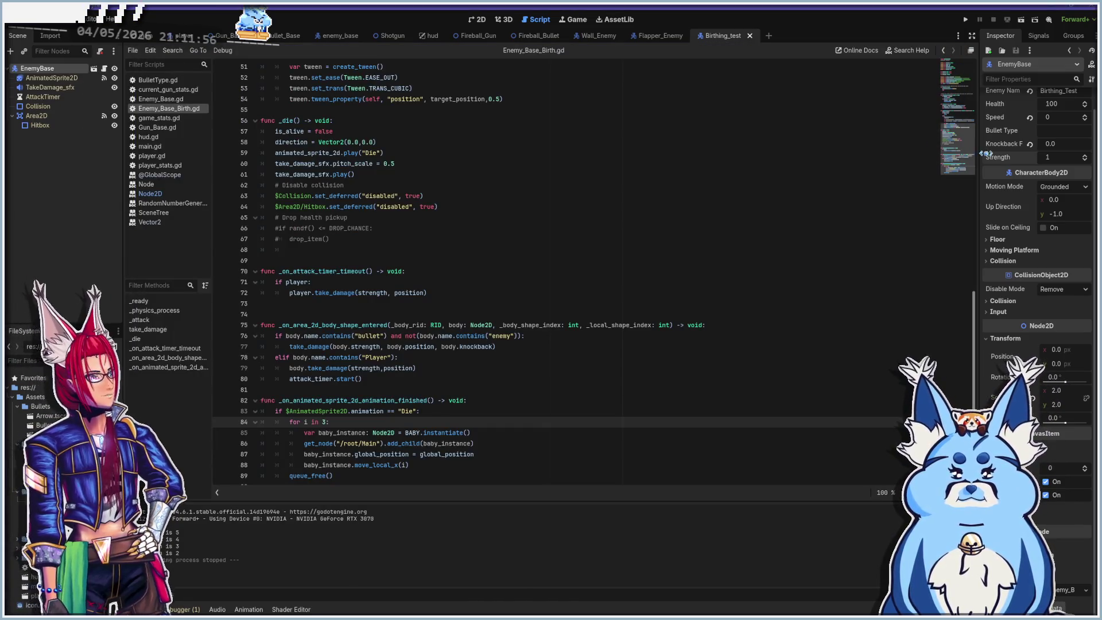
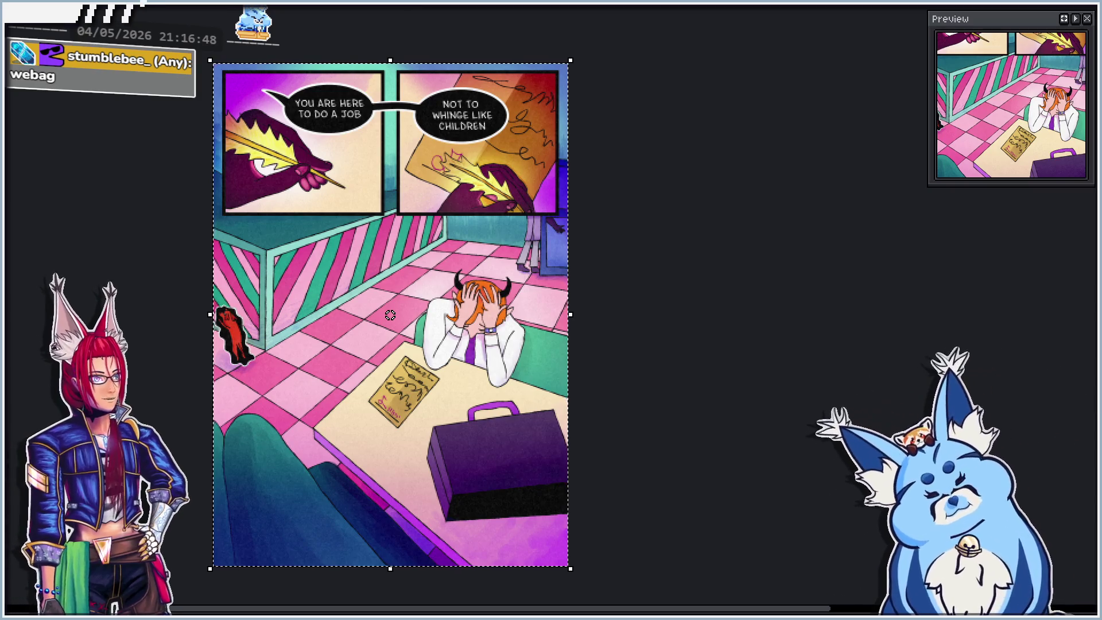
# Close the comic page discarding changes, then create a 32x32 px sprite and zoom in.
pyautogui.hotkey('ctrl', 'w')
pyautogui.click(394, 382)
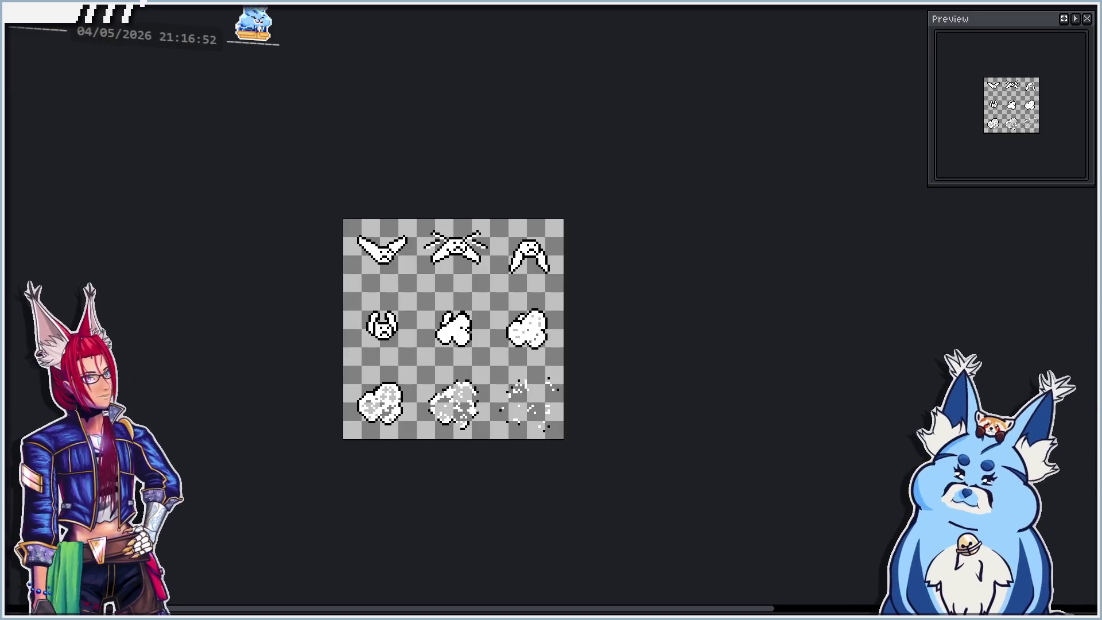
pyautogui.hotkey('ctrl', 'n')
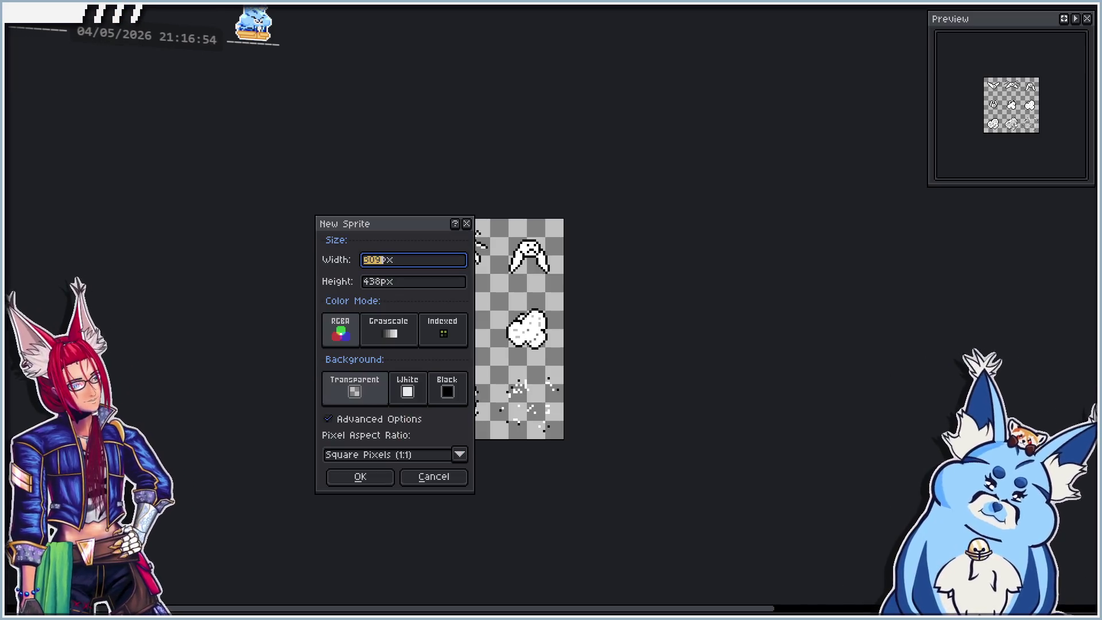
pyautogui.press('Tab')
pyautogui.write('32')
pyautogui.press('Return')
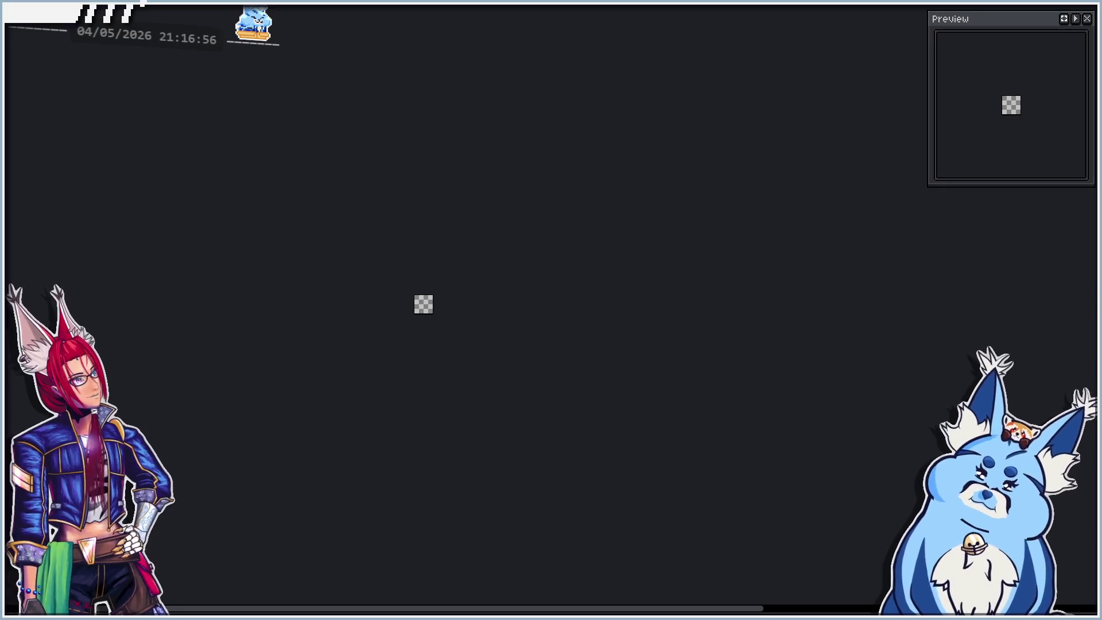
pyautogui.scroll(8, 415, 312)
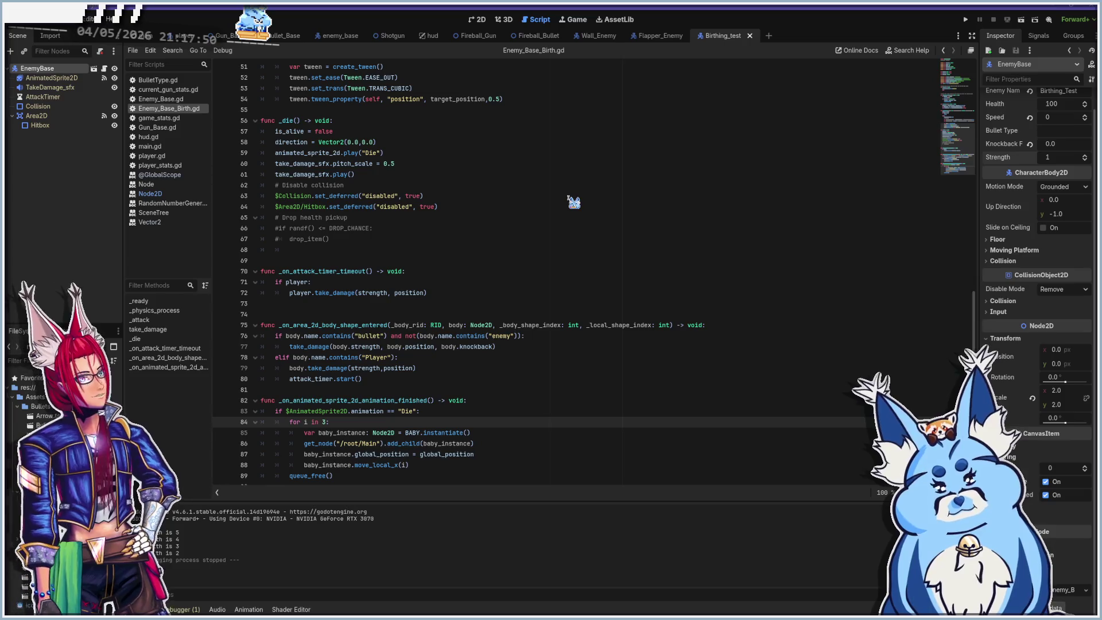
# Open main.gd and run the project to test the player and enemies.
pyautogui.click(163, 147)
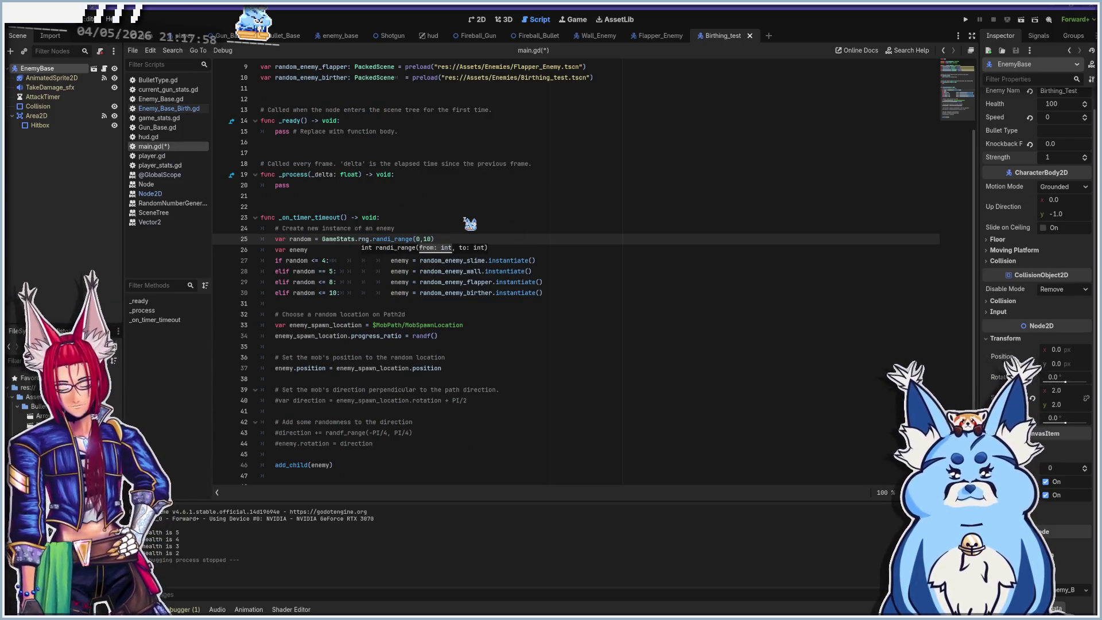
pyautogui.press('F5')
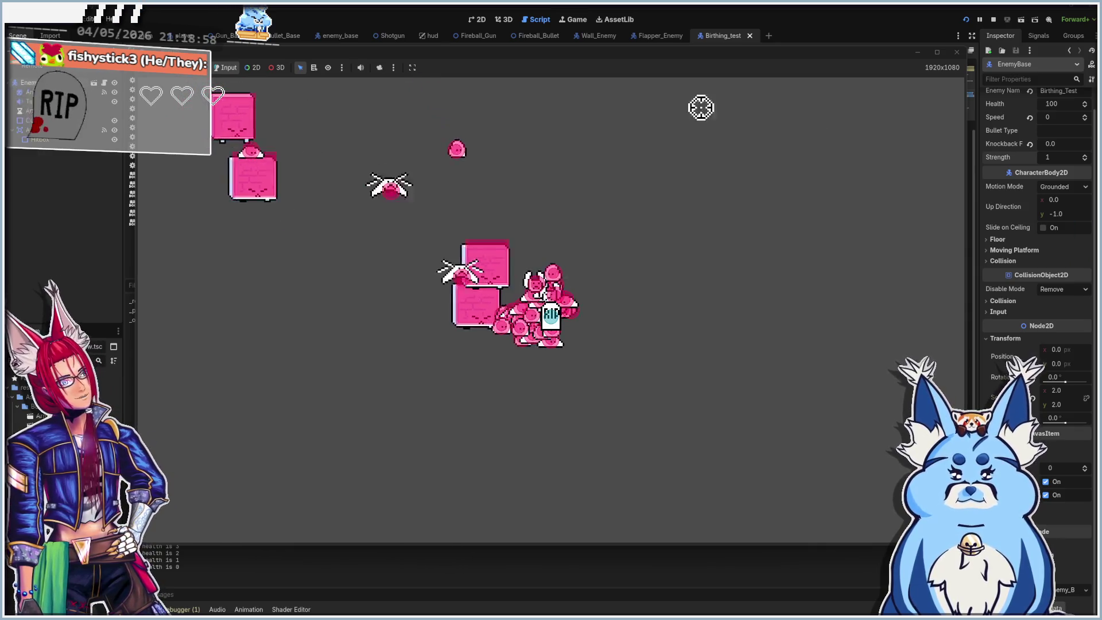
# Stop the game, read through player.gd, then return to Aseprite.
pyautogui.click(957, 52)
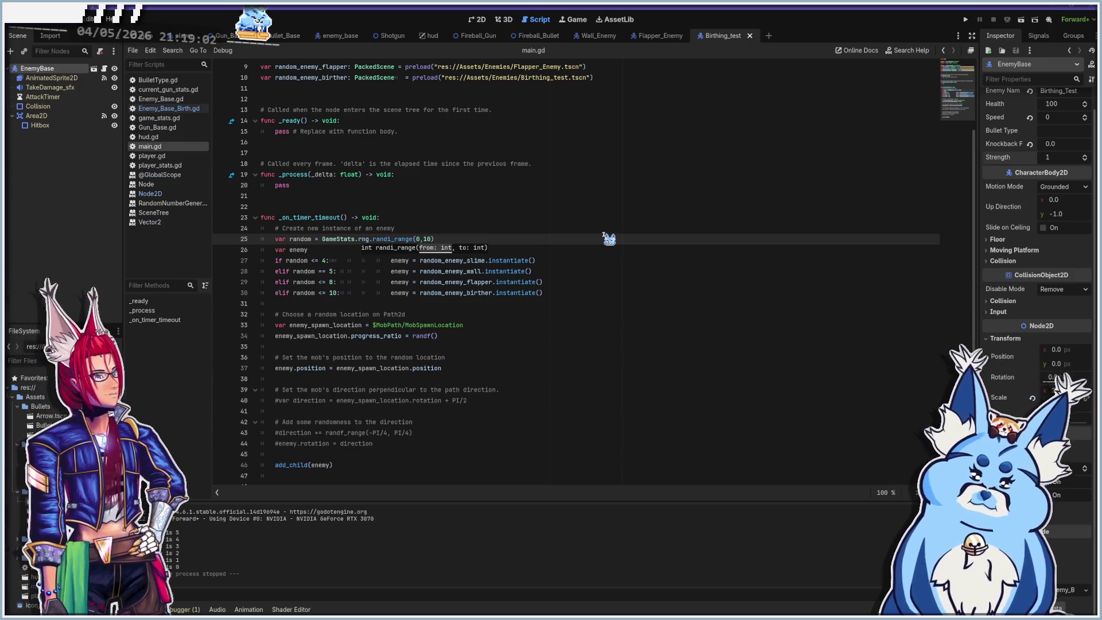
pyautogui.scroll(2, 393, 280)
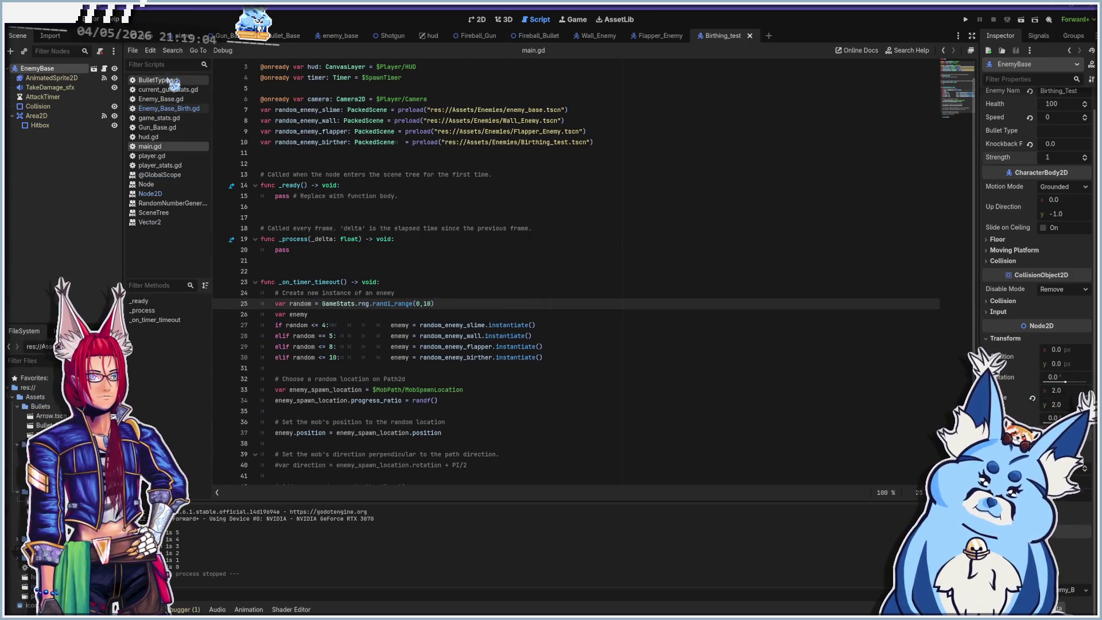
pyautogui.click(164, 156)
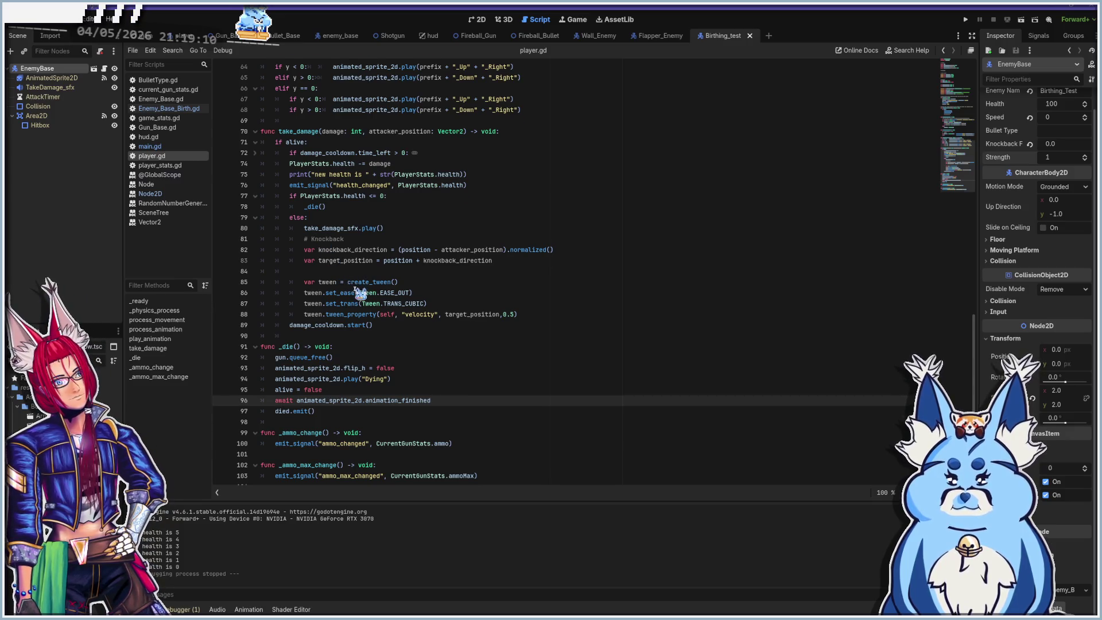
pyautogui.scroll(3, 359, 292)
pyautogui.scroll(4, 361, 292)
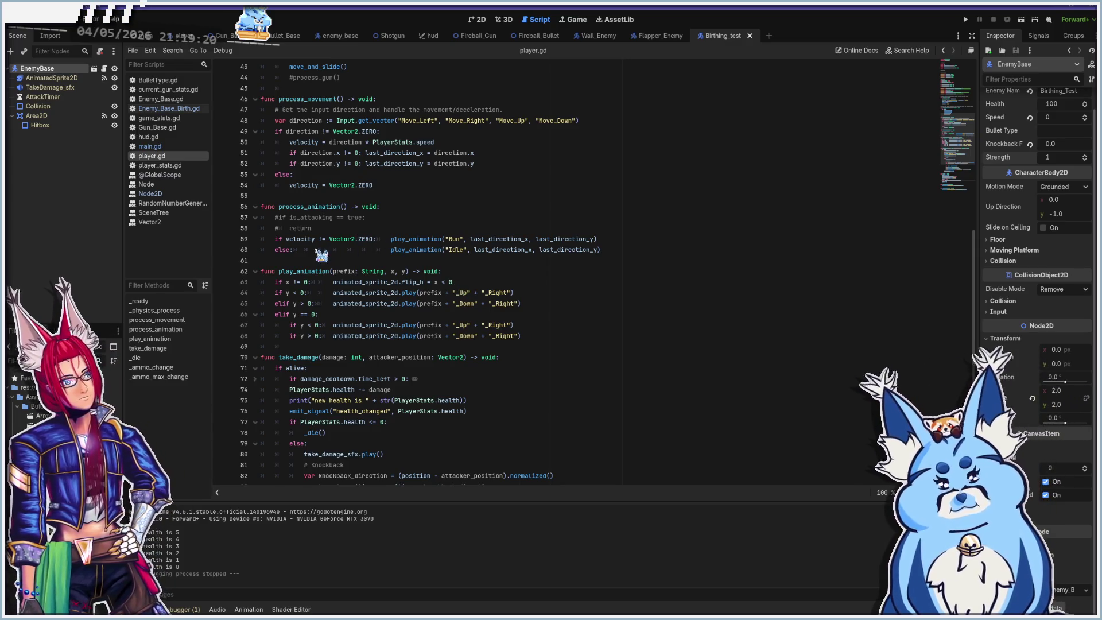
pyautogui.scroll(1, 461, 245)
pyautogui.scroll(1, 466, 248)
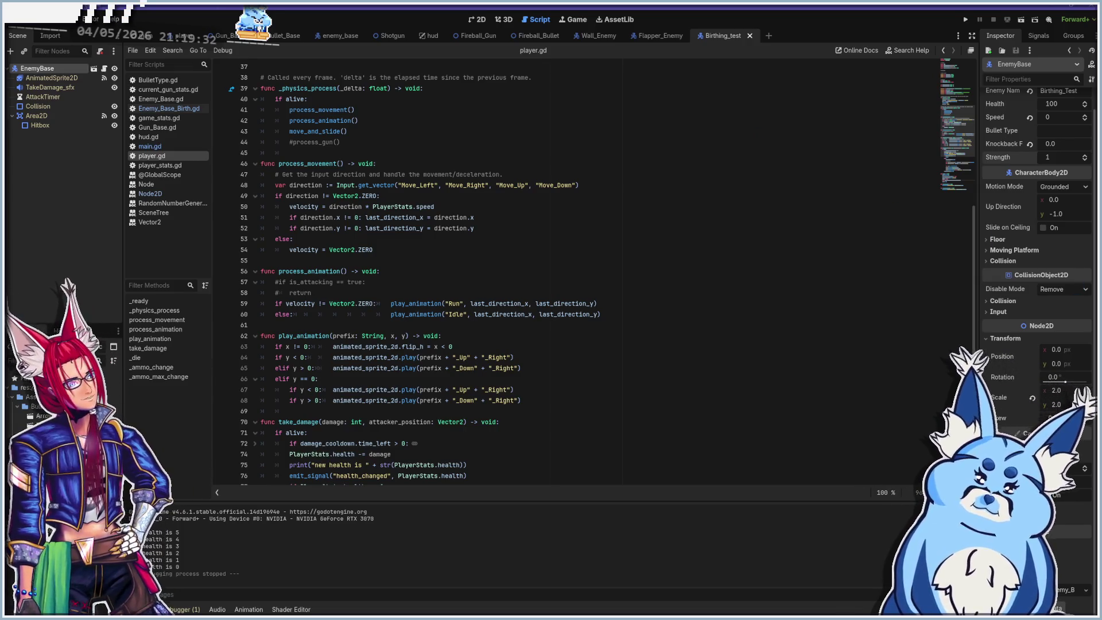
pyautogui.hotkey('alt', 'Tab')
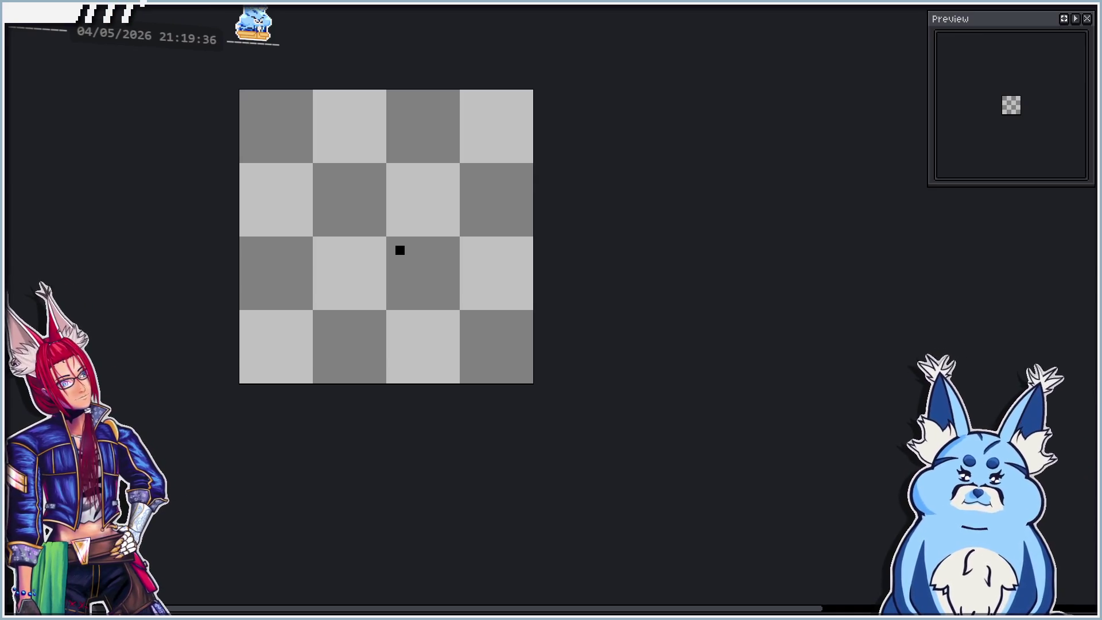
# Draw the crossbar's black upper and lower outline edges across the top of the canvas.
pyautogui.moveTo(409, 250); pyautogui.dragTo(418, 319)
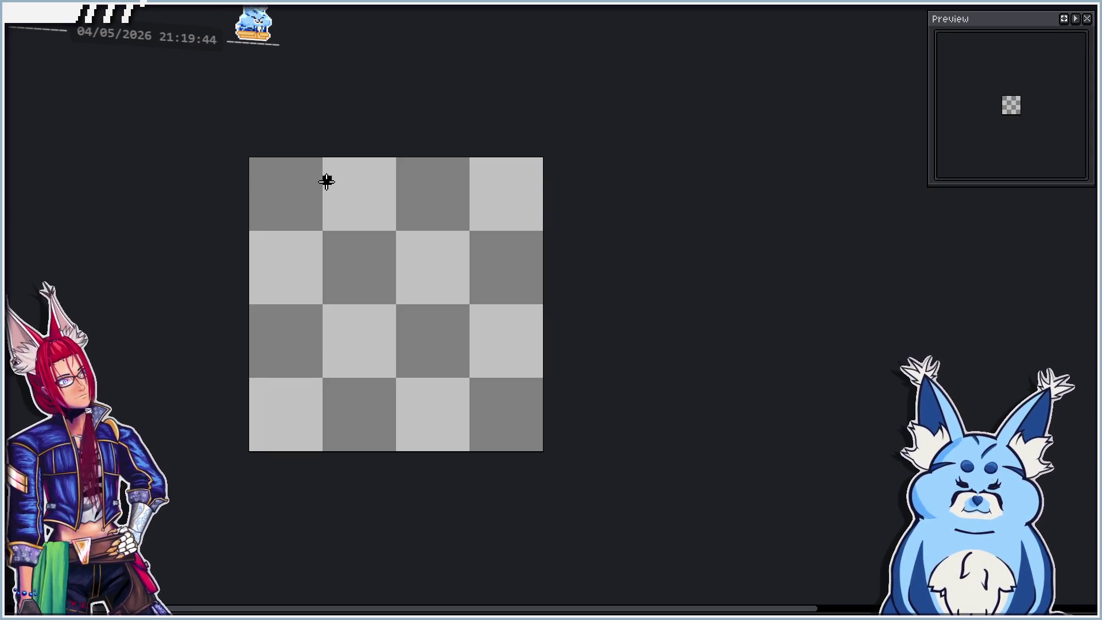
pyautogui.moveTo(327, 184); pyautogui.dragTo(466, 172)
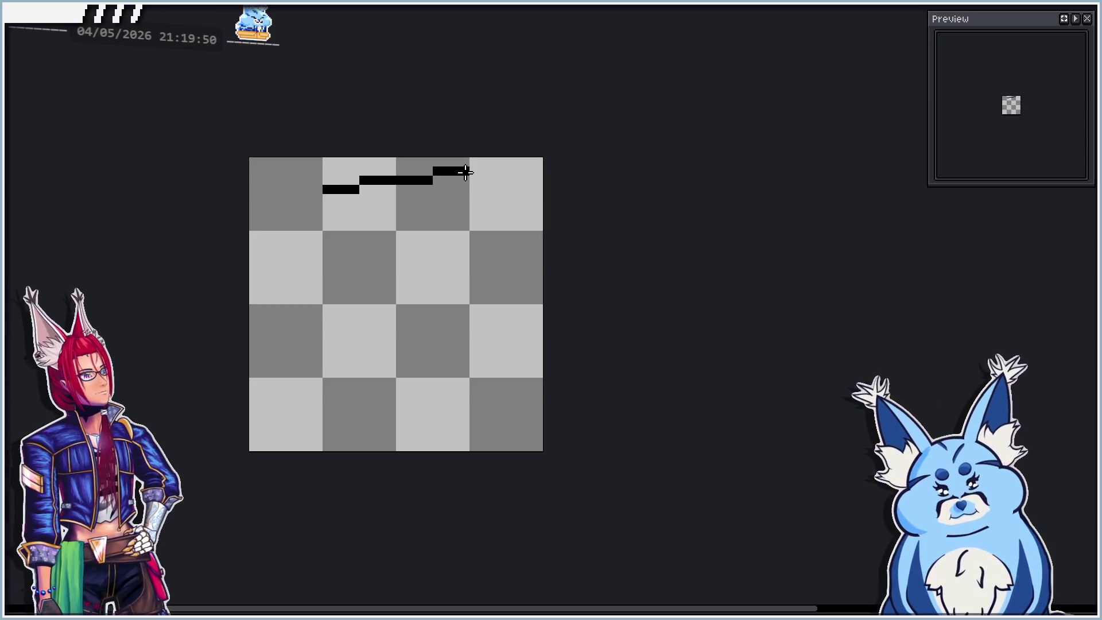
pyautogui.click(330, 213)
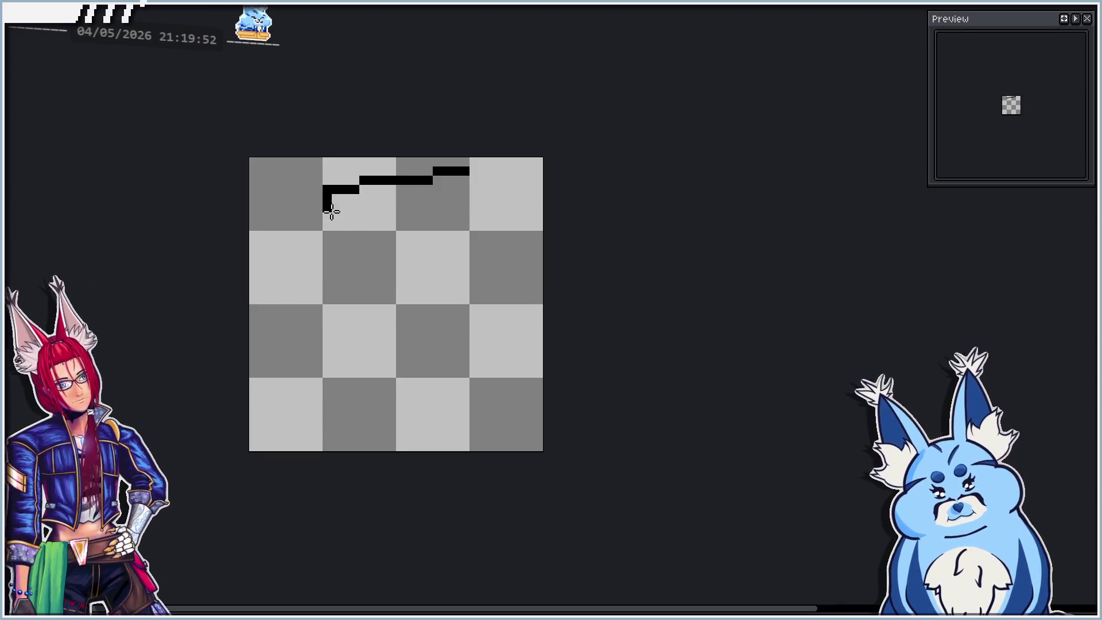
pyautogui.hotkey('ctrl', 'z')
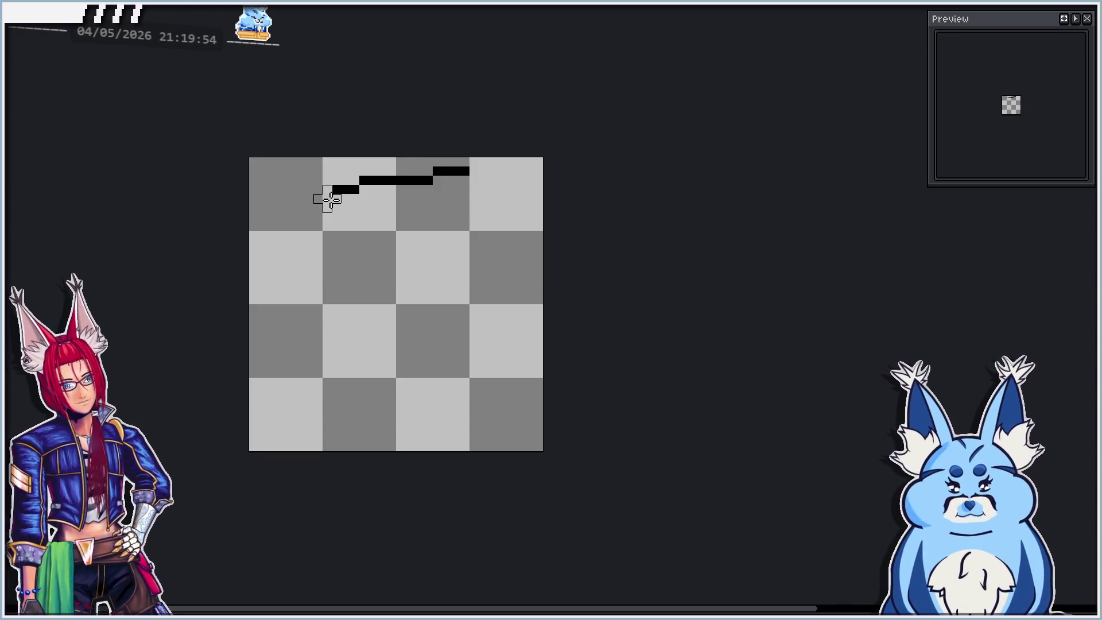
pyautogui.click(327, 200)
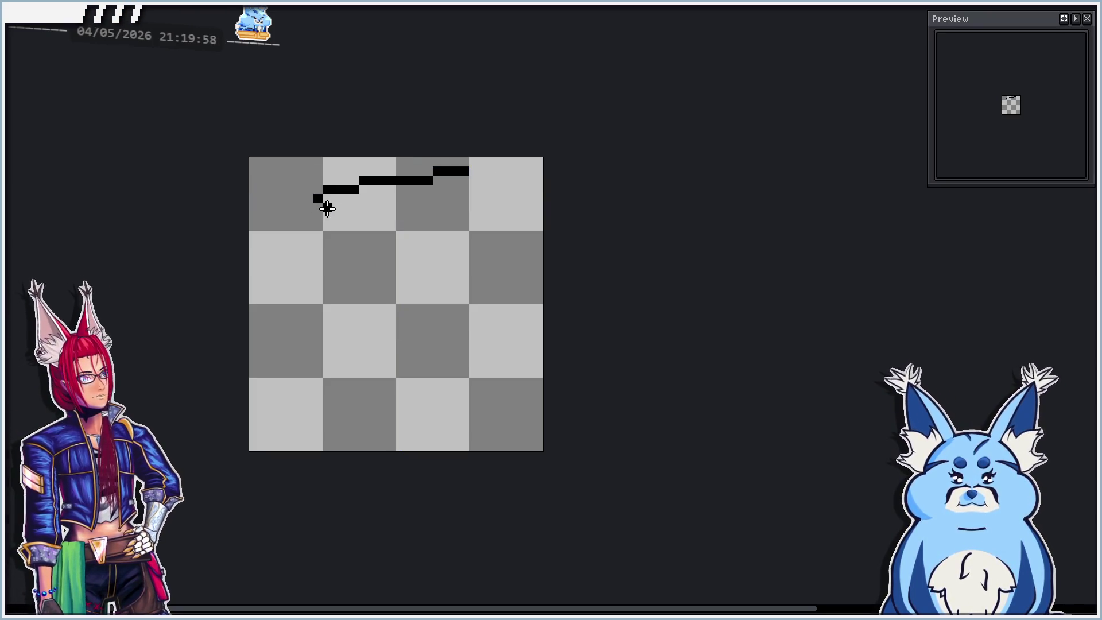
pyautogui.moveTo(327, 208); pyautogui.dragTo(463, 186)
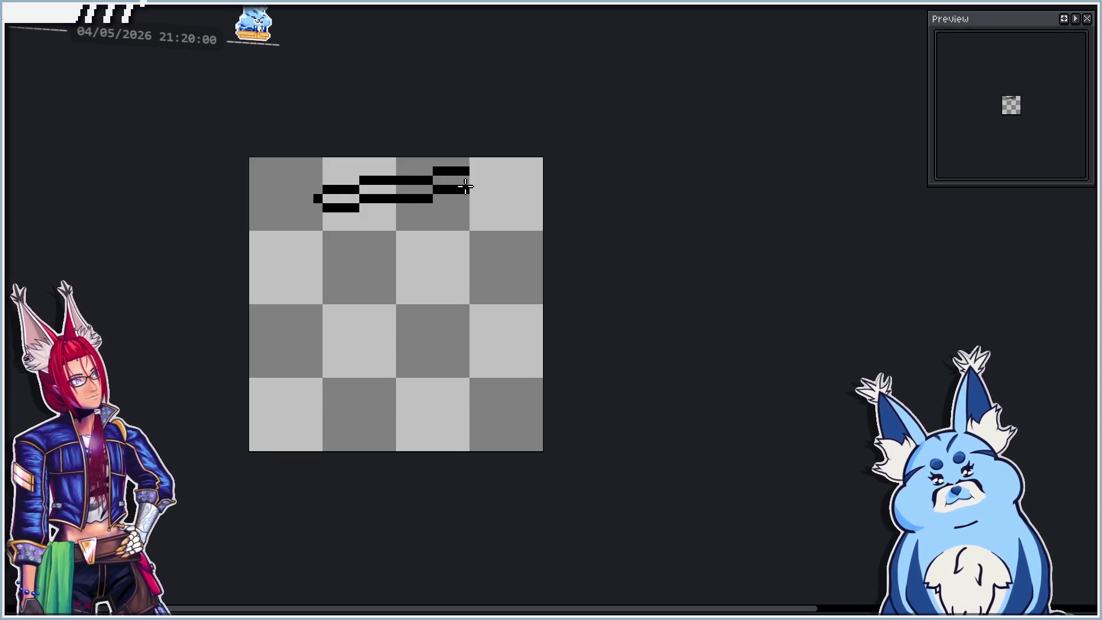
pyautogui.click(476, 180)
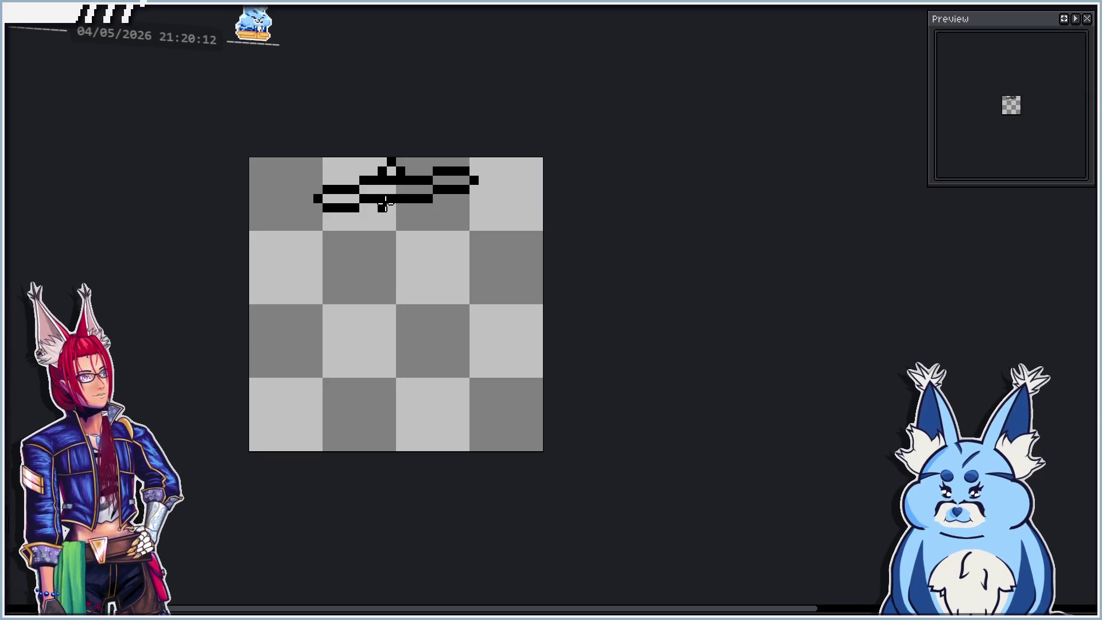
# Draw two vertical stem lines below the crossbar and hollow out the centre column.
pyautogui.moveTo(385, 199); pyautogui.dragTo(391, 400)
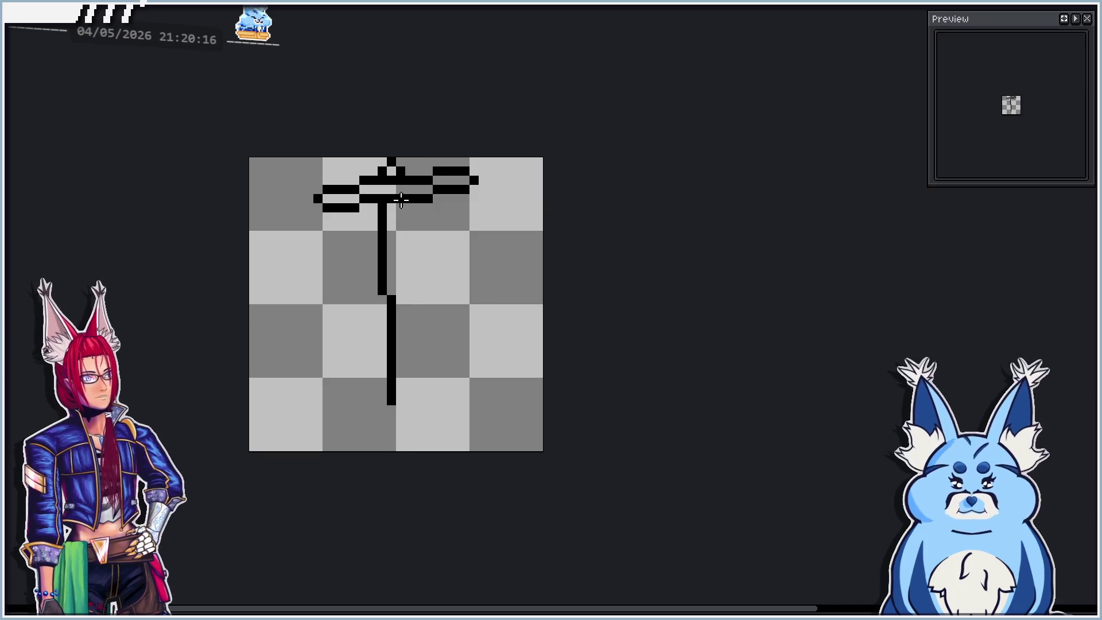
pyautogui.moveTo(400, 200); pyautogui.dragTo(408, 390)
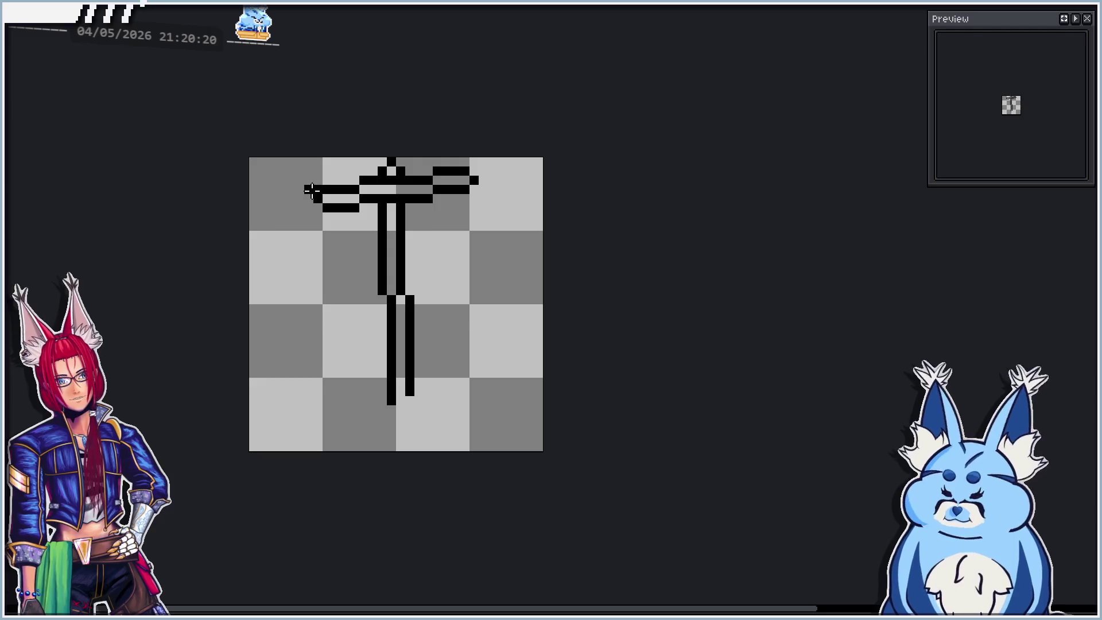
pyautogui.moveTo(310, 189)
pyautogui.mouseDown()
pyautogui.moveTo(299, 199)
pyautogui.moveTo(317, 206)
pyautogui.mouseUp()
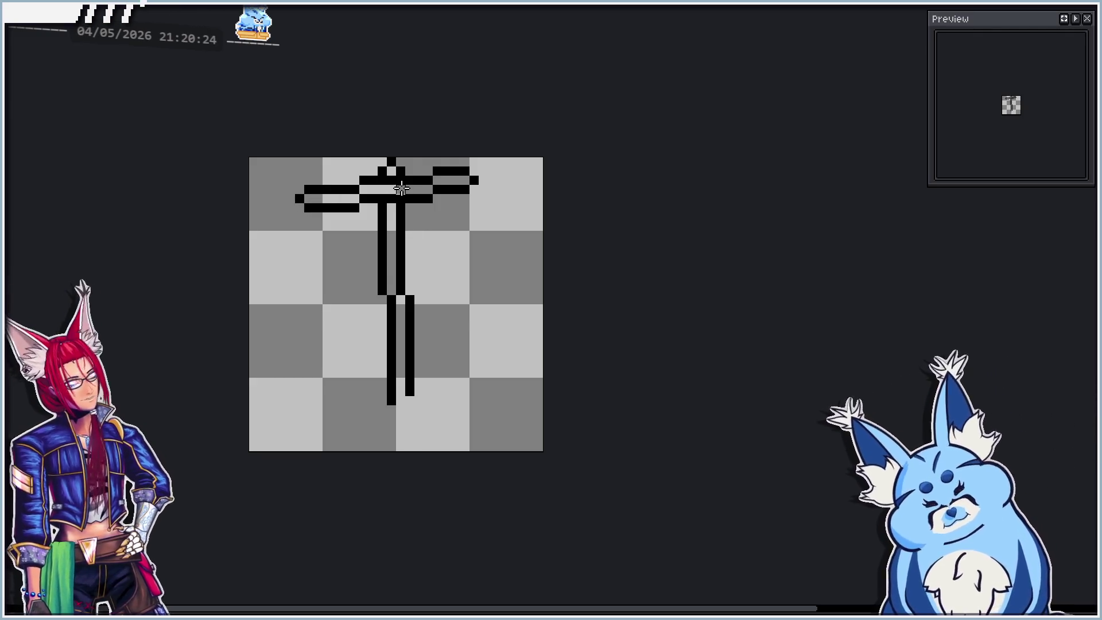
pyautogui.moveTo(391, 181); pyautogui.dragTo(389, 172)
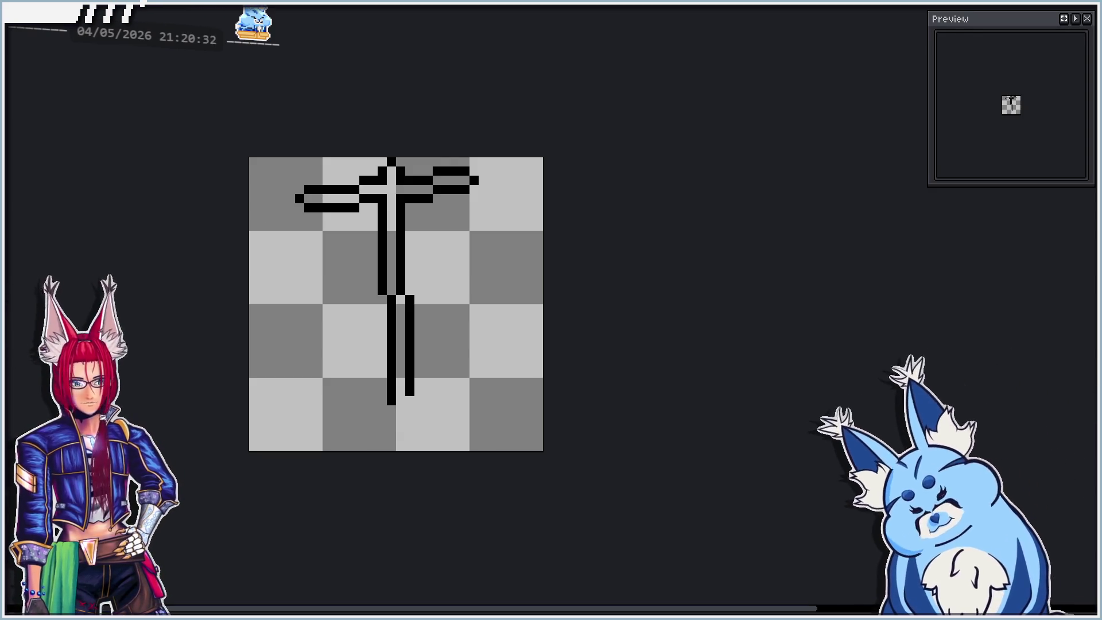
pyautogui.click(327, 198)
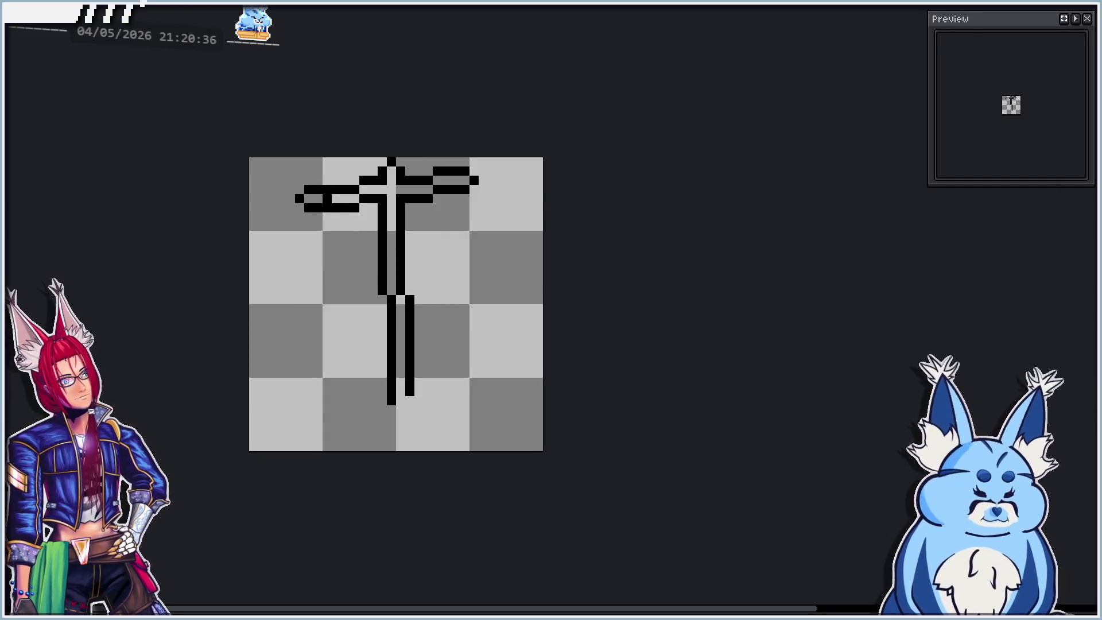
# Draw the body's slanted left and right sides as straight lines, joined by a bottom edge.
pyautogui.press('l')
pyautogui.moveTo(328, 200)
pyautogui.mouseDown()
pyautogui.moveTo(316, 321)
pyautogui.moveTo(337, 362)
pyautogui.moveTo(318, 330)
pyautogui.moveTo(344, 381)
pyautogui.moveTo(336, 282)
pyautogui.moveTo(285, 246)
pyautogui.moveTo(308, 345)
pyautogui.moveTo(384, 323)
pyautogui.mouseUp()
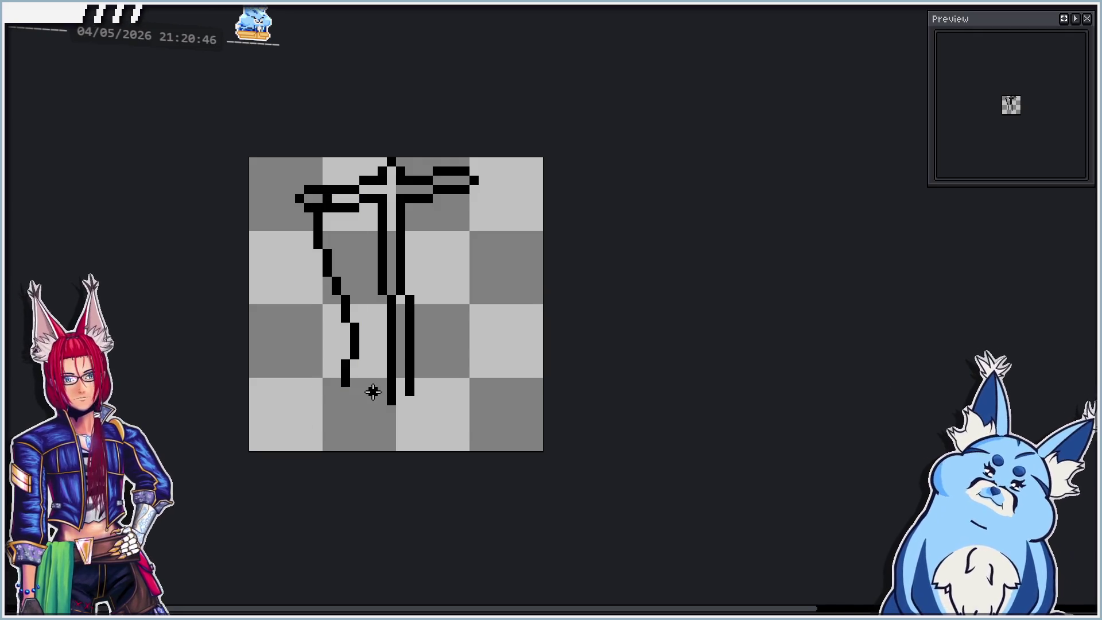
pyautogui.moveTo(413, 196)
pyautogui.mouseDown()
pyautogui.moveTo(401, 376)
pyautogui.moveTo(447, 375)
pyautogui.moveTo(462, 327)
pyautogui.mouseUp()
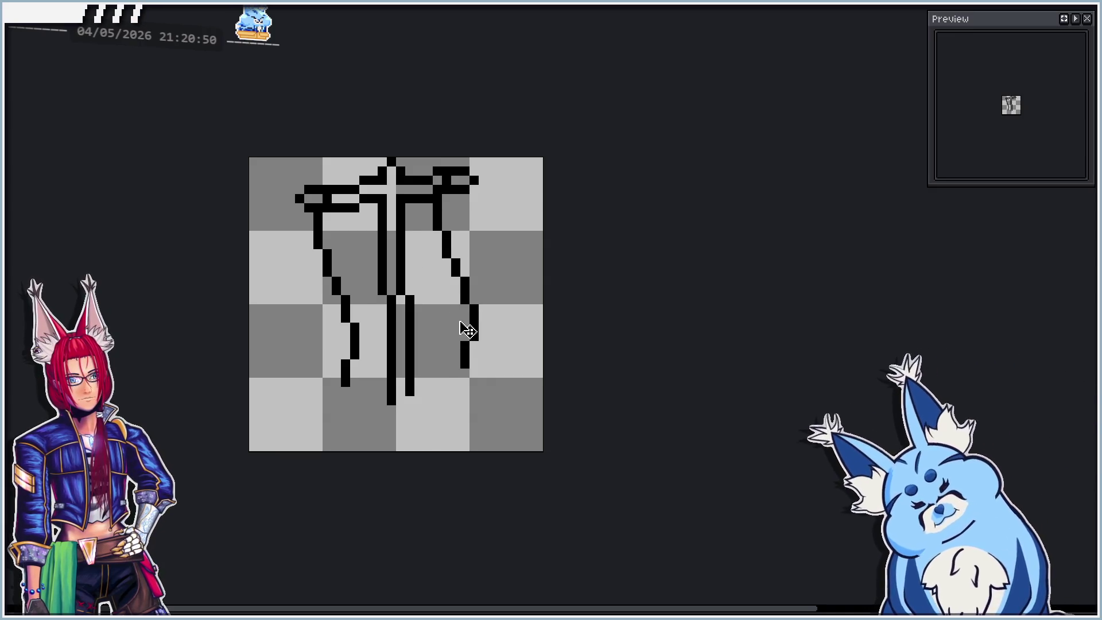
pyautogui.moveTo(343, 369); pyautogui.dragTo(351, 369)
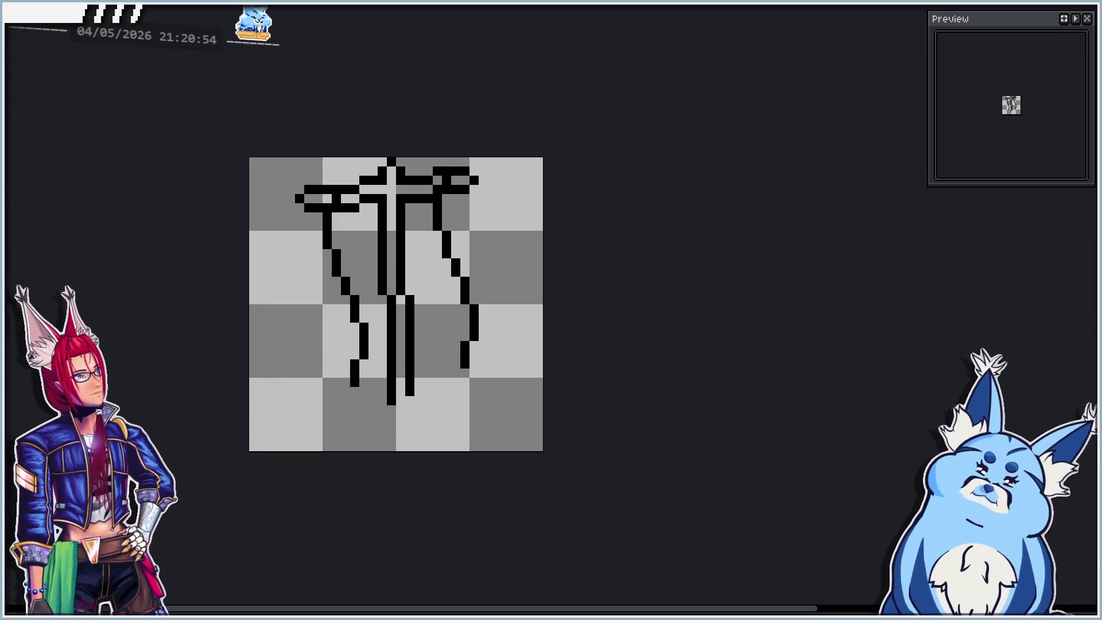
pyautogui.moveTo(402, 361); pyautogui.dragTo(394, 361)
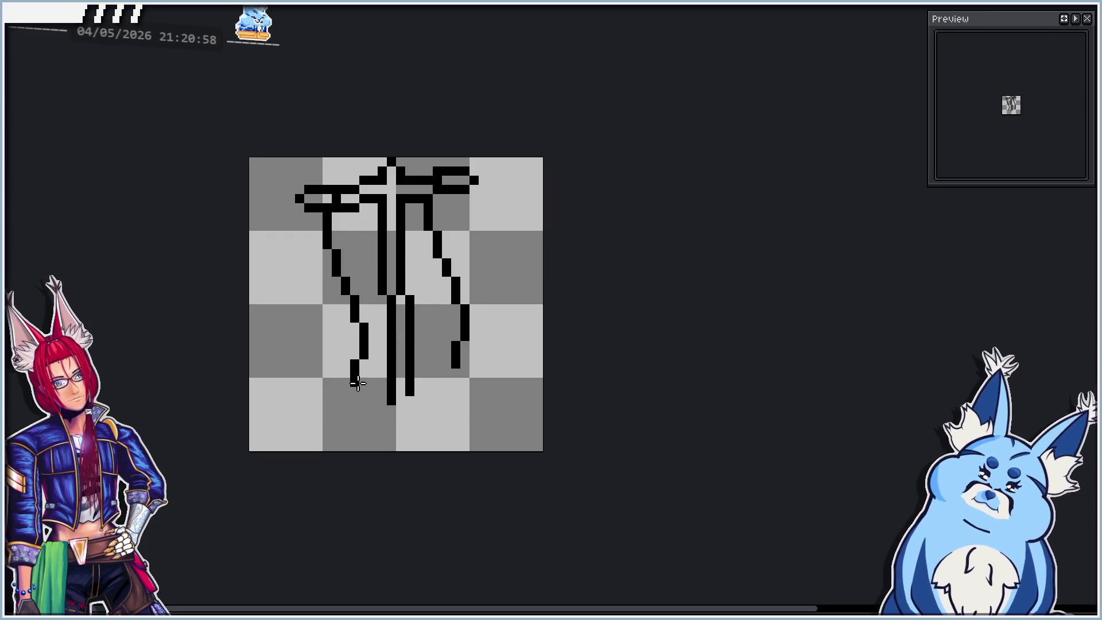
pyautogui.moveTo(356, 381); pyautogui.dragTo(454, 361)
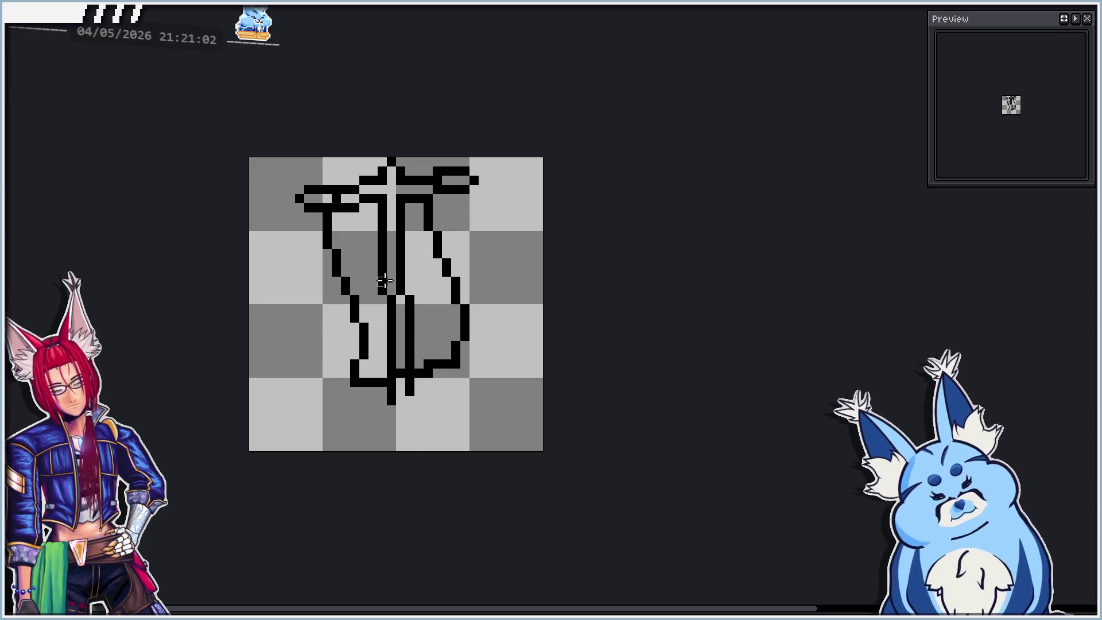
pyautogui.click(344, 216)
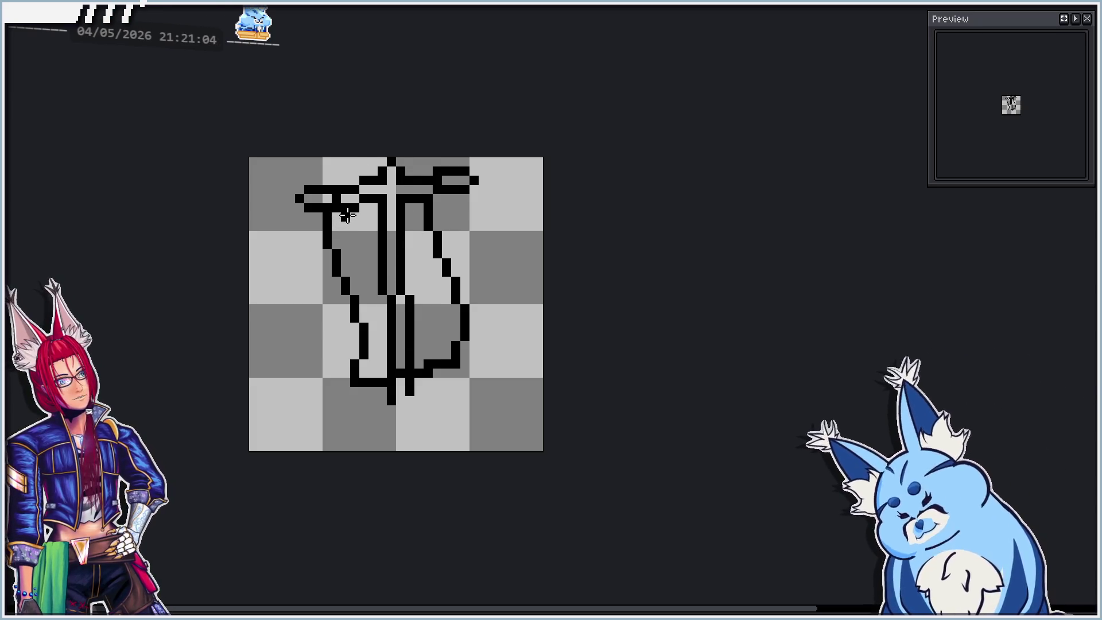
# Thicken and fill the crossbar with black pixels from the left end to the right.
pyautogui.click(365, 218)
pyautogui.moveTo(353, 225); pyautogui.dragTo(380, 219)
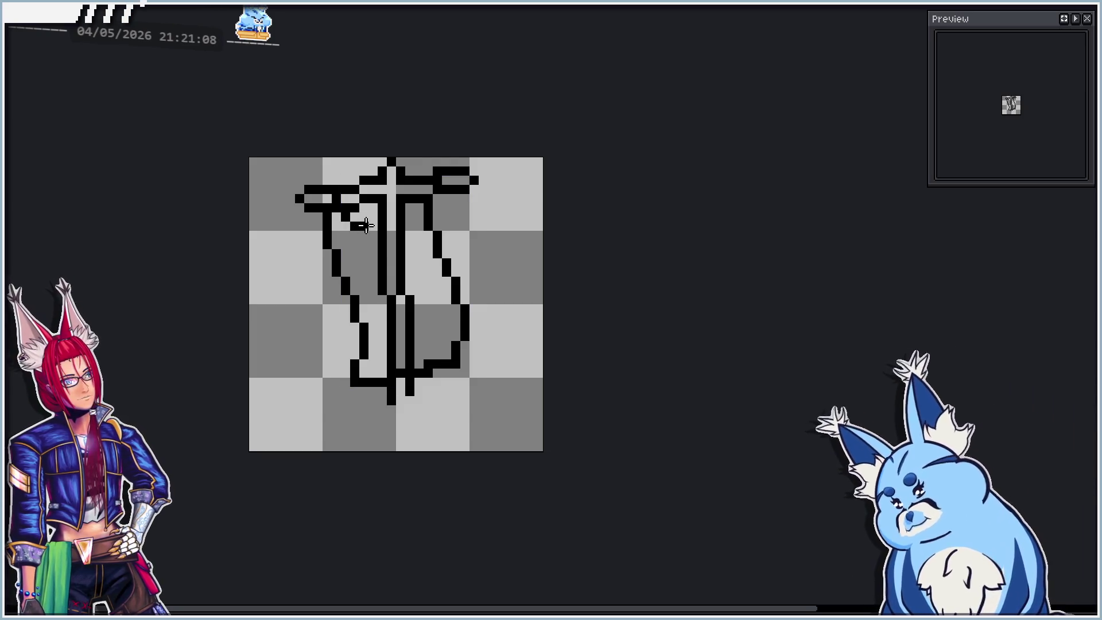
pyautogui.moveTo(376, 218); pyautogui.dragTo(418, 207)
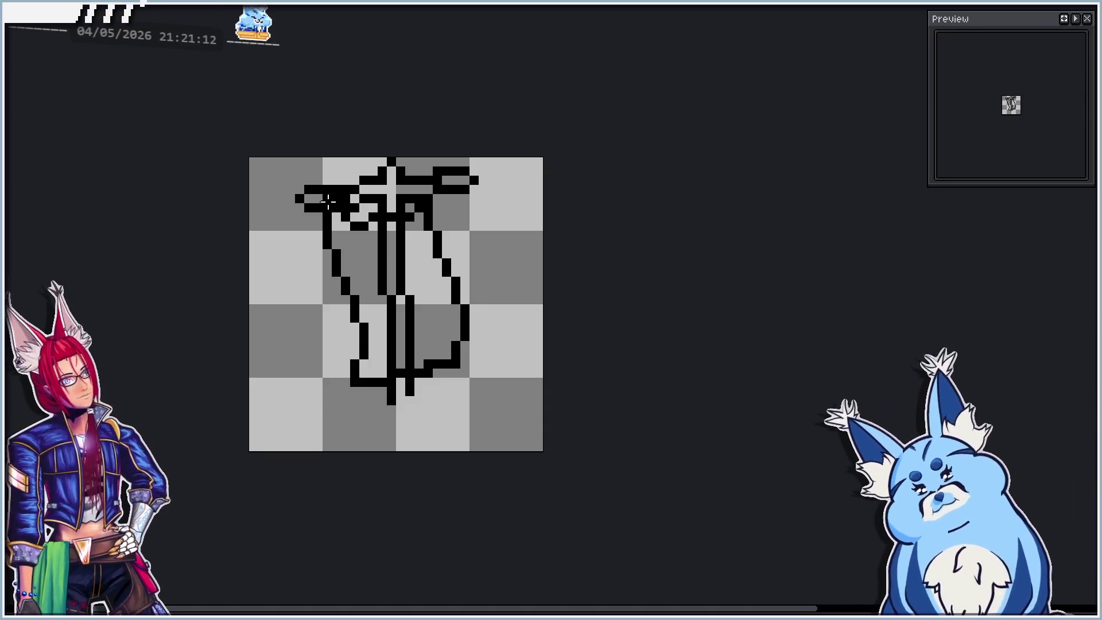
pyautogui.moveTo(335, 198); pyautogui.dragTo(338, 216)
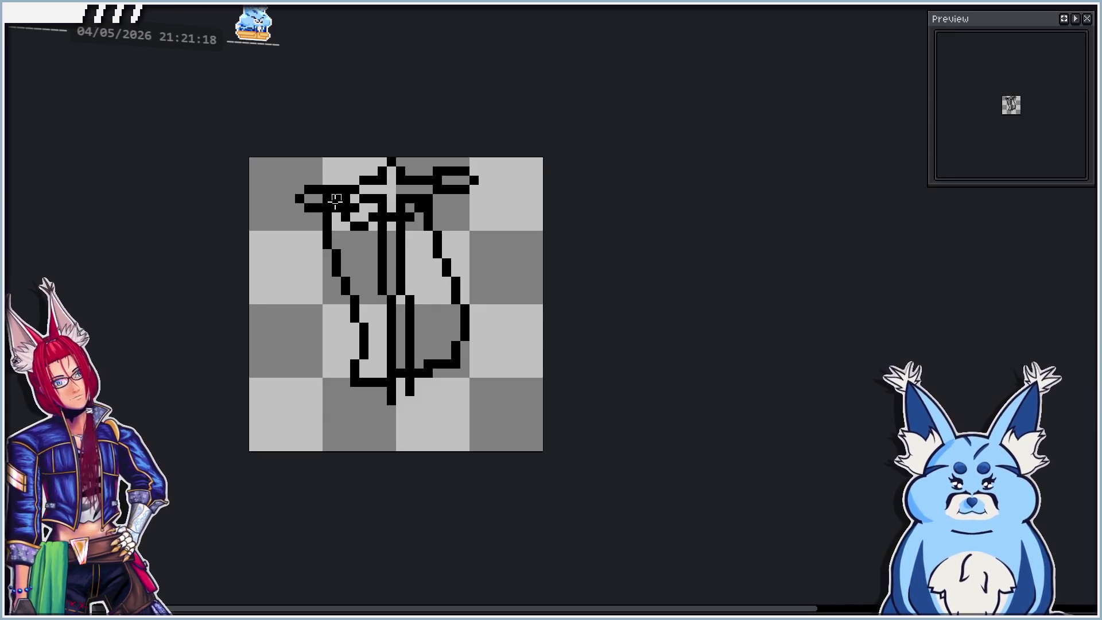
pyautogui.moveTo(419, 218); pyautogui.dragTo(426, 191)
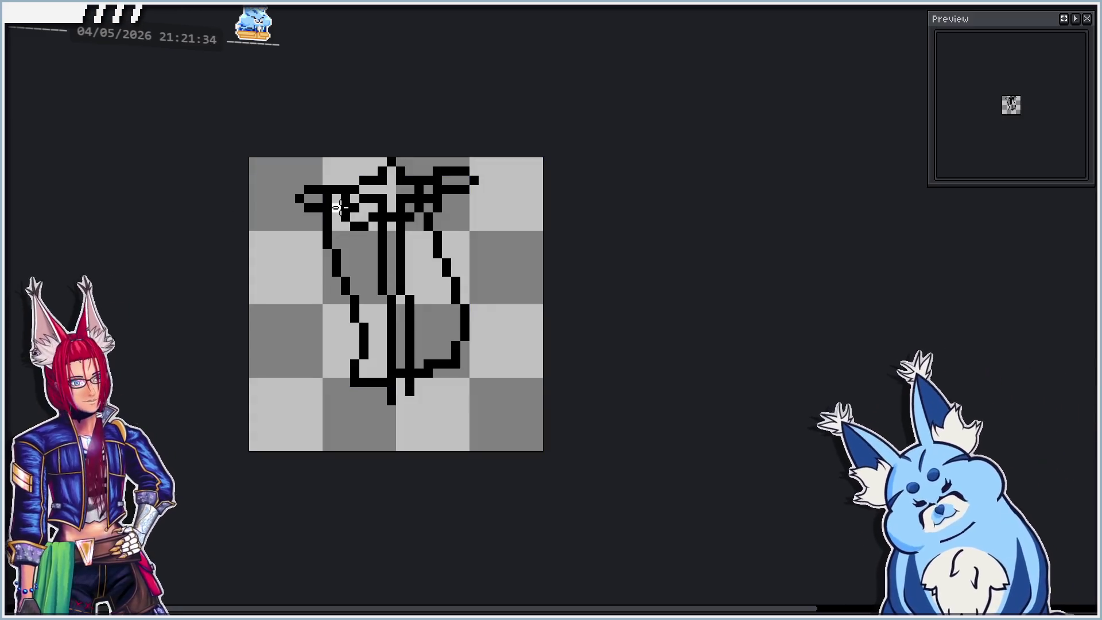
# Paint white highlights on both crossbar ends and compare against the other frame.
pyautogui.moveTo(336, 198); pyautogui.dragTo(339, 214)
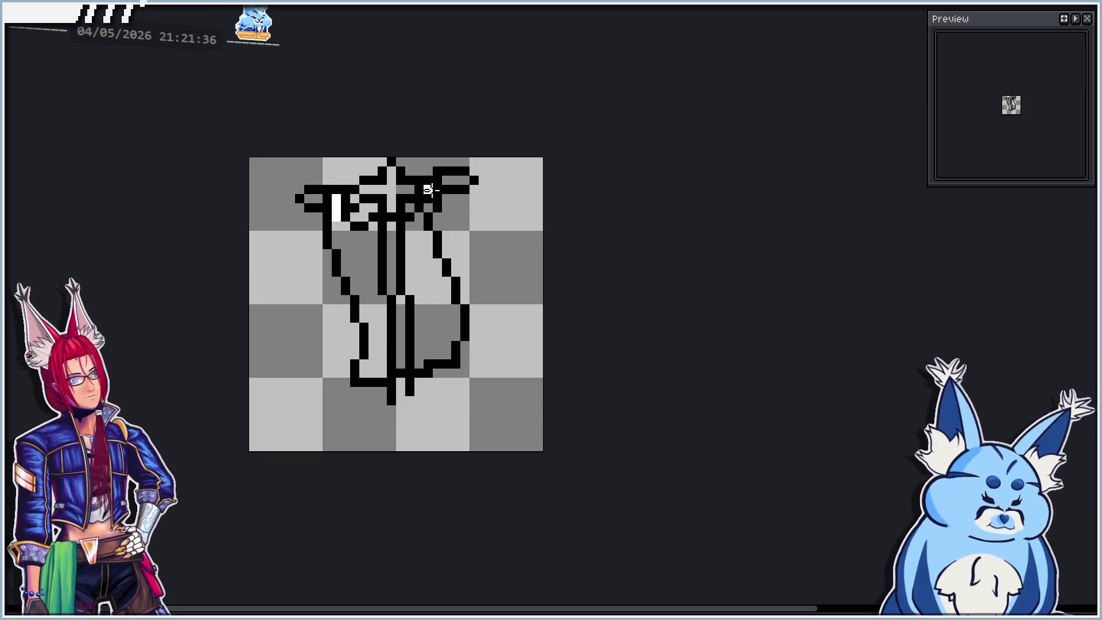
pyautogui.moveTo(430, 190); pyautogui.dragTo(428, 202)
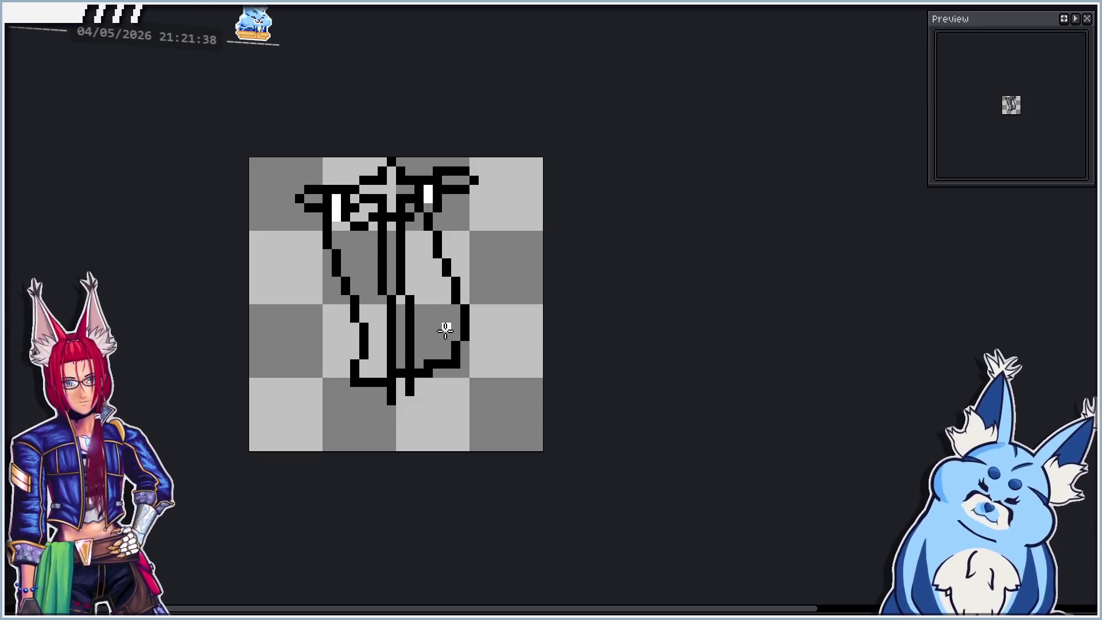
pyautogui.press('Right')
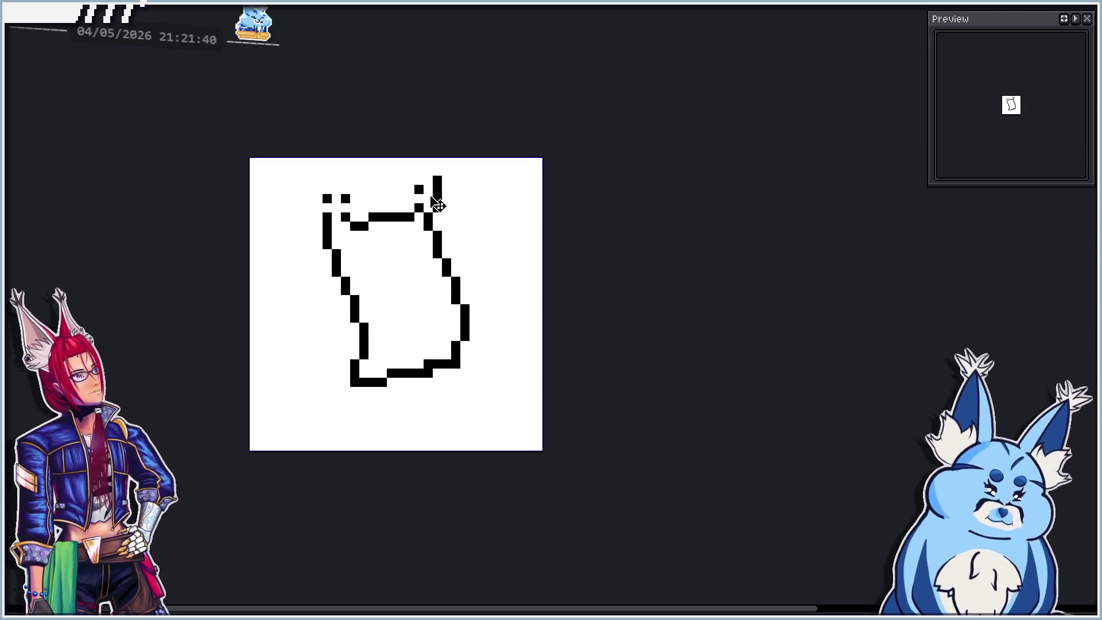
pyautogui.press('Left')
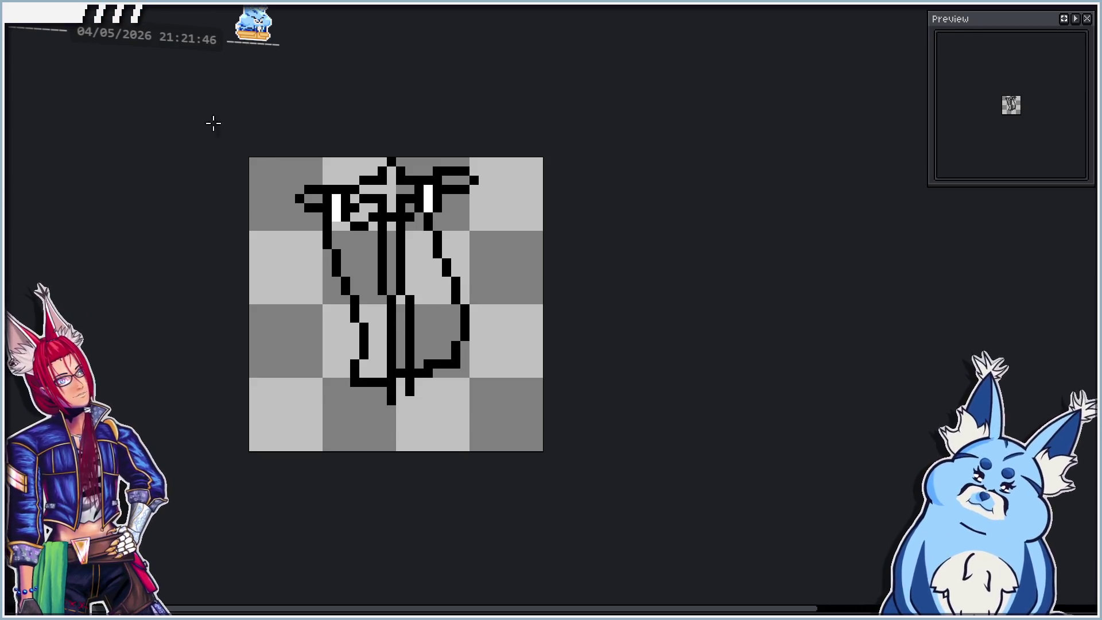
# Fill the body outline with white and draw a black diamond on the upper body.
pyautogui.click(398, 296)
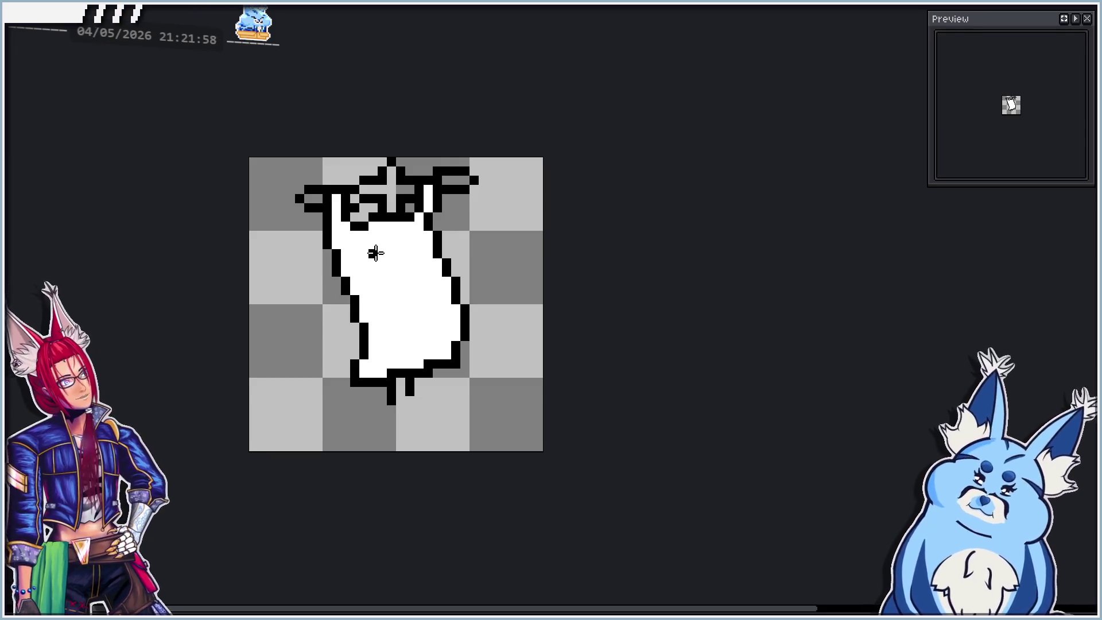
pyautogui.moveTo(374, 262); pyautogui.dragTo(391, 280)
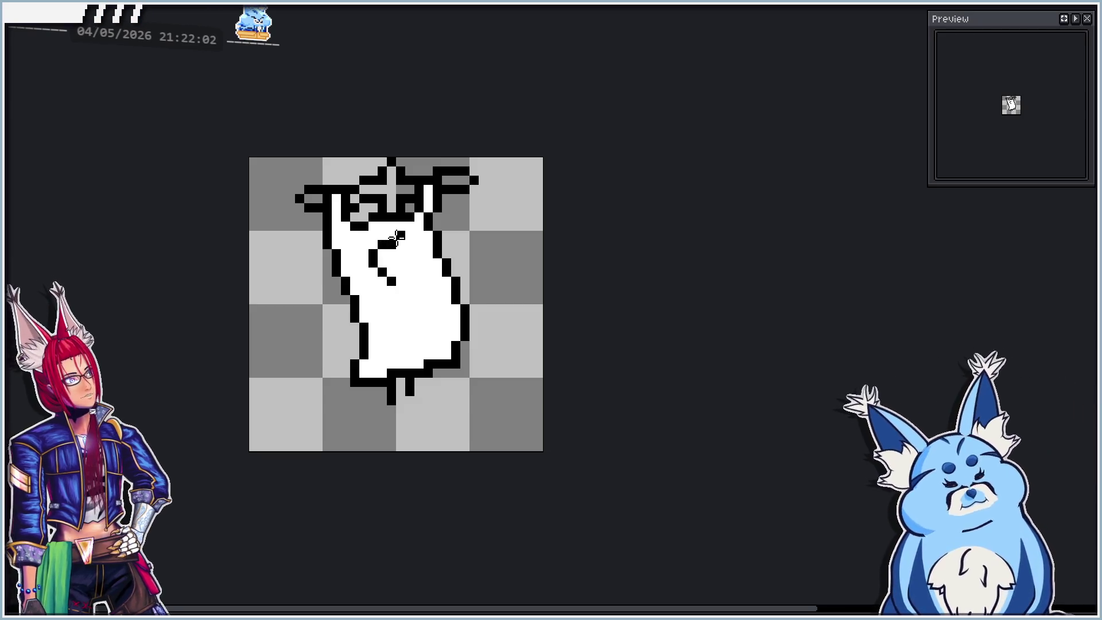
pyautogui.moveTo(388, 236)
pyautogui.mouseDown()
pyautogui.moveTo(401, 233)
pyautogui.moveTo(418, 255)
pyautogui.moveTo(400, 292)
pyautogui.moveTo(380, 261)
pyautogui.moveTo(399, 248)
pyautogui.moveTo(404, 279)
pyautogui.mouseUp()
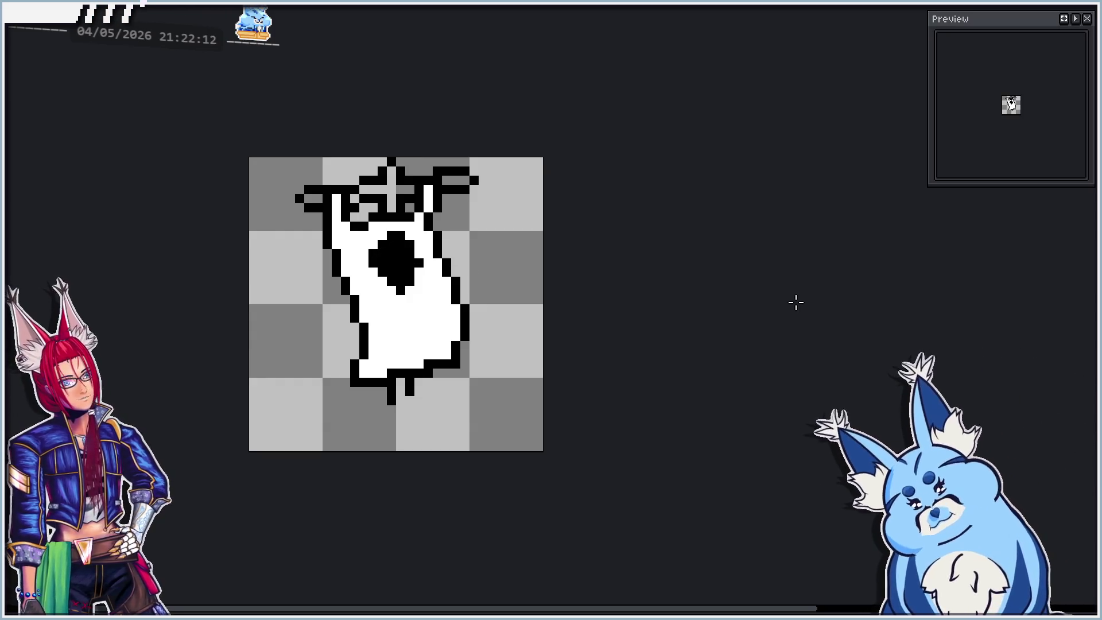
# Add a white pixel inside the black diamond and move the diamond down one pixel.
pyautogui.scroll(1, 380, 308)
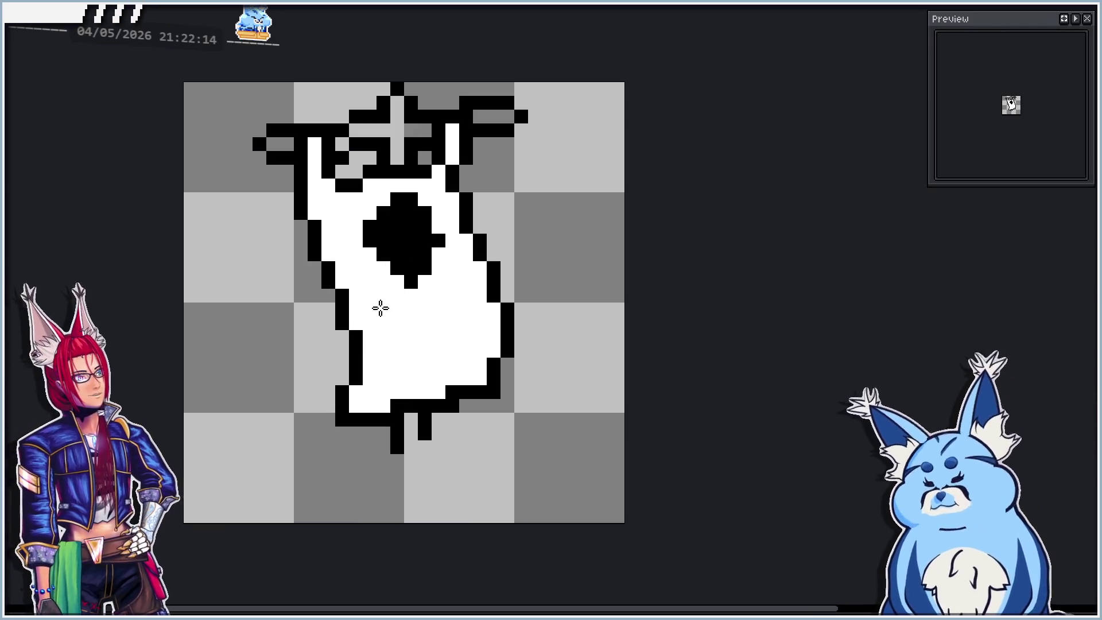
pyautogui.click(383, 240)
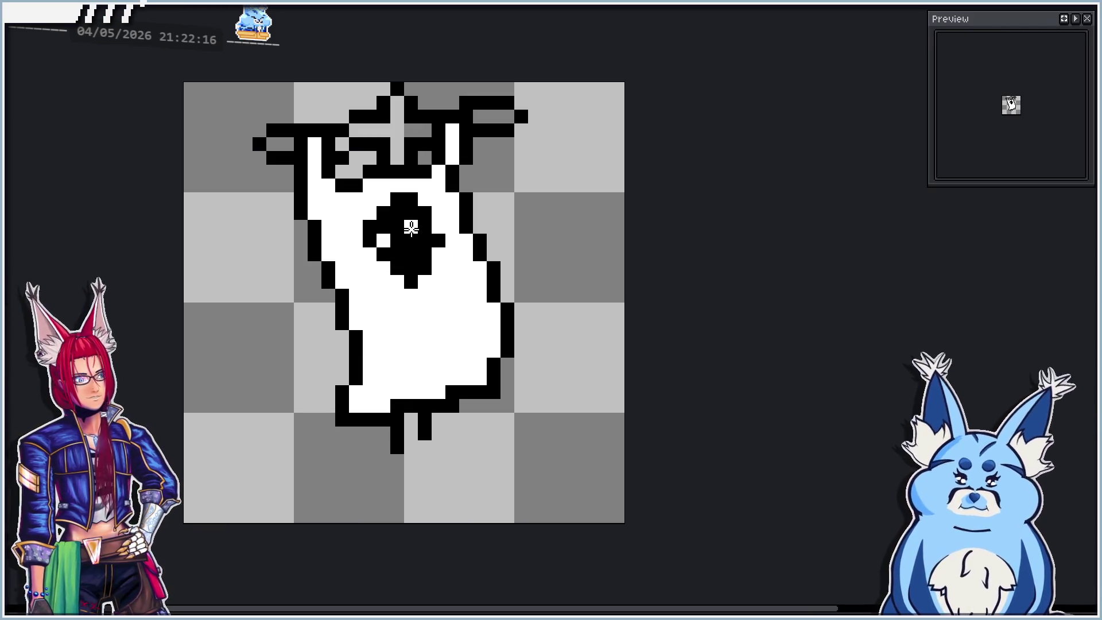
pyautogui.click(412, 226)
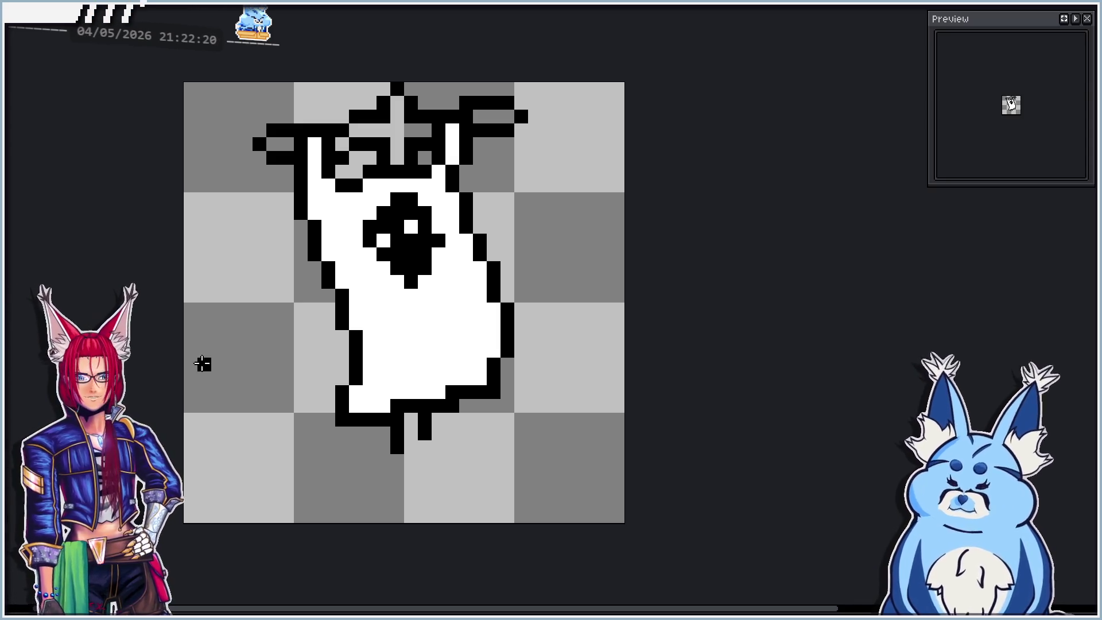
pyautogui.press('Right')
pyautogui.press('Left')
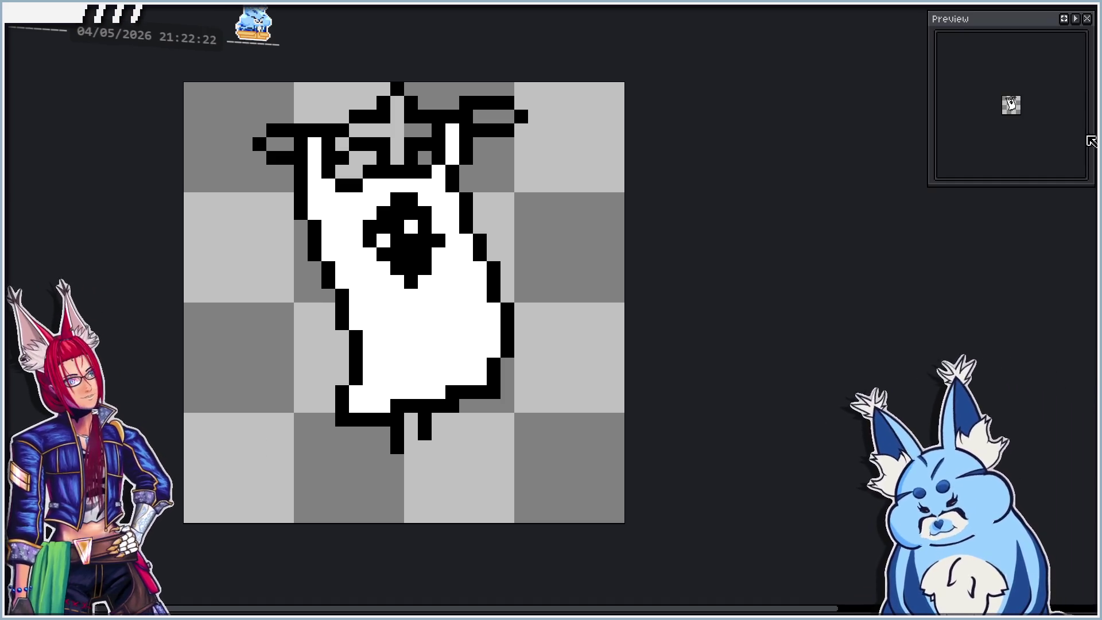
pyautogui.moveTo(507, 286); pyautogui.dragTo(510, 300)
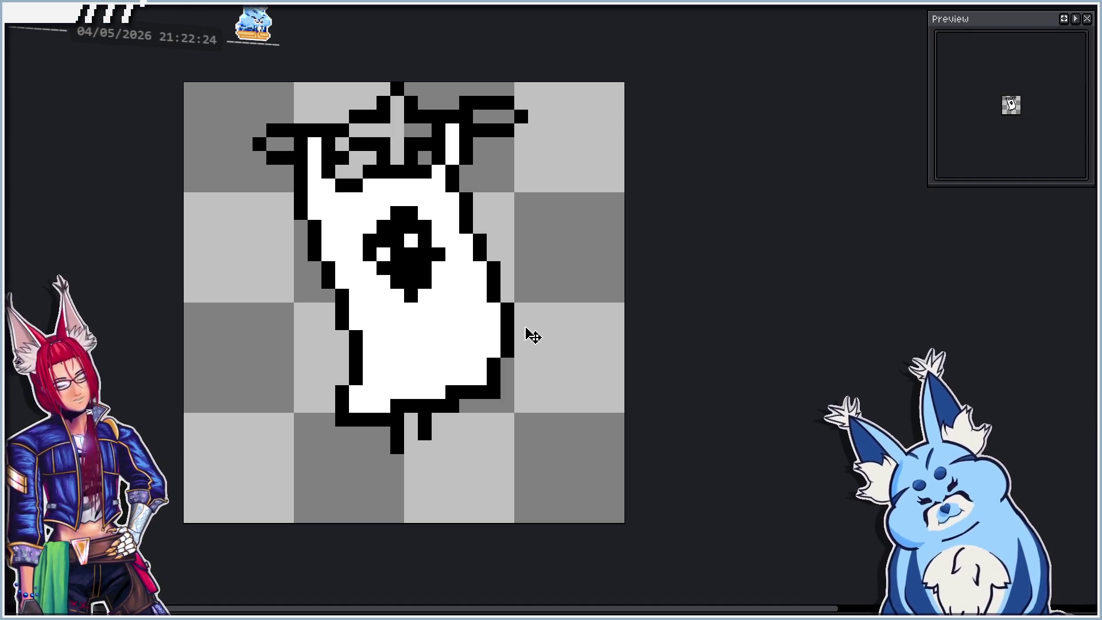
# Carve the two white eye sockets into the black diamond.
pyautogui.click(383, 241)
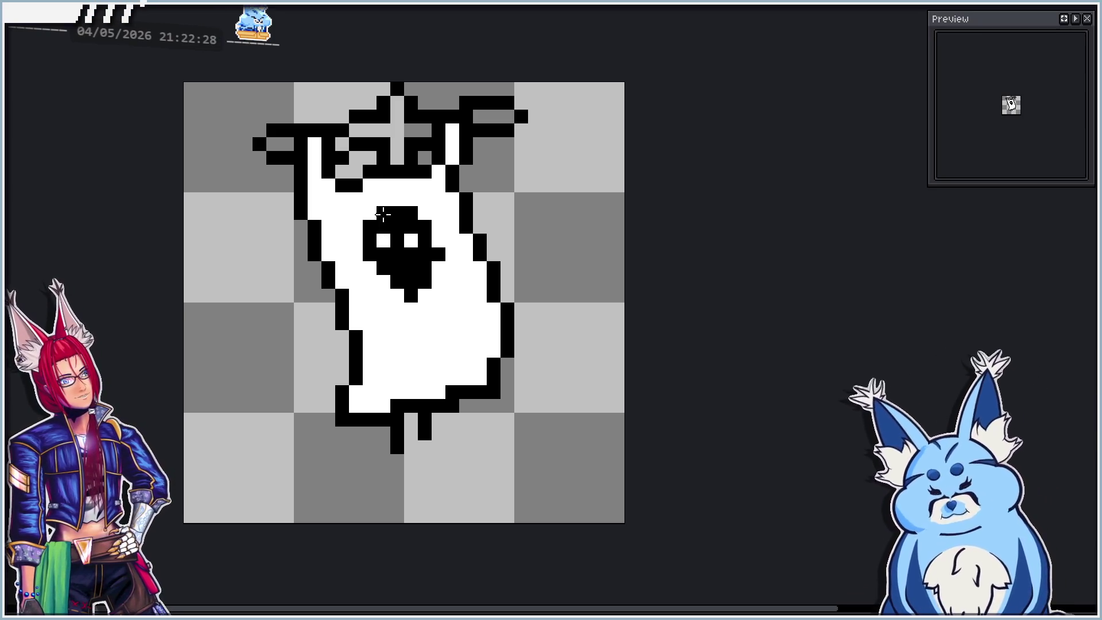
pyautogui.click(424, 213)
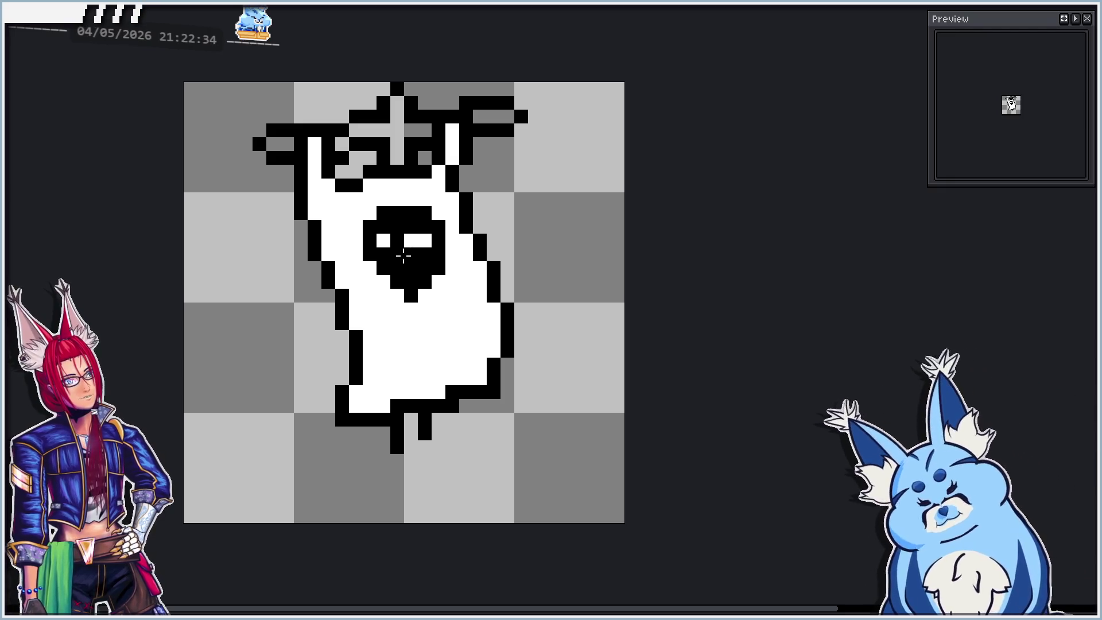
pyautogui.click(411, 228)
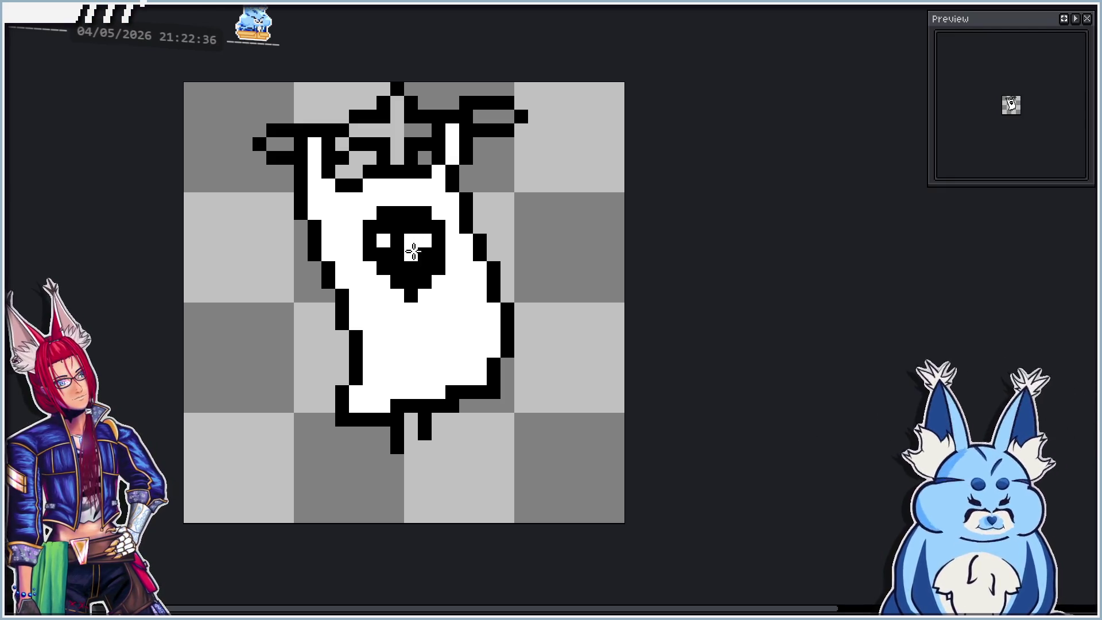
pyautogui.click(423, 236)
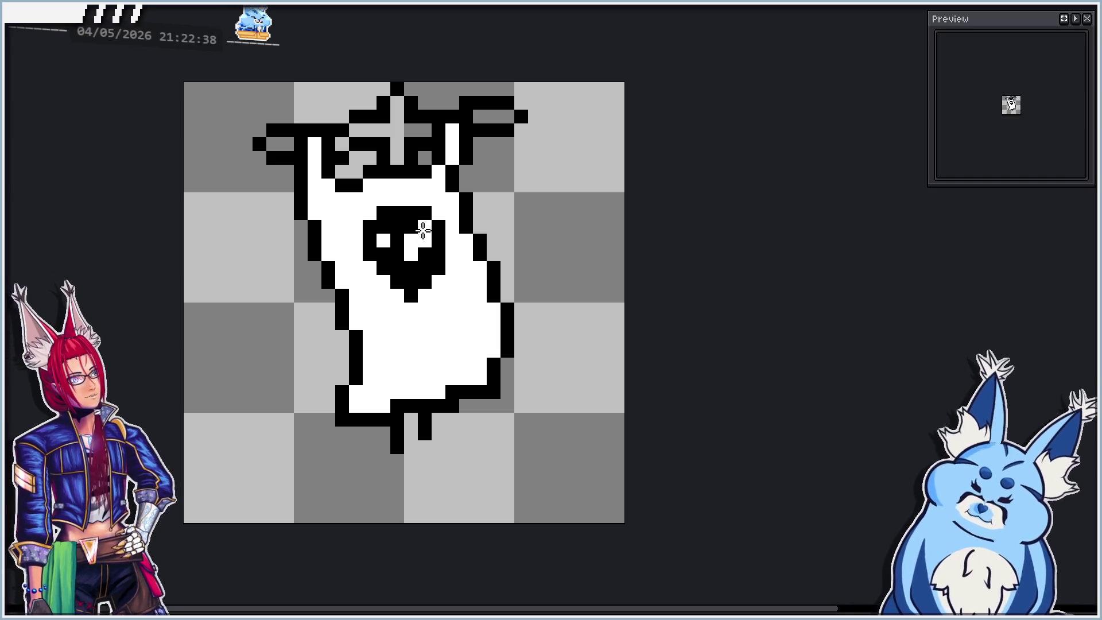
pyautogui.click(384, 227)
pyautogui.click(383, 255)
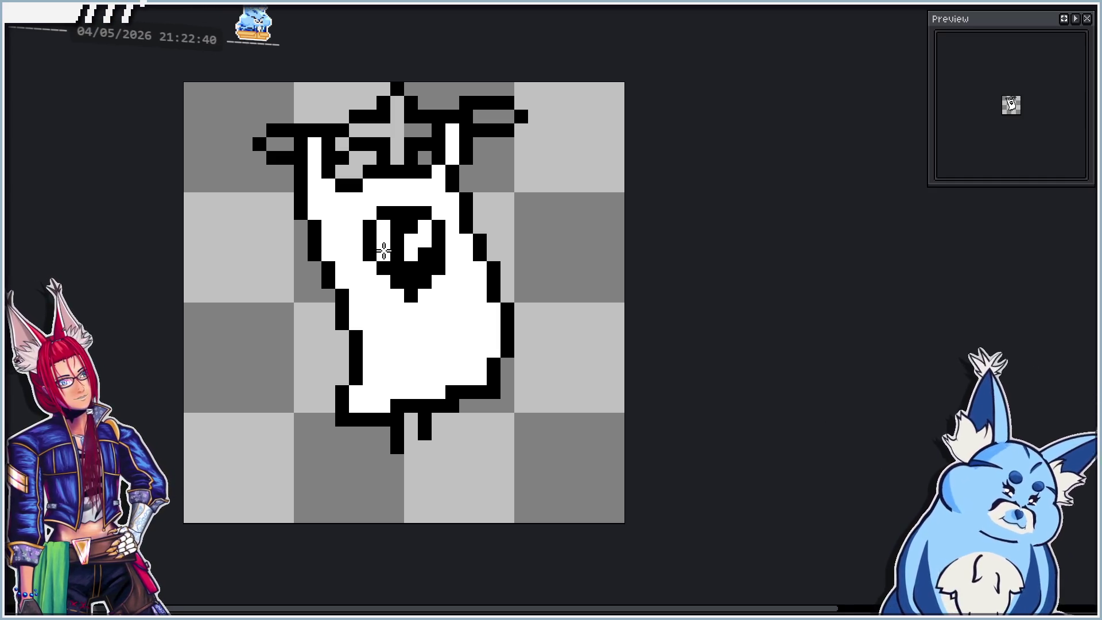
pyautogui.click(370, 241)
pyautogui.click(396, 227)
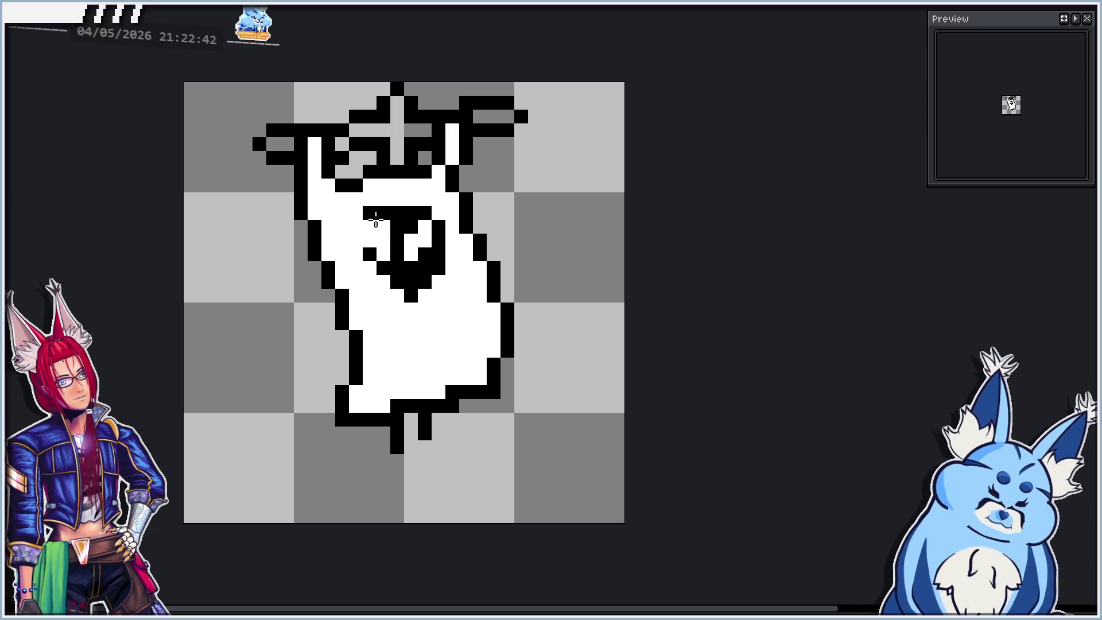
pyautogui.rightClick(369, 227)
pyautogui.moveTo(355, 227); pyautogui.dragTo(356, 241)
pyautogui.rightClick(370, 239)
pyautogui.click(383, 226)
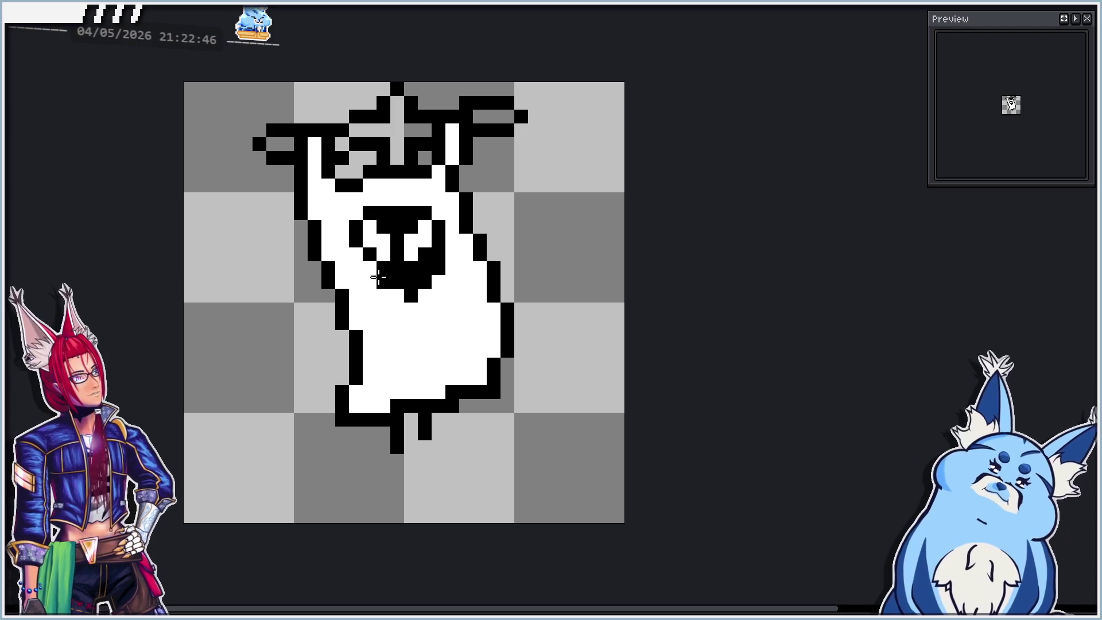
# Shape the mouth with a gap and a dot below, then shift the face down one pixel.
pyautogui.rightClick(410, 294)
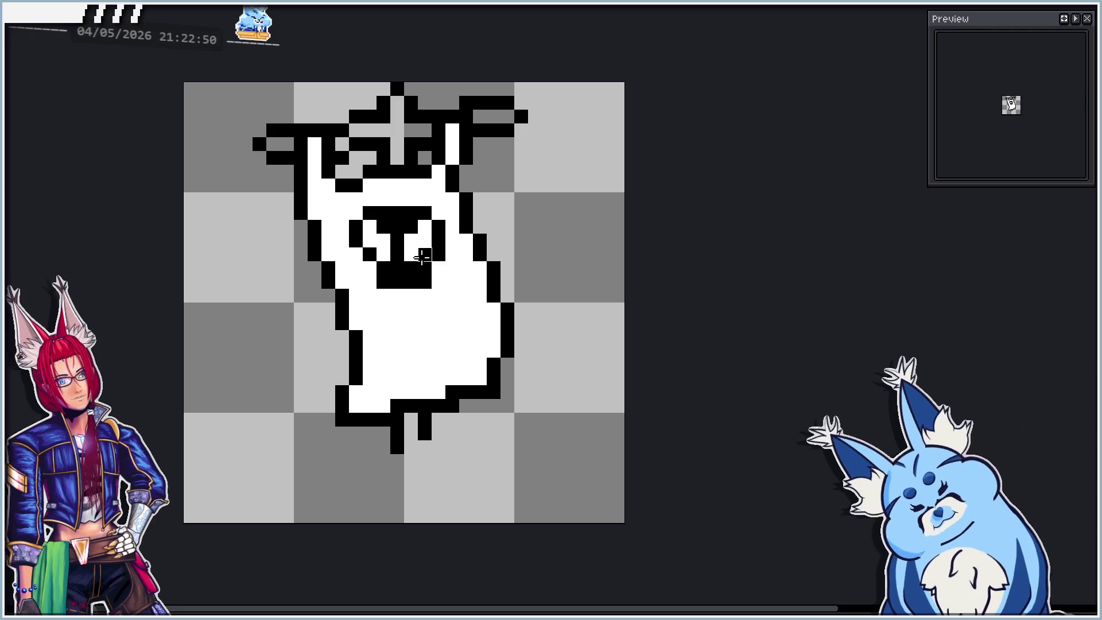
pyautogui.rightClick(437, 253)
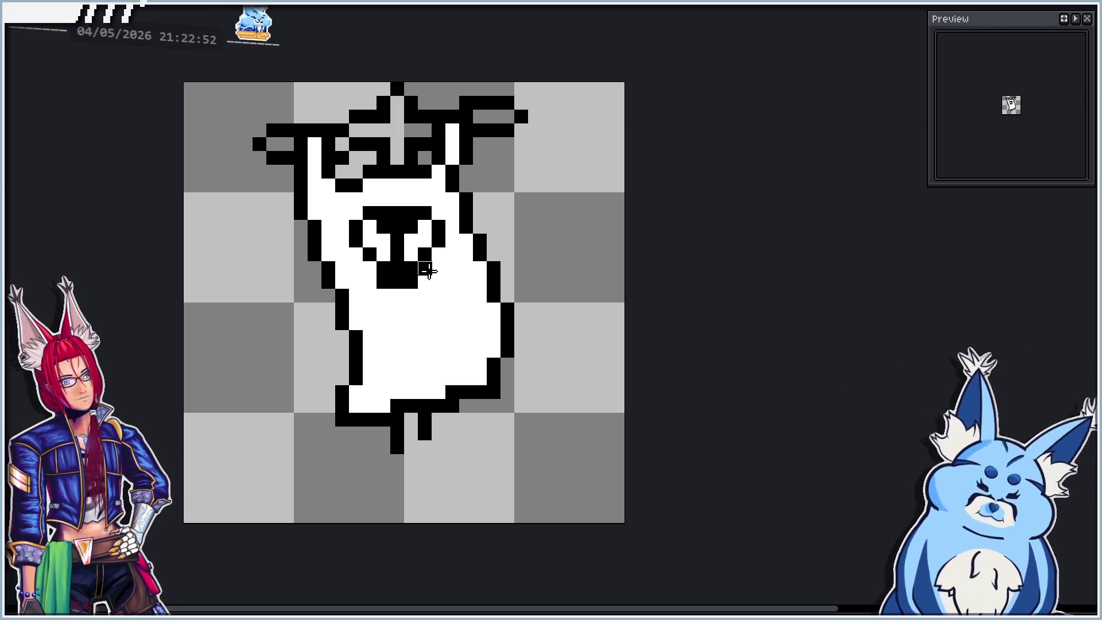
pyautogui.rightClick(397, 281)
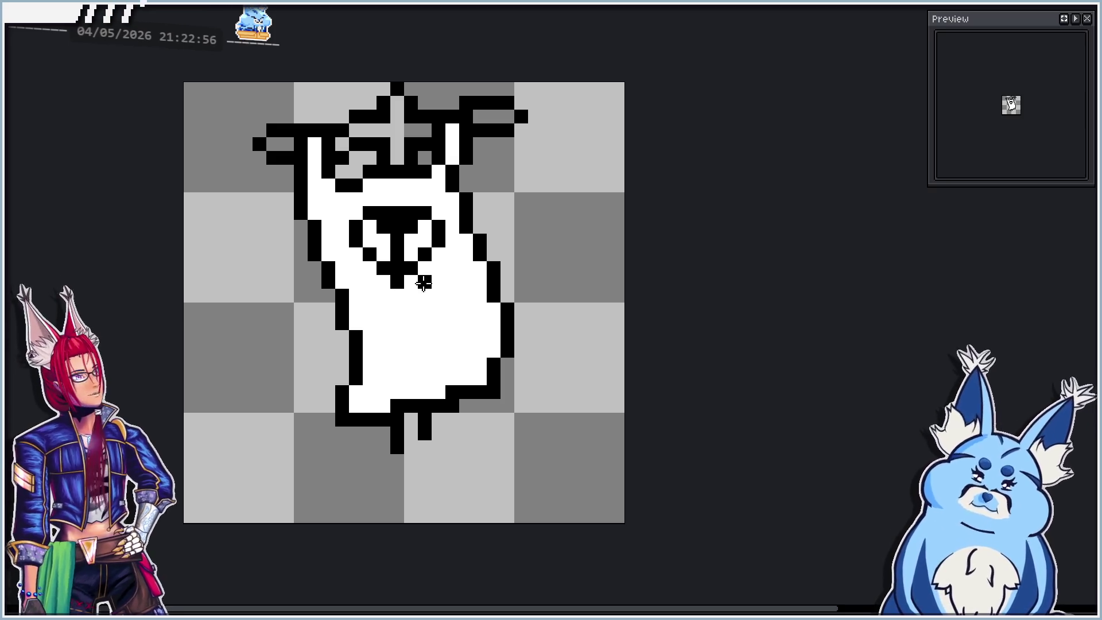
pyautogui.click(384, 281)
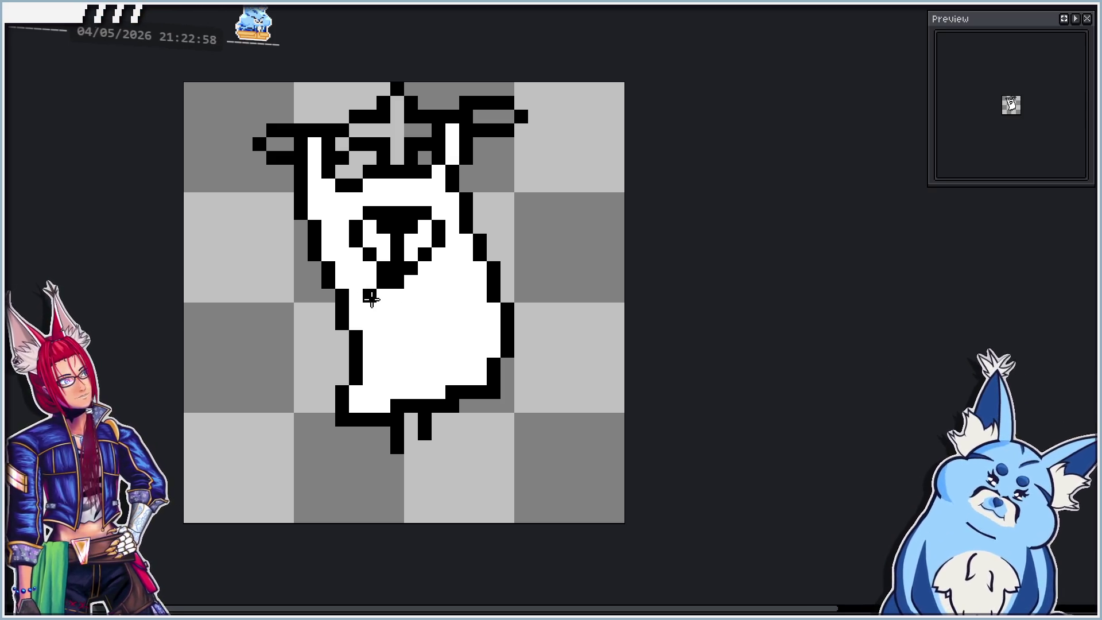
pyautogui.click(383, 309)
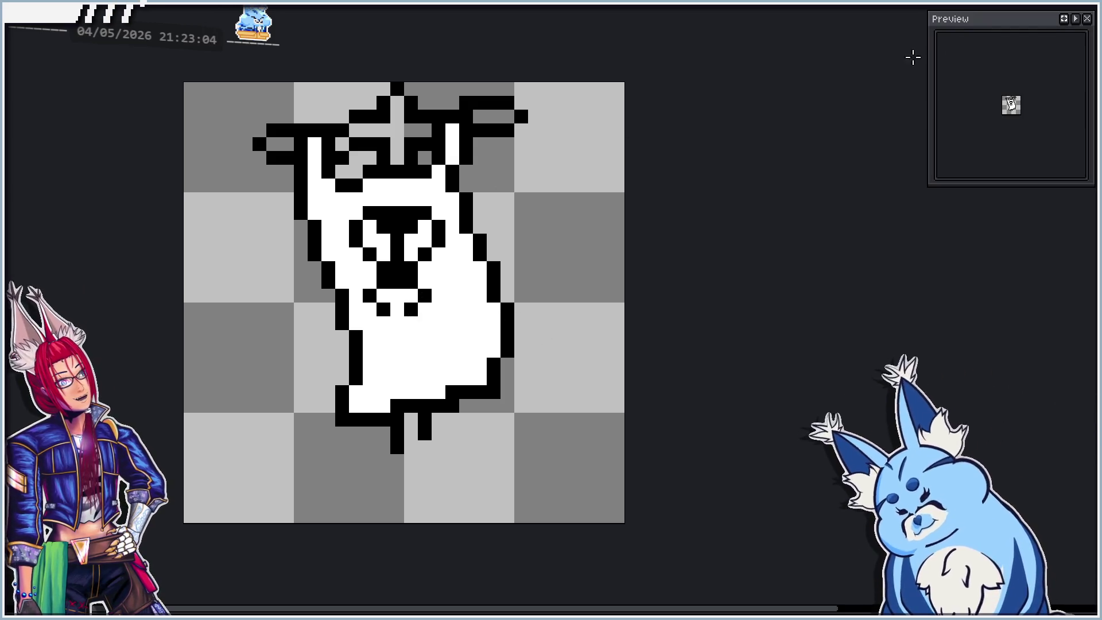
pyautogui.moveTo(467, 245)
pyautogui.mouseDown()
pyautogui.moveTo(480, 246)
pyautogui.moveTo(481, 262)
pyautogui.mouseUp()
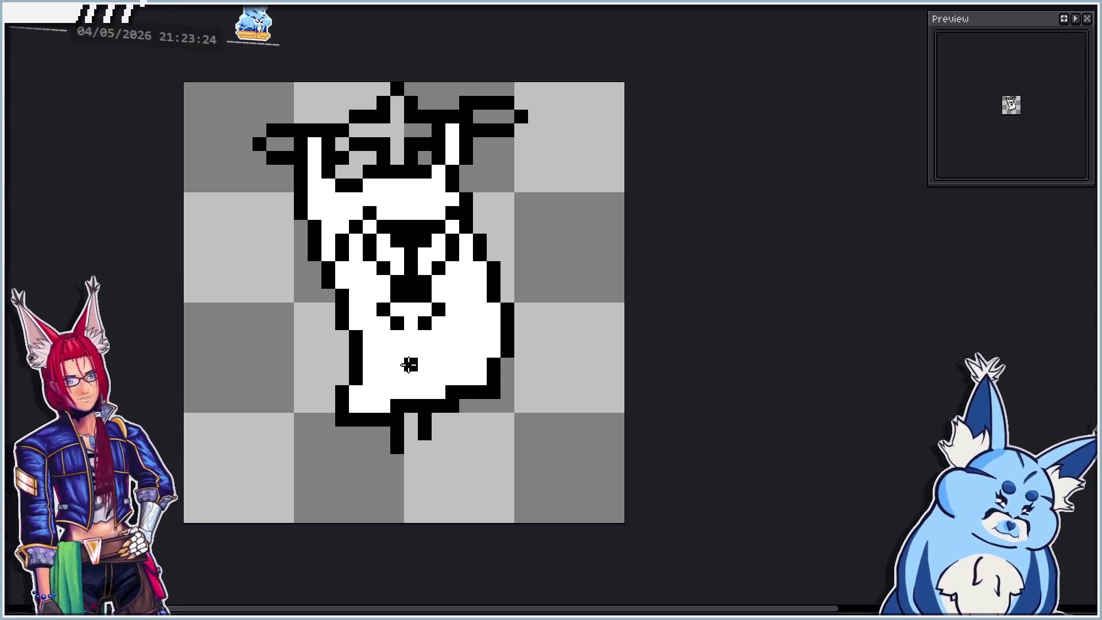
# Move the skull face back up and left one pixel and clear a stray bar pixel.
pyautogui.hotkey('ctrl', 'z')
pyautogui.hotkey('ctrl', 'z')
pyautogui.hotkey('ctrl', 'z')
pyautogui.hotkey('ctrl', 'z')
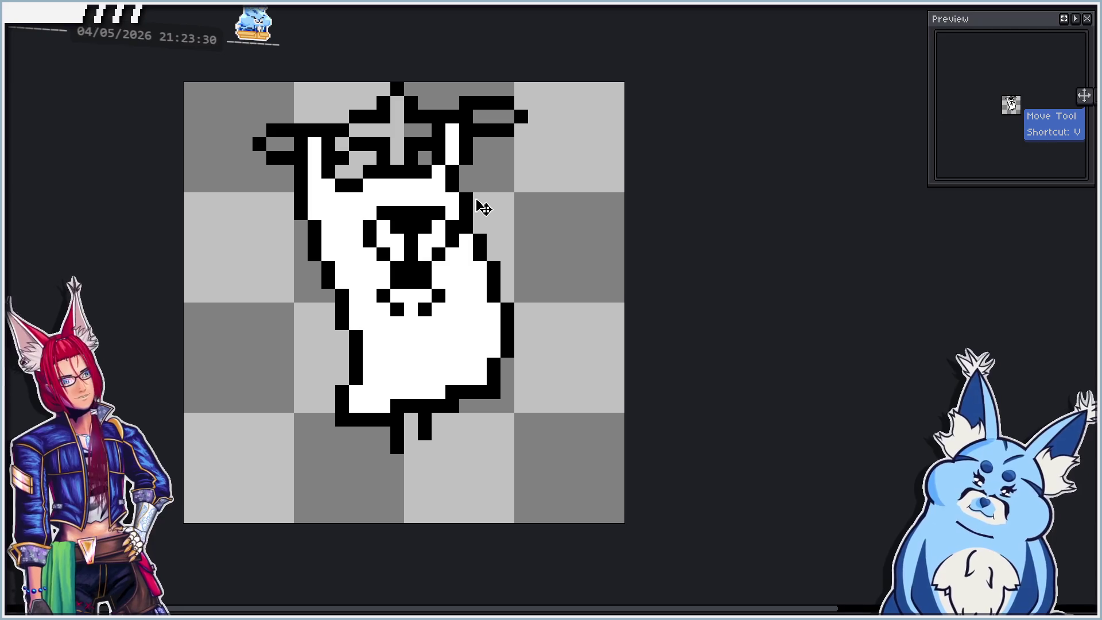
pyautogui.moveTo(431, 245); pyautogui.dragTo(412, 254)
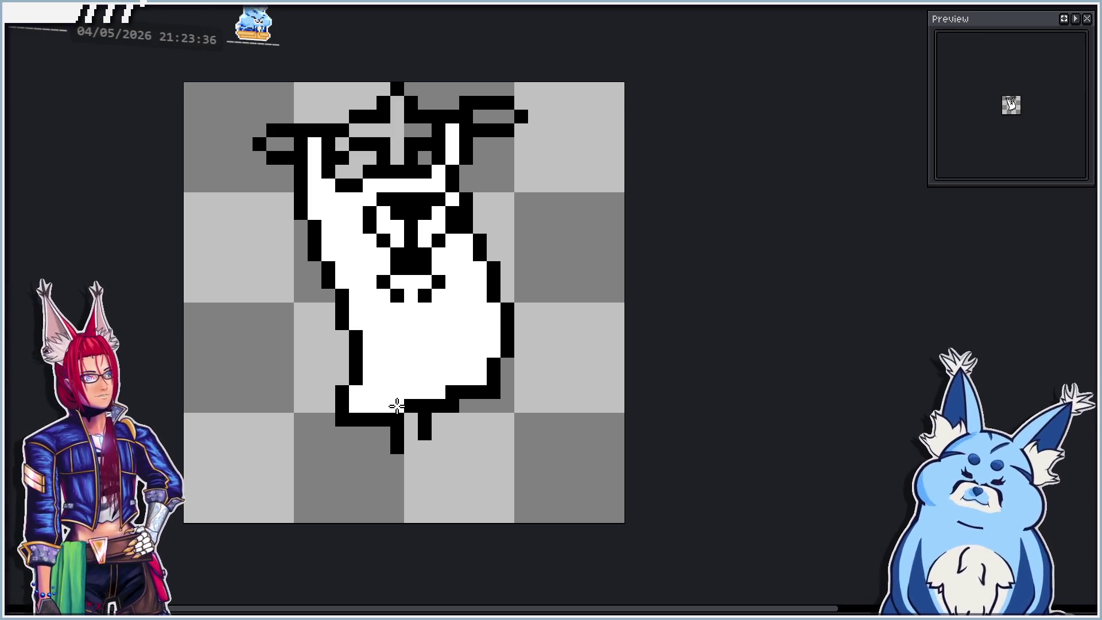
pyautogui.click(451, 392)
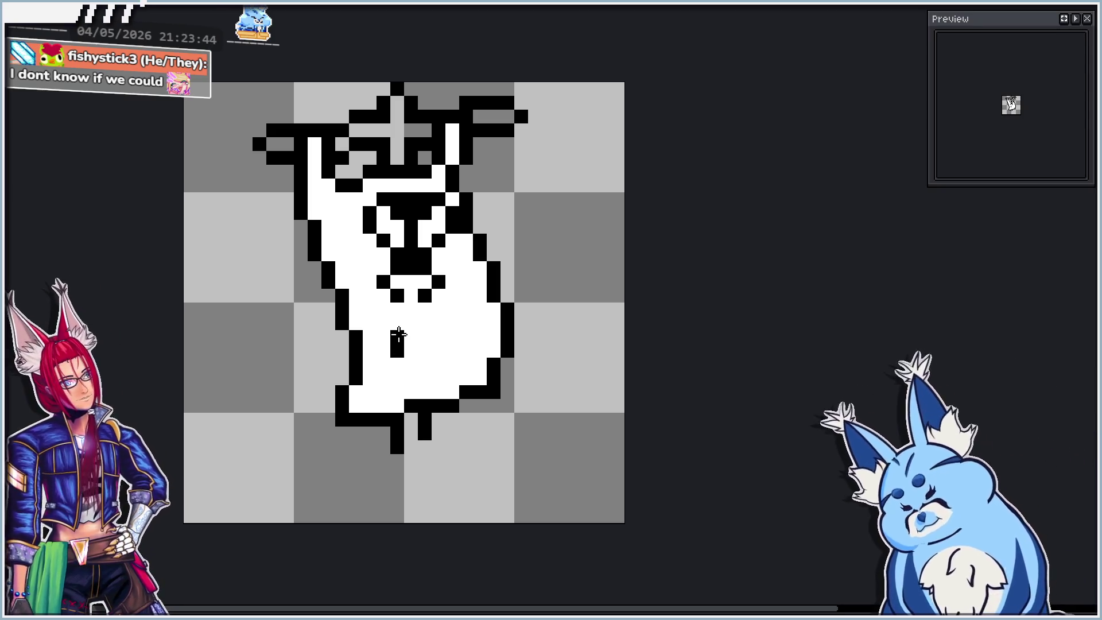
# Start the '3' marking with its top bar on the white belly.
pyautogui.click(412, 324)
pyautogui.click(438, 310)
pyautogui.moveTo(456, 328); pyautogui.dragTo(435, 311)
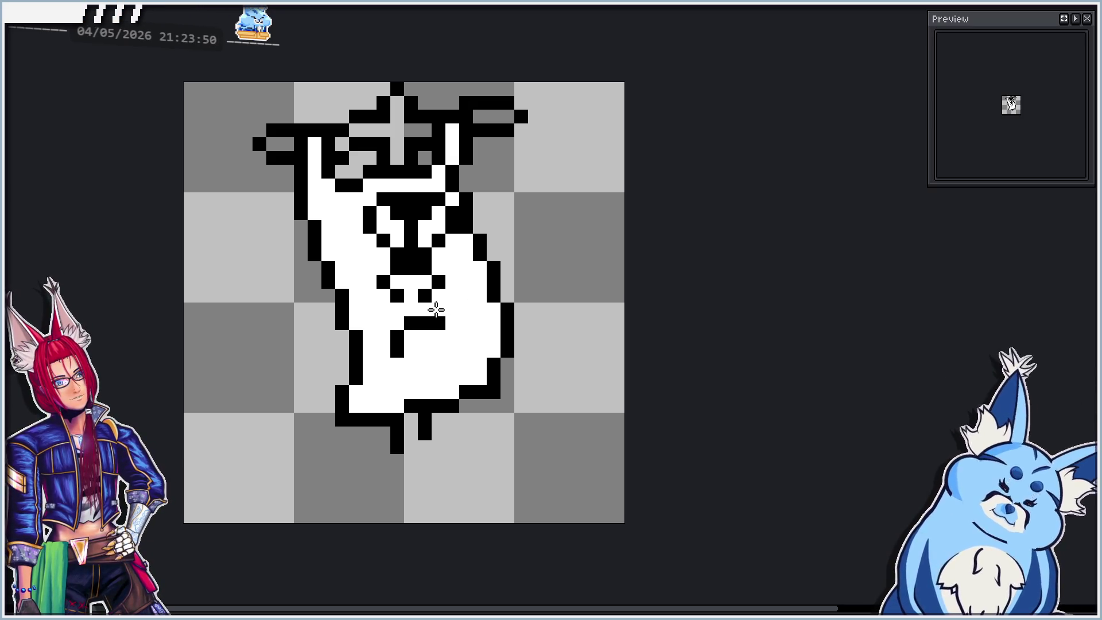
pyautogui.click(452, 337)
pyautogui.click(437, 363)
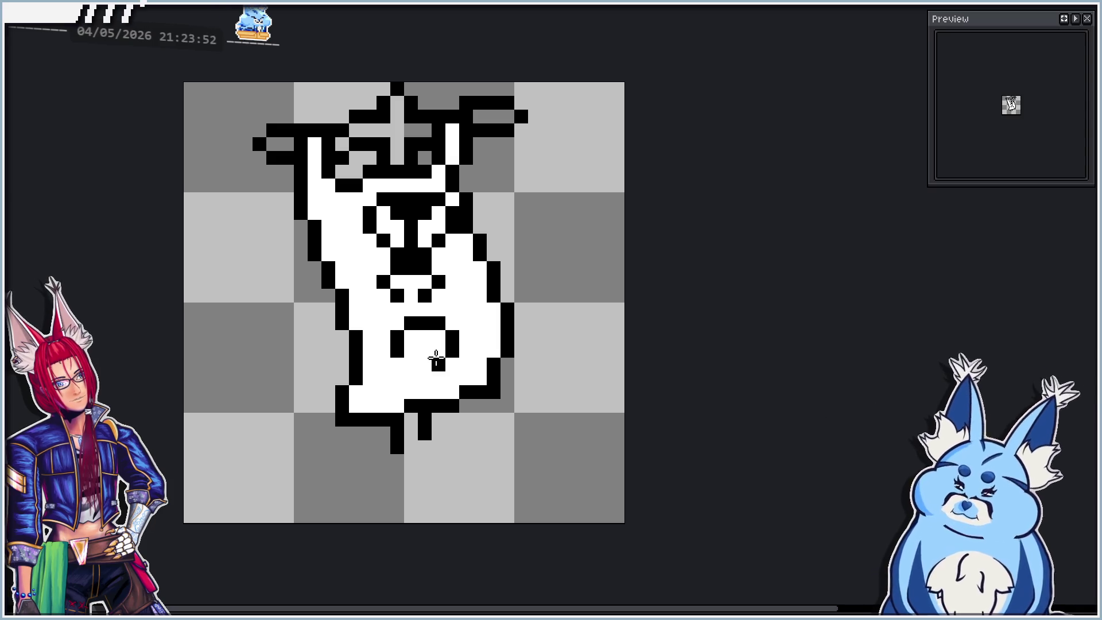
pyautogui.hotkey('ctrl', 'z')
pyautogui.click(435, 351)
pyautogui.click(450, 351)
# Finish the curves of the '3' and outline the sprite's bottom edge in black.
pyautogui.click(438, 352)
pyautogui.click(452, 365)
pyautogui.click(453, 379)
pyautogui.click(429, 388)
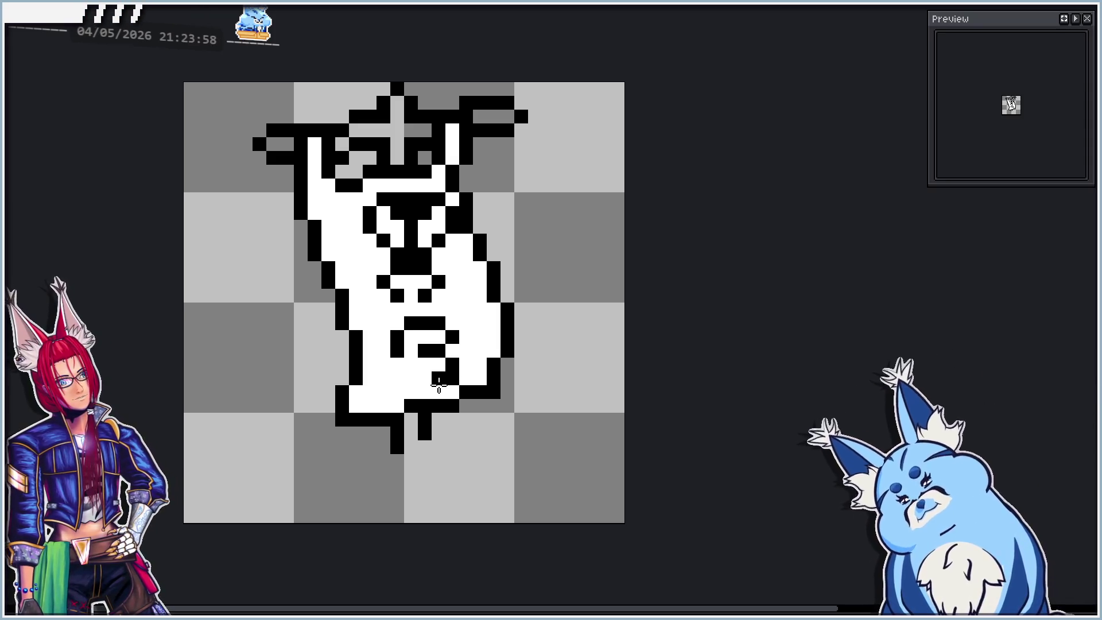
pyautogui.click(437, 390)
pyautogui.click(409, 381)
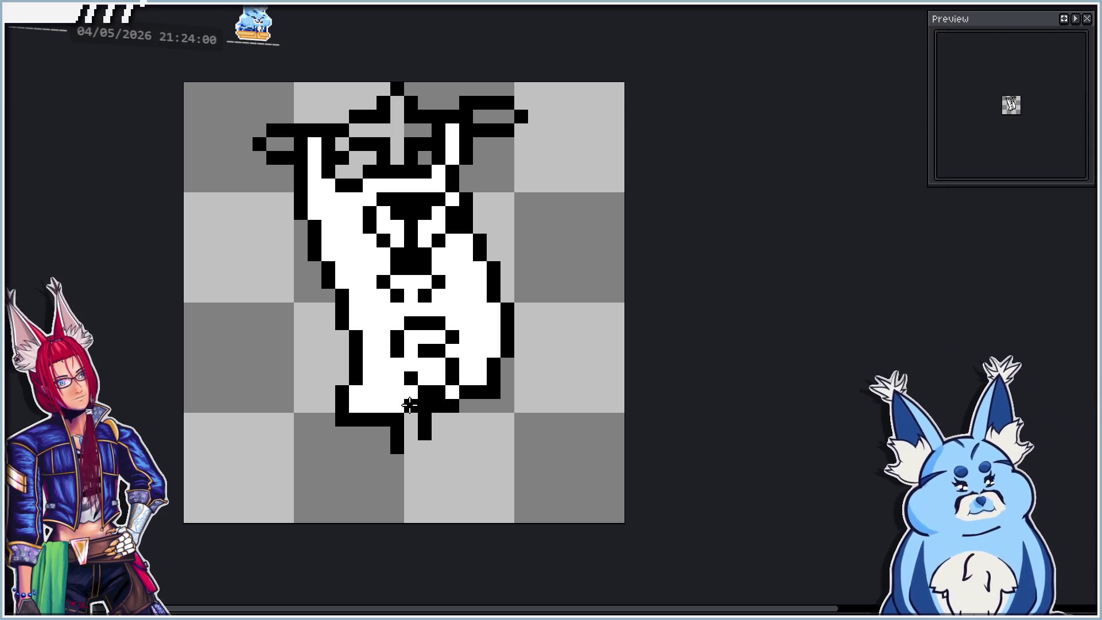
pyautogui.click(410, 405)
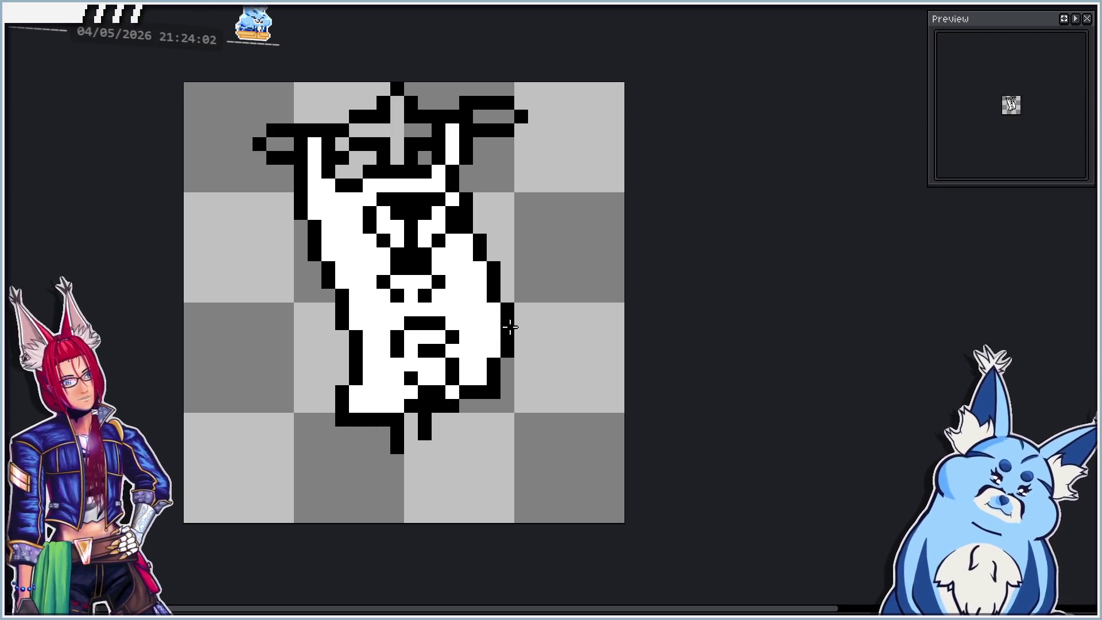
pyautogui.click(343, 432)
pyautogui.moveTo(348, 429)
pyautogui.mouseDown()
pyautogui.moveTo(398, 432)
pyautogui.moveTo(483, 405)
pyautogui.moveTo(463, 393)
pyautogui.moveTo(372, 419)
pyautogui.moveTo(397, 420)
pyautogui.mouseUp()
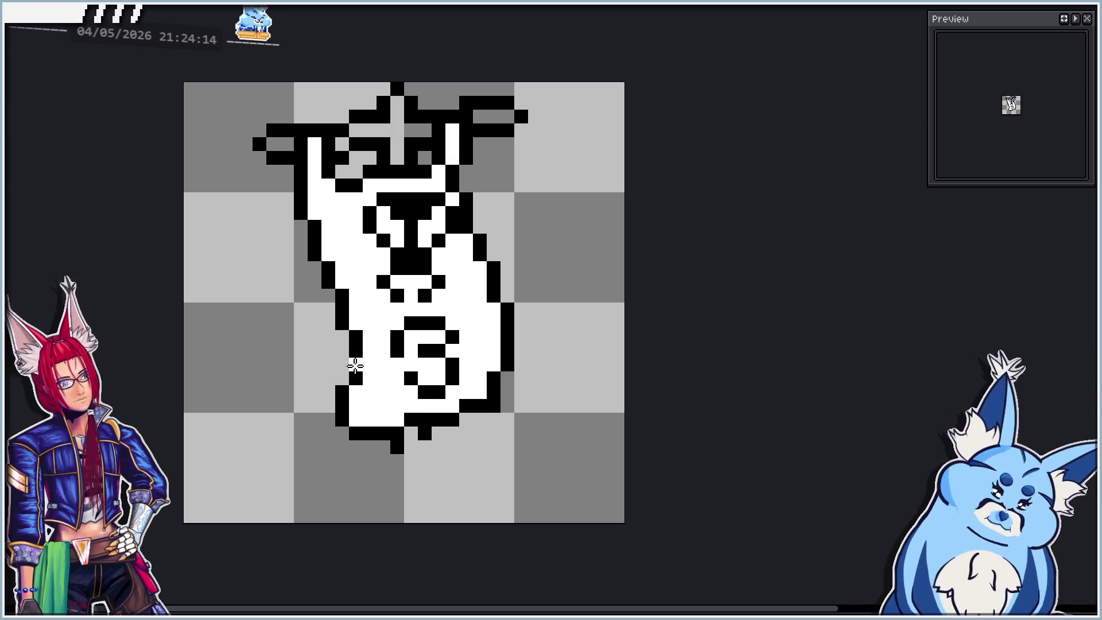
# Return to the outline-only hilt and paint its horizontal bars and vertical stem white.
pyautogui.scroll(-4, 362, 367)
pyautogui.scroll(3, 393, 365)
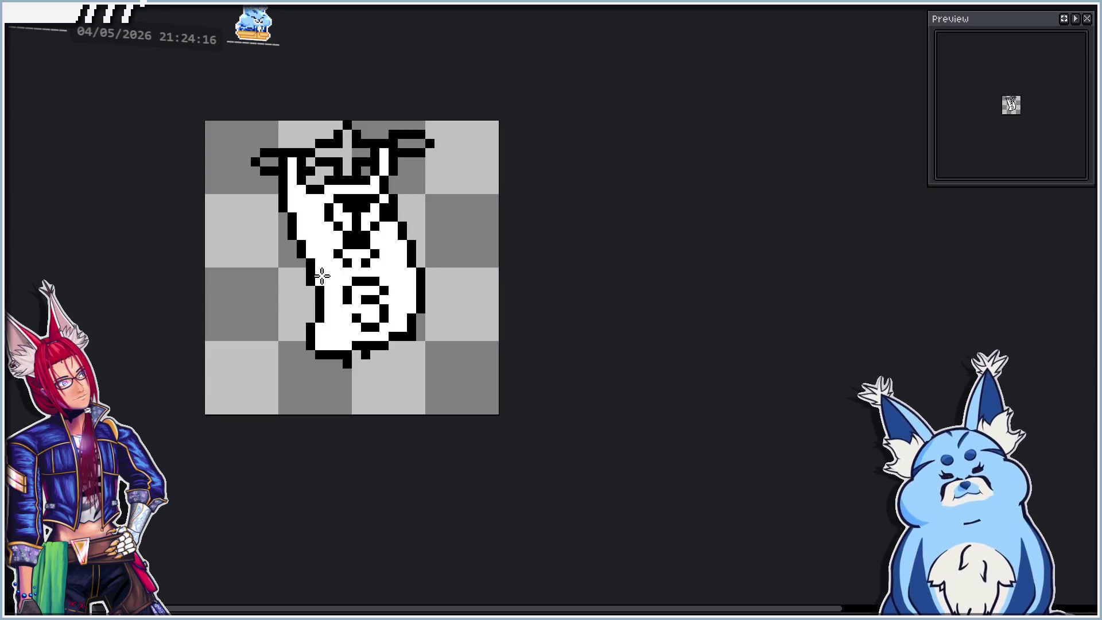
pyautogui.scroll(1, 331, 198)
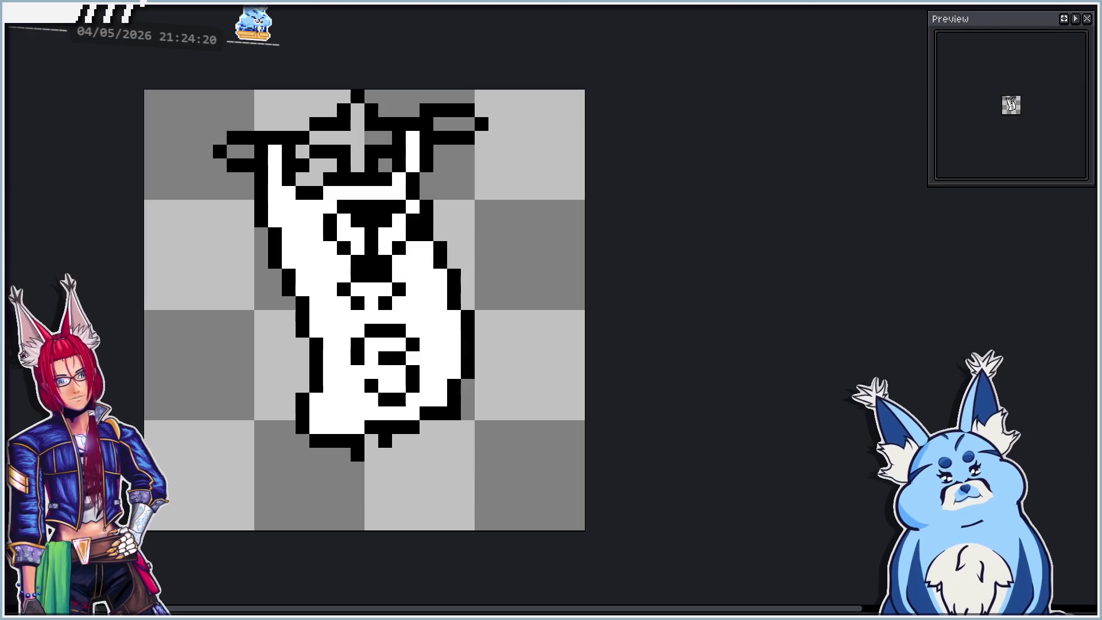
pyautogui.hotkey('ctrl', 'z')
pyautogui.hotkey('ctrl', 'z')
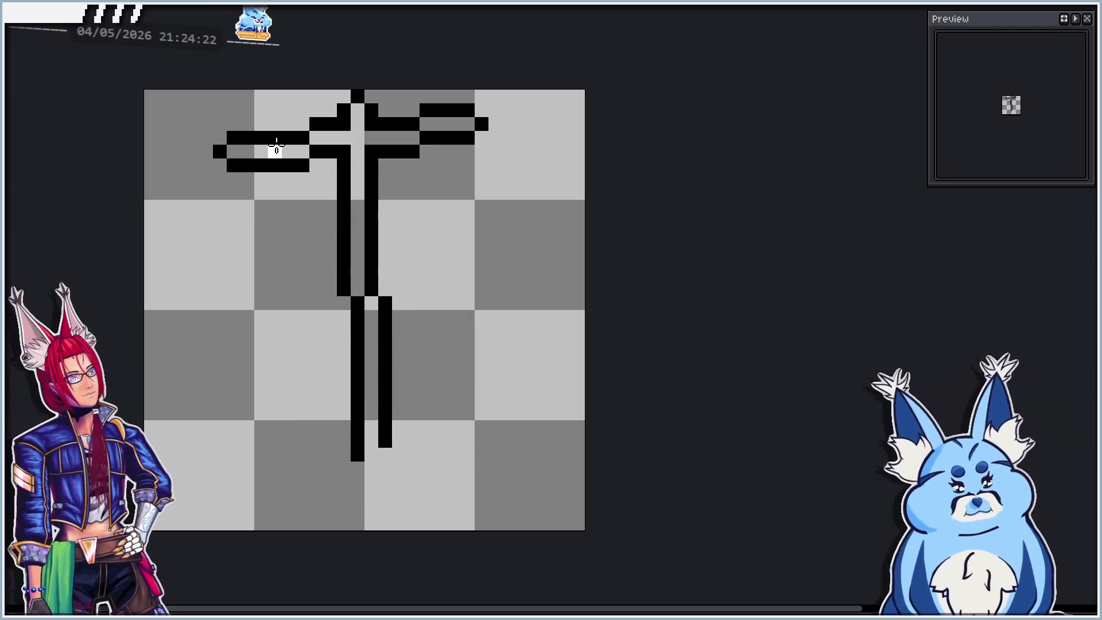
pyautogui.moveTo(228, 151); pyautogui.dragTo(468, 123)
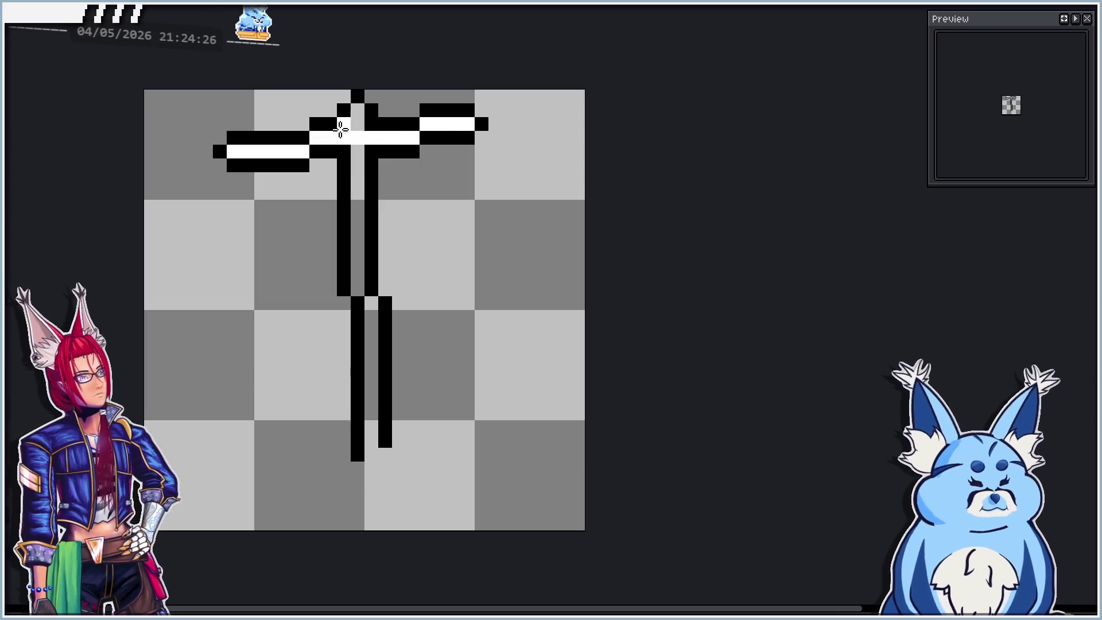
pyautogui.moveTo(357, 111)
pyautogui.mouseDown()
pyautogui.moveTo(350, 287)
pyautogui.moveTo(369, 300)
pyautogui.moveTo(365, 439)
pyautogui.mouseUp()
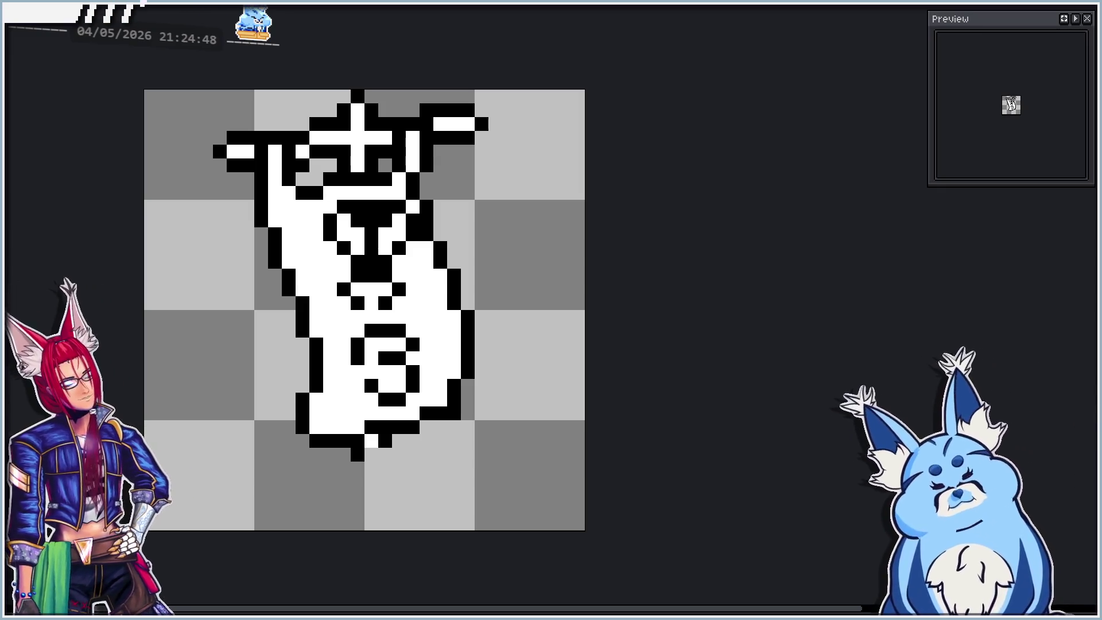
# Erase the stray bottom pixel, line in the flared base outline, and fill beneath the body black.
pyautogui.click(358, 455)
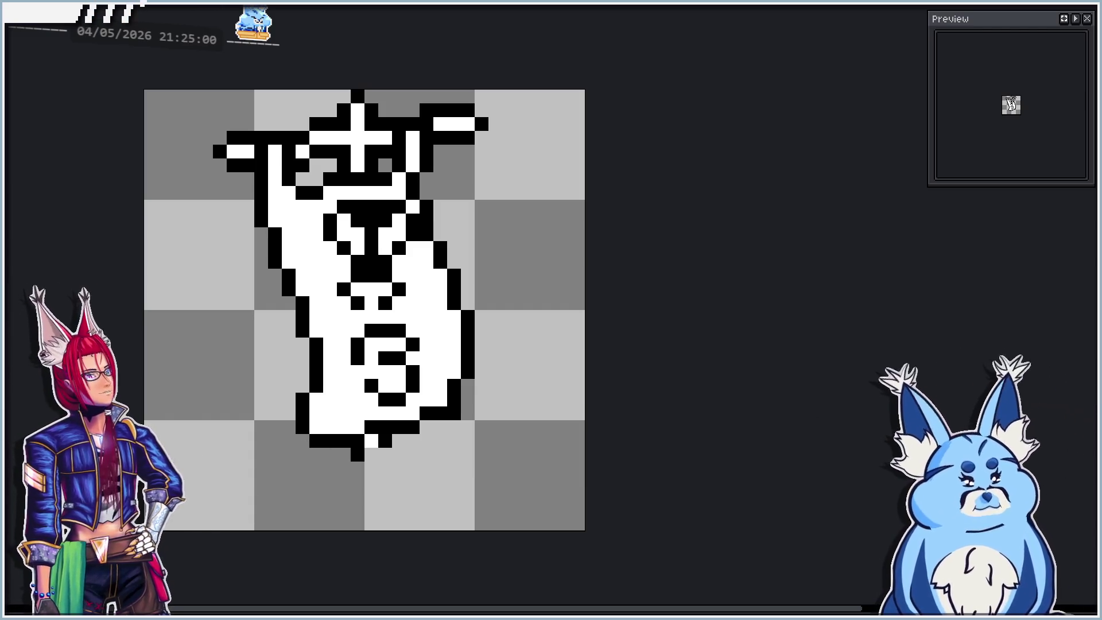
pyautogui.moveTo(180, 452)
pyautogui.mouseDown()
pyautogui.moveTo(275, 522)
pyautogui.moveTo(485, 487)
pyautogui.moveTo(570, 438)
pyautogui.moveTo(562, 452)
pyautogui.moveTo(576, 451)
pyautogui.mouseUp()
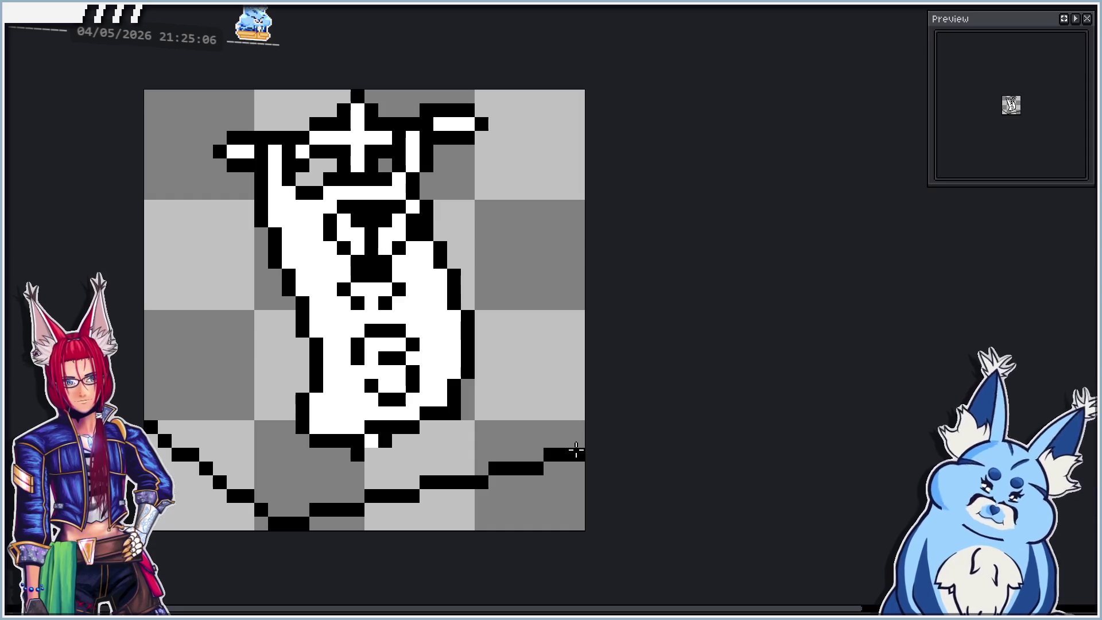
pyautogui.moveTo(158, 413); pyautogui.dragTo(310, 370)
pyautogui.moveTo(476, 330); pyautogui.dragTo(539, 319)
pyautogui.hotkey('ctrl', 'z')
pyautogui.hotkey('ctrl', 'z')
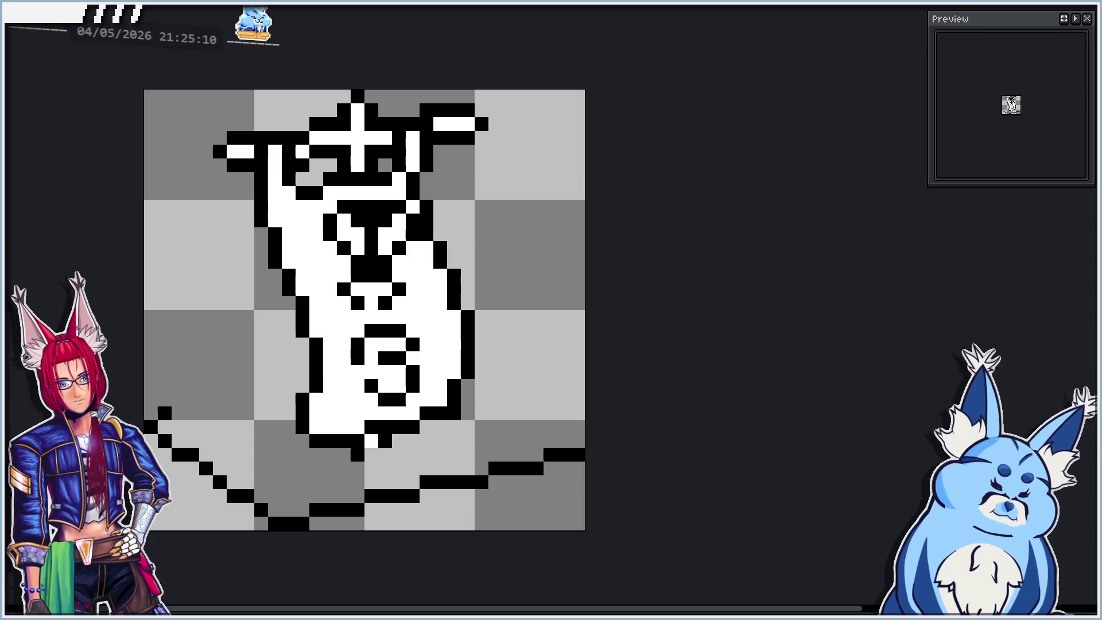
pyautogui.moveTo(230, 400)
pyautogui.mouseDown()
pyautogui.moveTo(541, 300)
pyautogui.moveTo(565, 327)
pyautogui.moveTo(504, 339)
pyautogui.moveTo(582, 437)
pyautogui.moveTo(551, 423)
pyautogui.mouseUp()
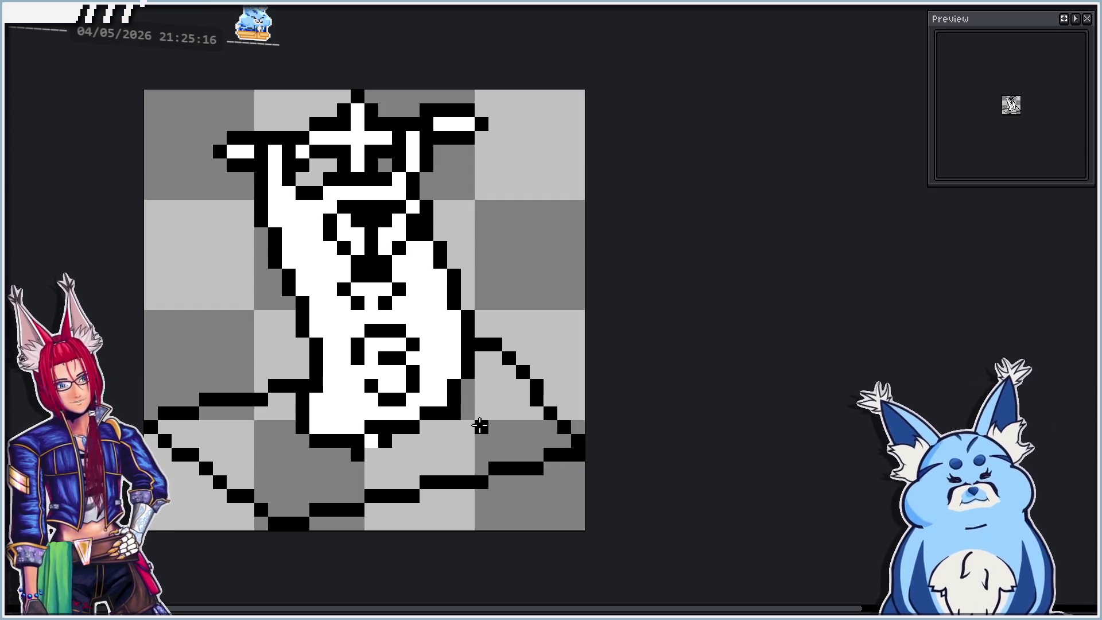
pyautogui.click(476, 432)
# Undo the black base fill and bucket-fill the base white instead.
pyautogui.scroll(-2, 311, 427)
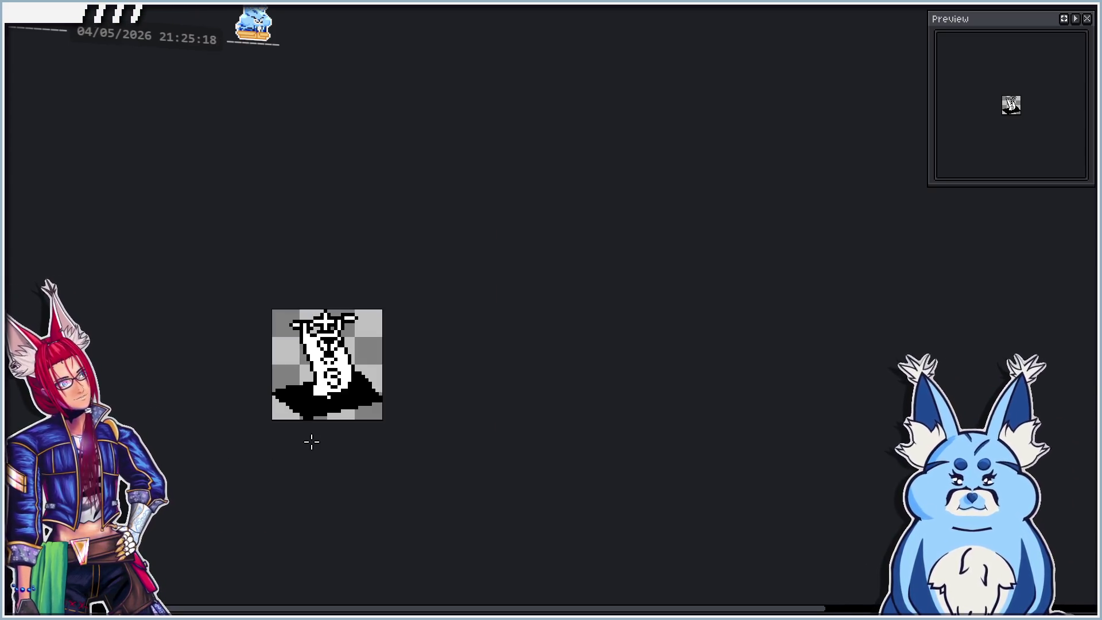
pyautogui.scroll(2, 321, 447)
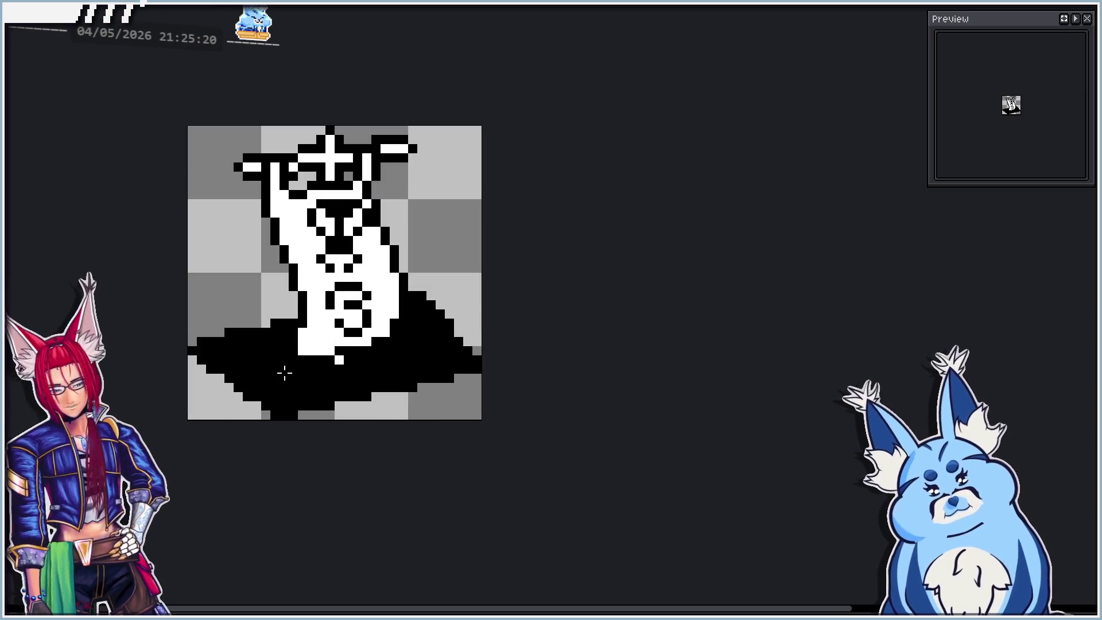
pyautogui.scroll(2, 285, 373)
pyautogui.hotkey('ctrl', 'z')
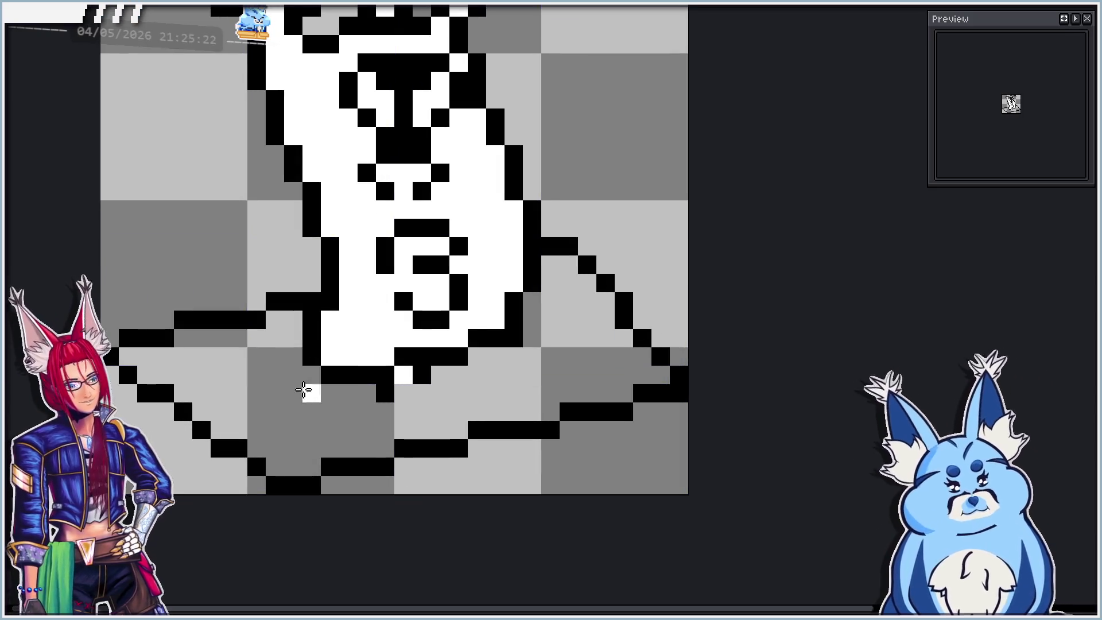
pyautogui.click(304, 388)
# Open a new animation tag covering frames 1 to 6.
pyautogui.scroll(-3, 293, 356)
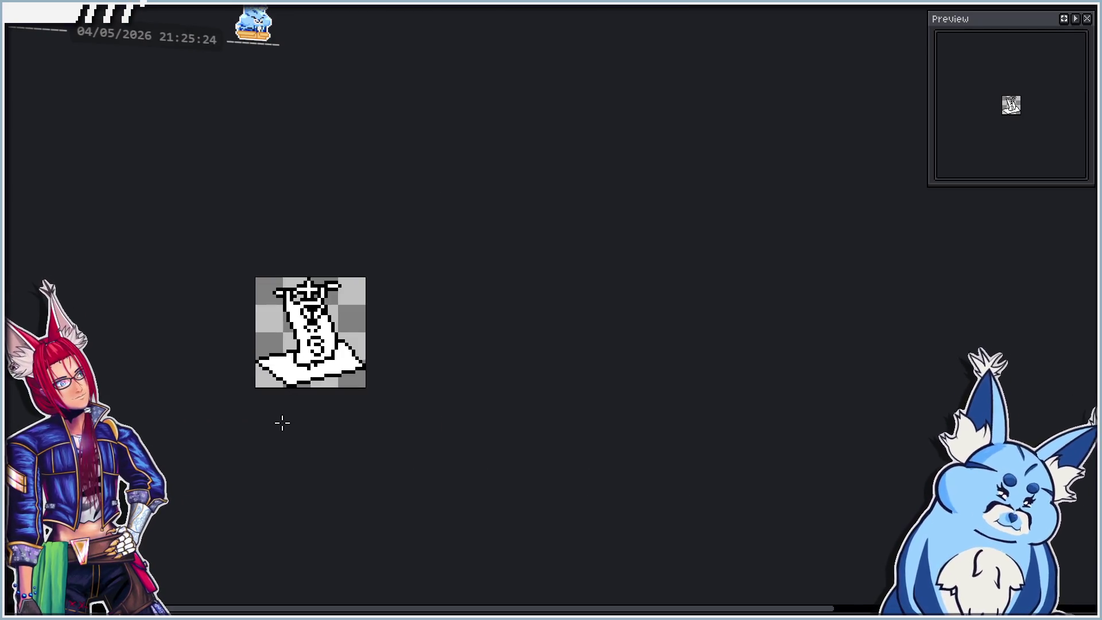
pyautogui.scroll(2, 283, 386)
pyautogui.scroll(2, 285, 384)
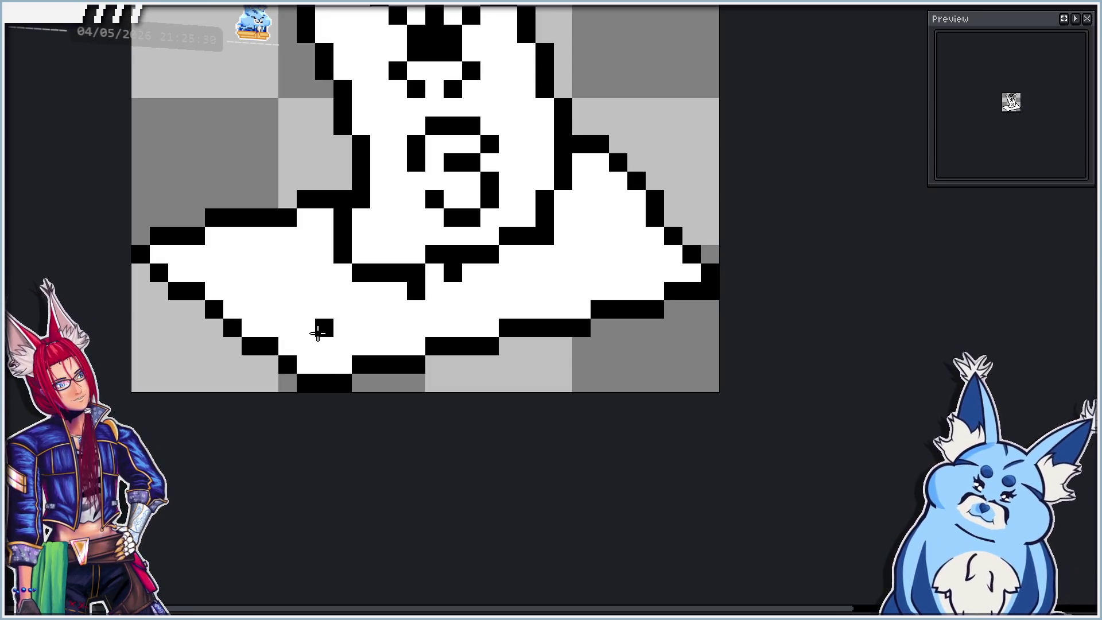
pyautogui.scroll(1, 272, 310)
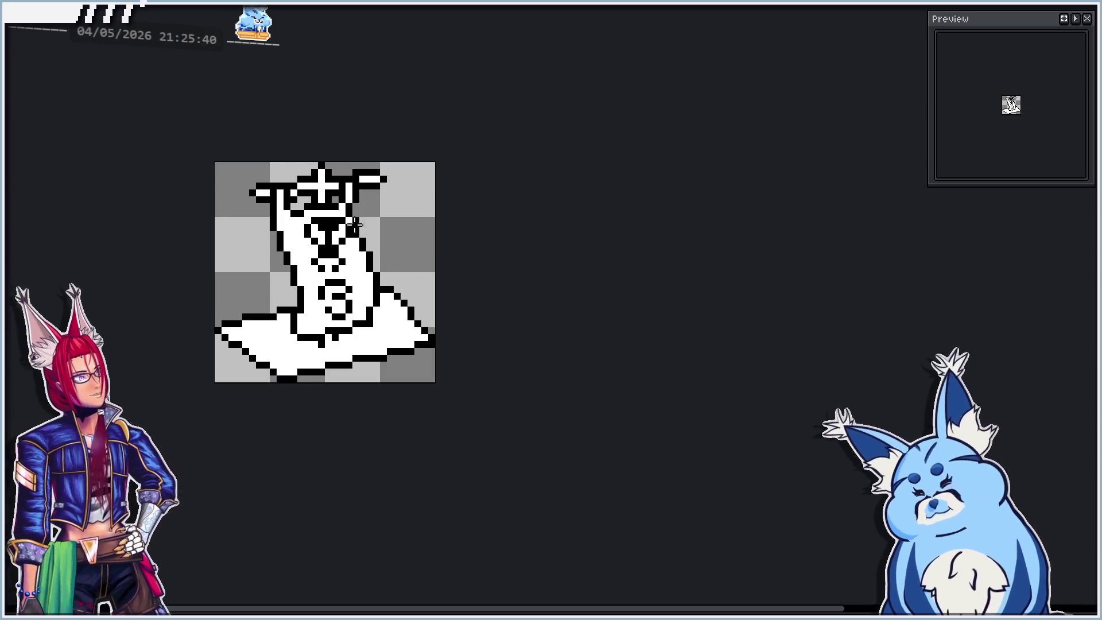
pyautogui.scroll(-1, 175, 336)
pyautogui.scroll(1, 212, 284)
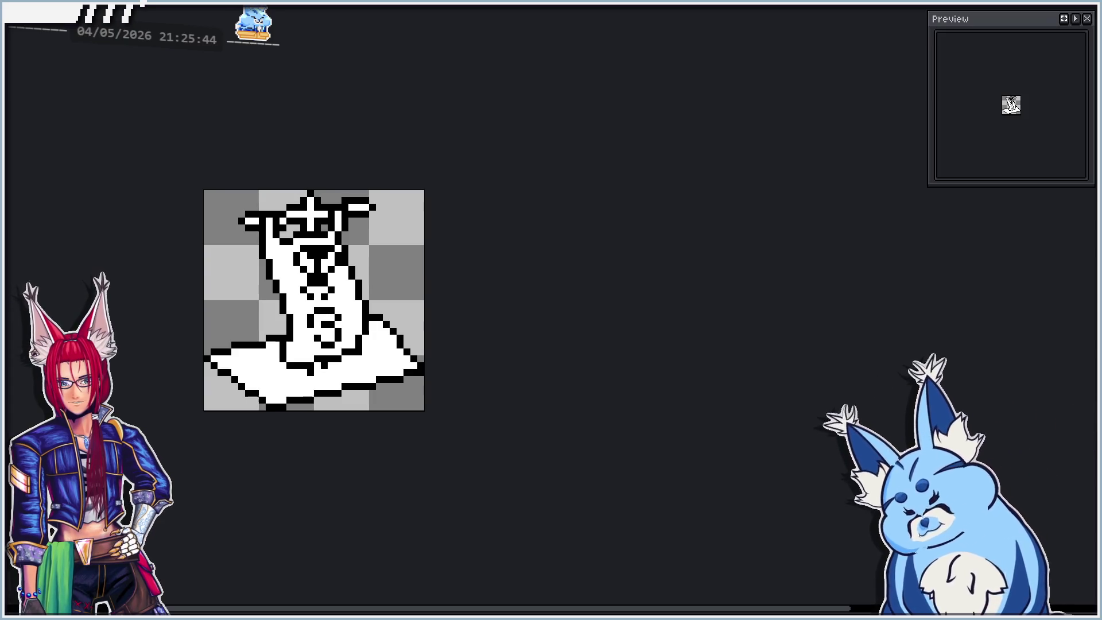
pyautogui.hotkey('alt', 'F5')
# Name the new animation tag 'At' and confirm it.
pyautogui.write('Attack')
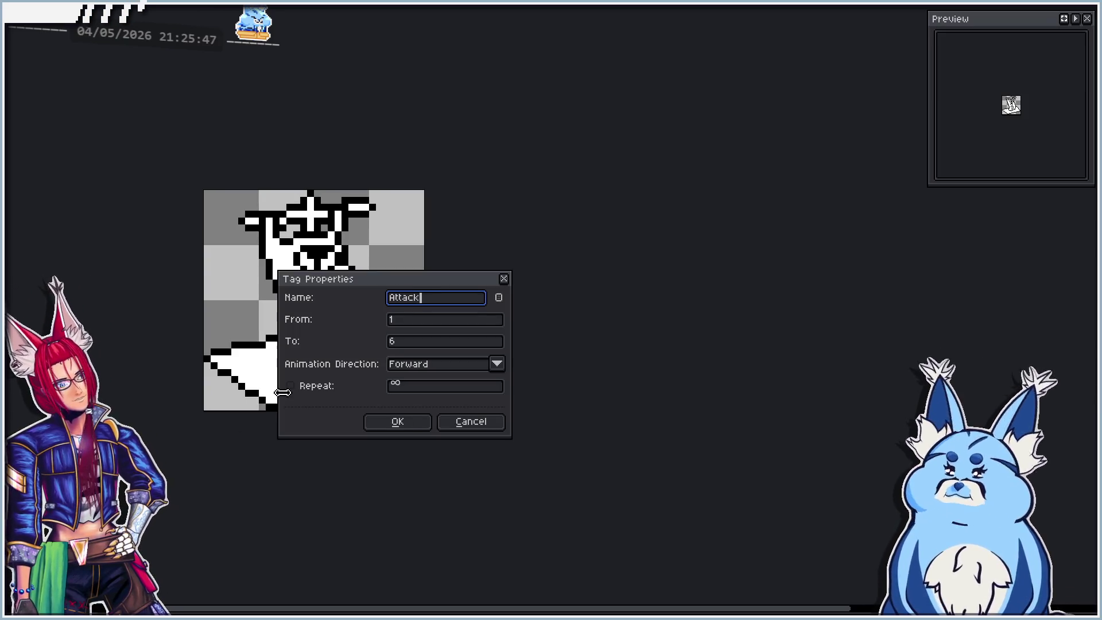
pyautogui.press('Return')
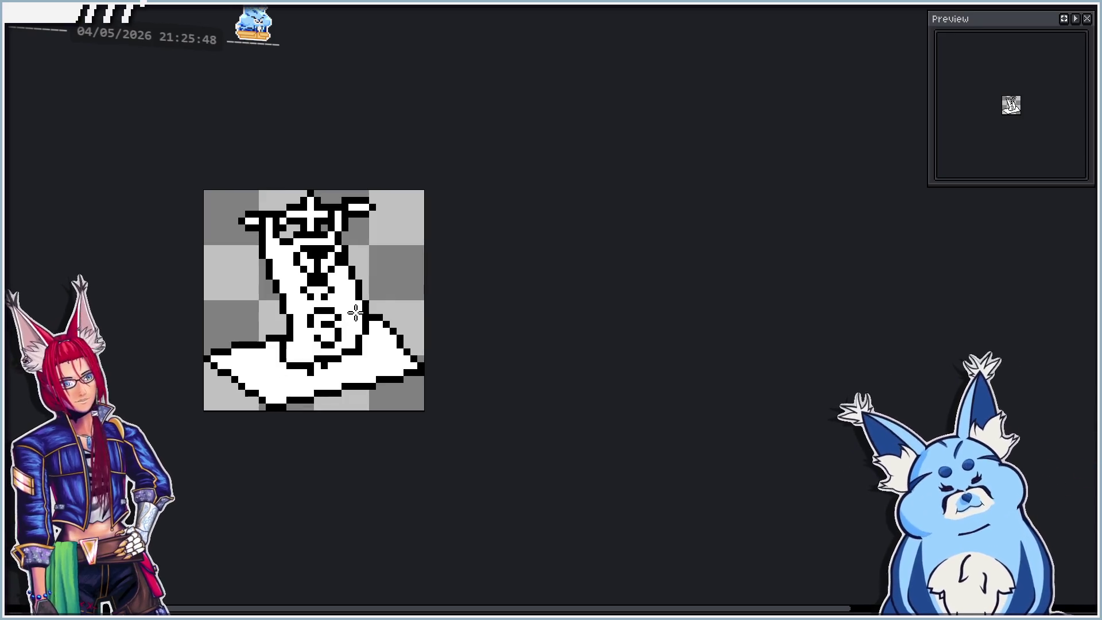
pyautogui.scroll(2, 315, 354)
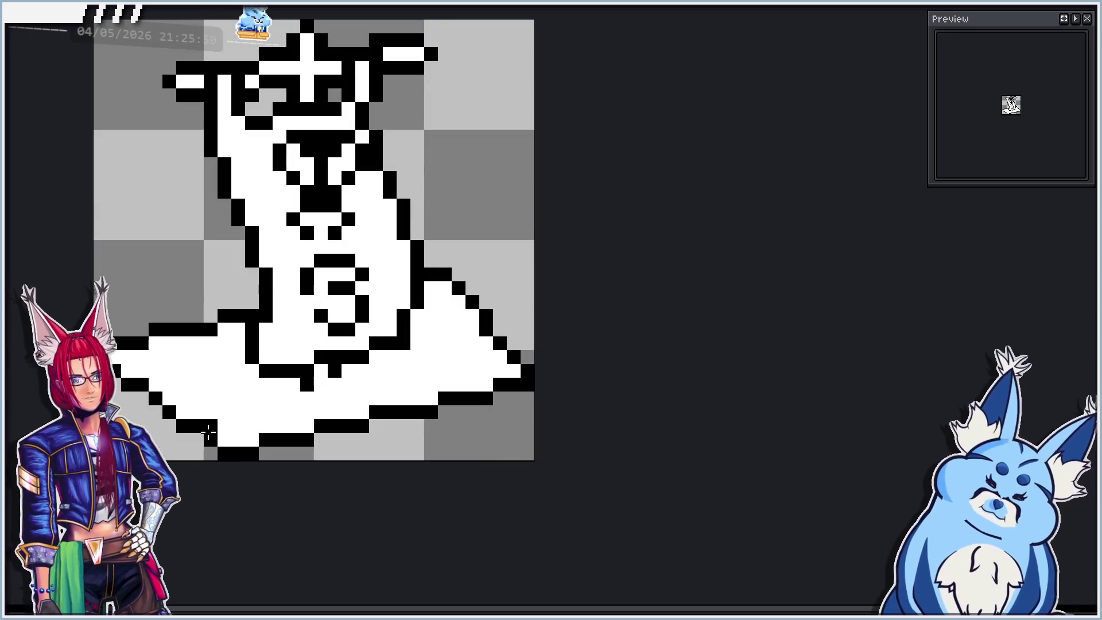
pyautogui.scroll(-1, 189, 427)
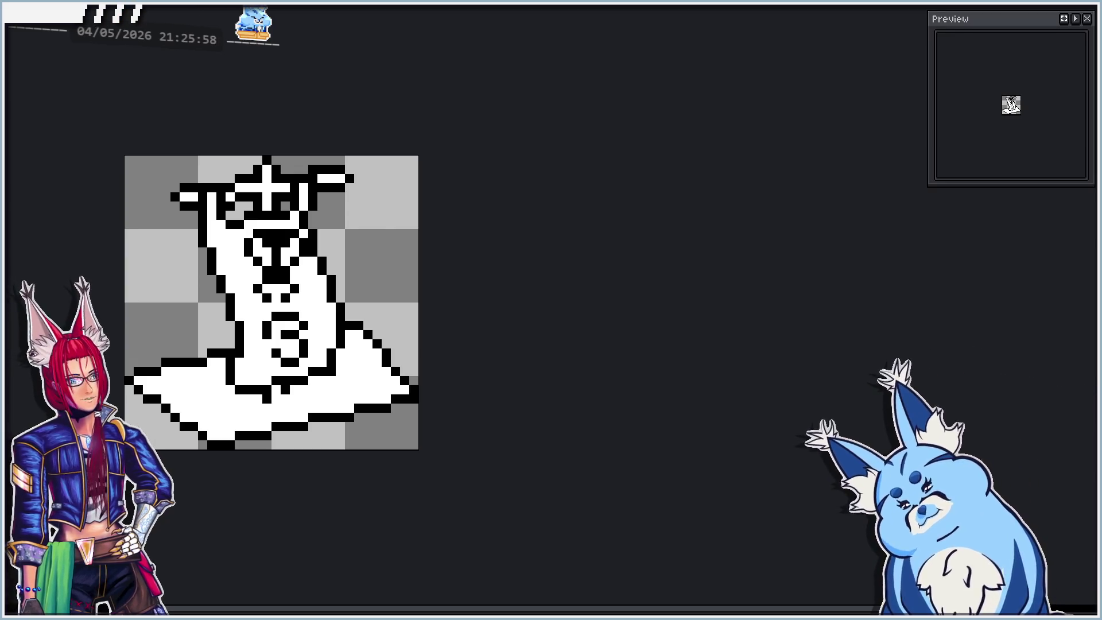
pyautogui.scroll(2, 197, 433)
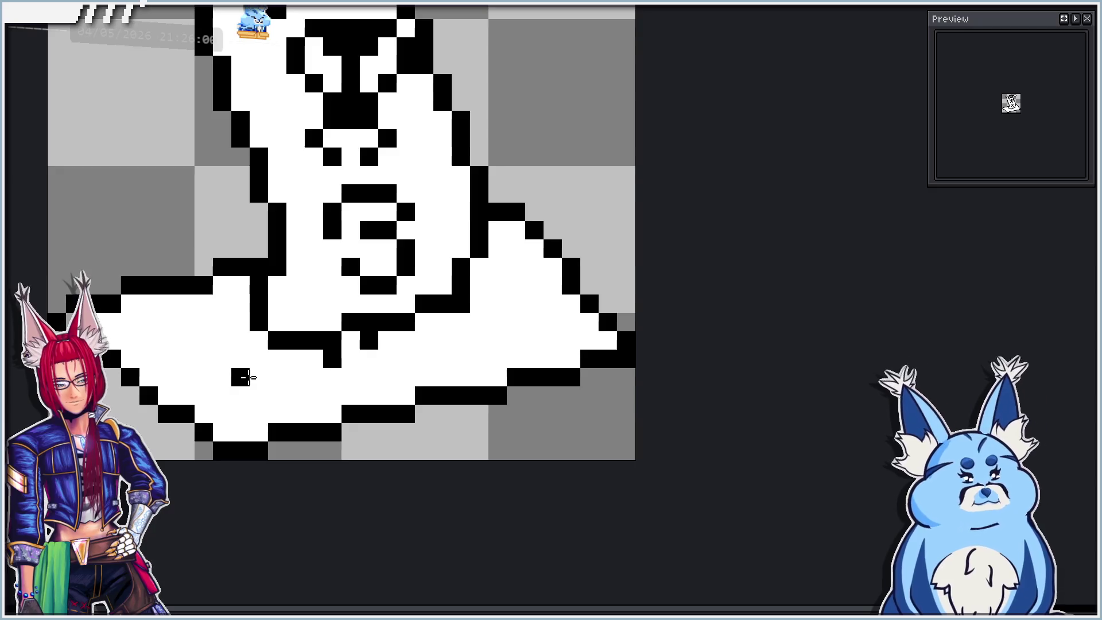
# Pencil black dots onto the white base, undoing an accidental black fill.
pyautogui.press('g')
pyautogui.click(220, 360)
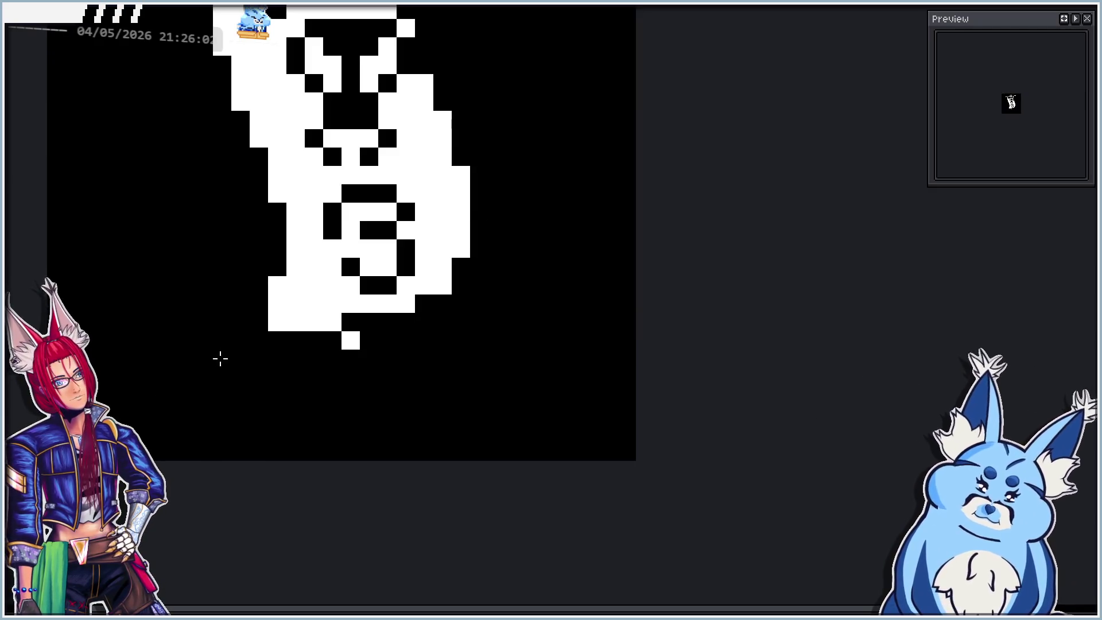
pyautogui.hotkey('ctrl', 'z')
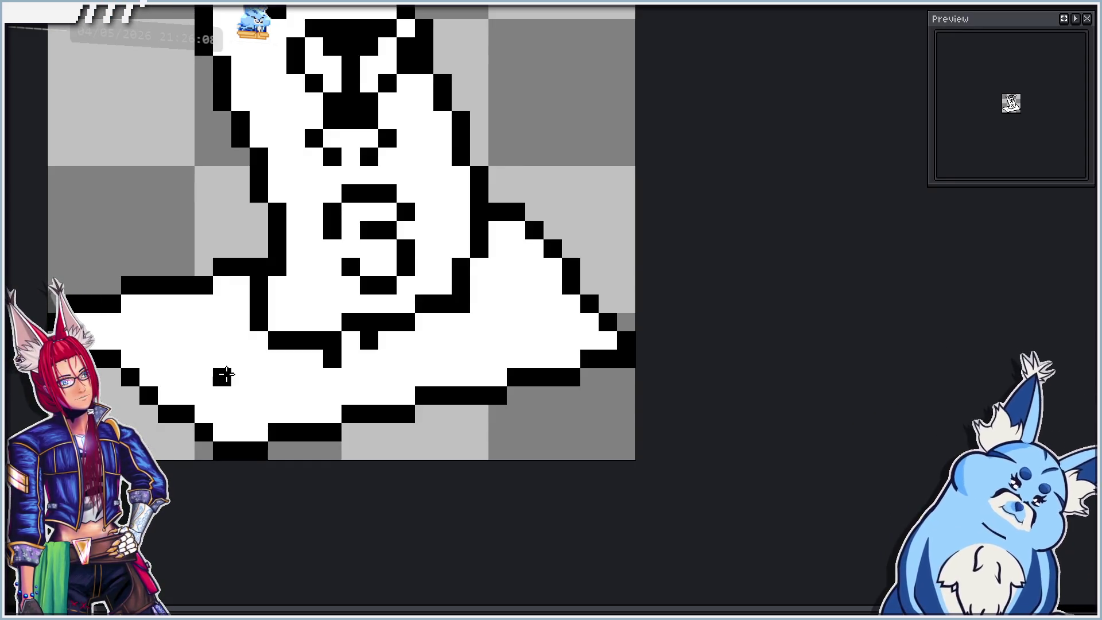
pyautogui.click(222, 377)
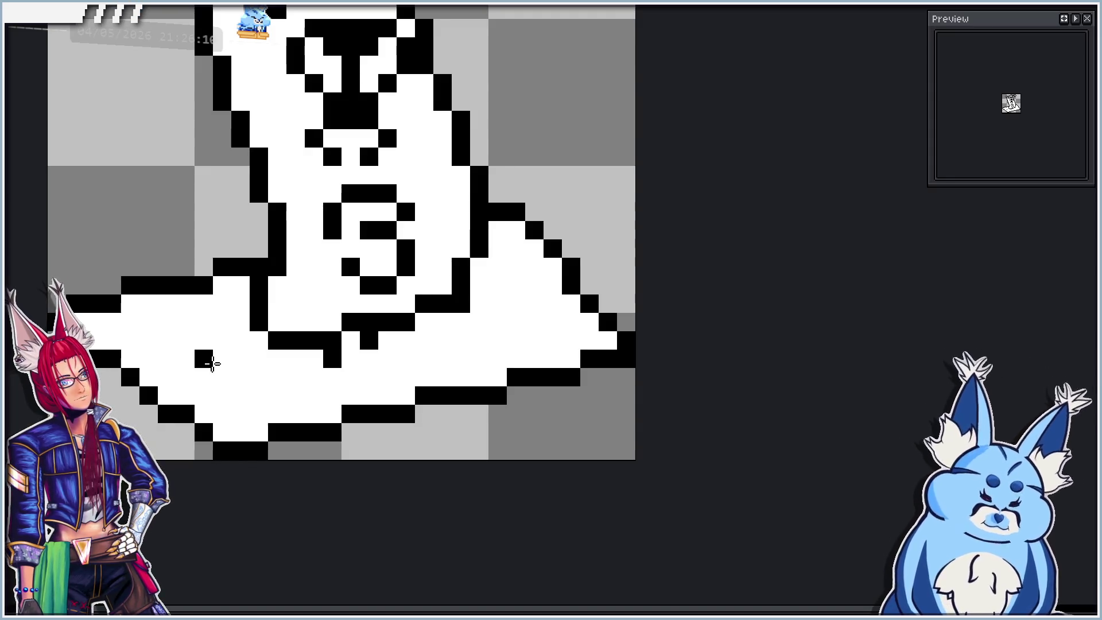
pyautogui.scroll(-1, 358, 372)
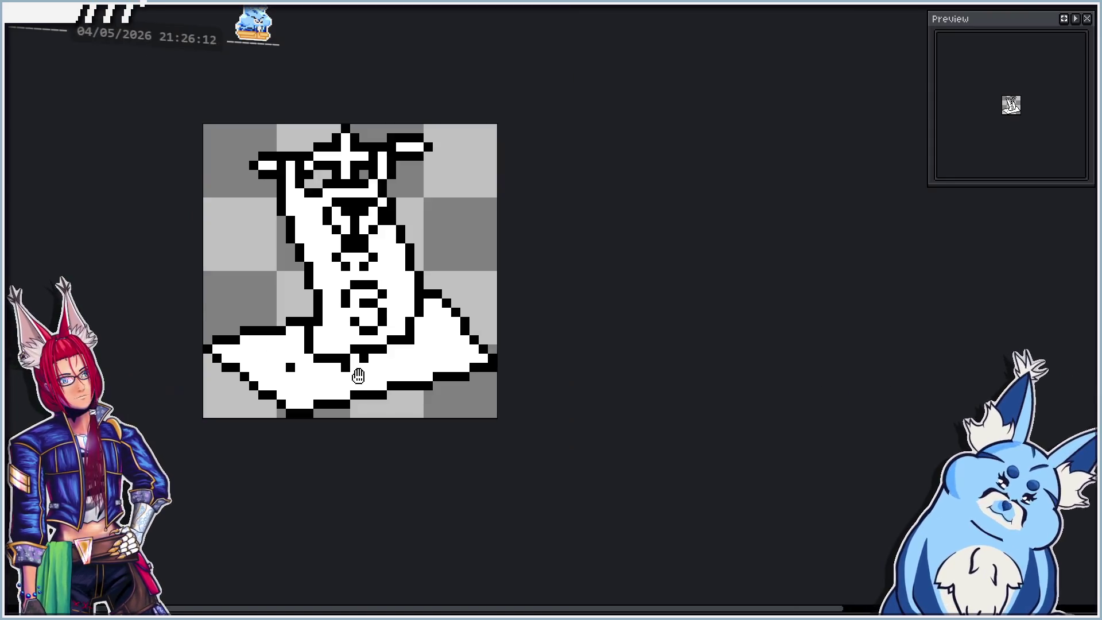
pyautogui.click(290, 367)
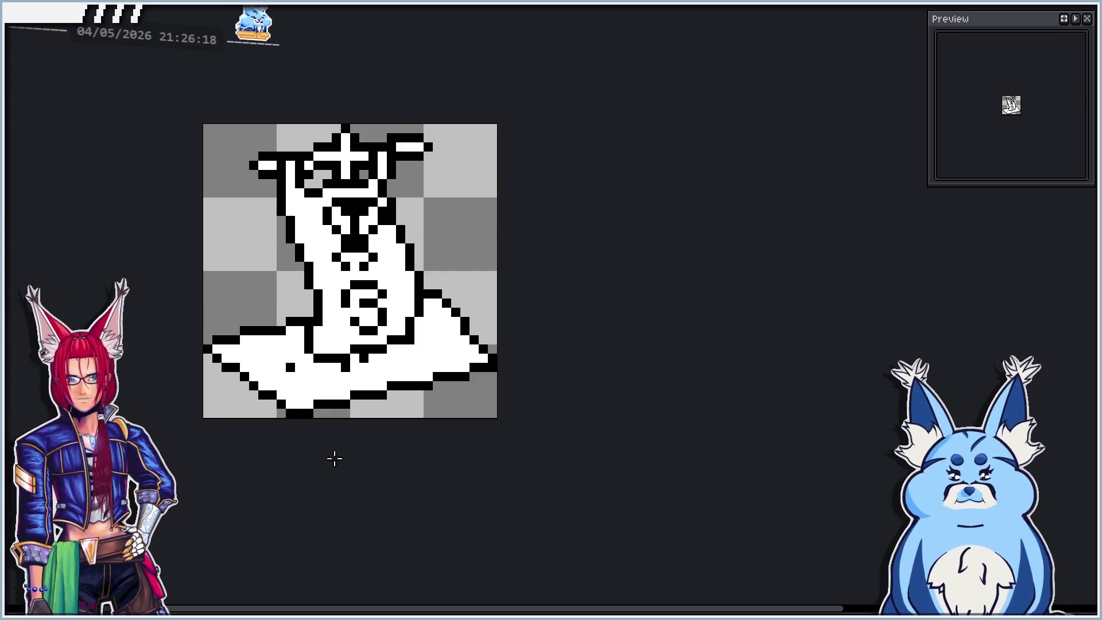
pyautogui.scroll(2, 422, 359)
pyautogui.click(439, 331)
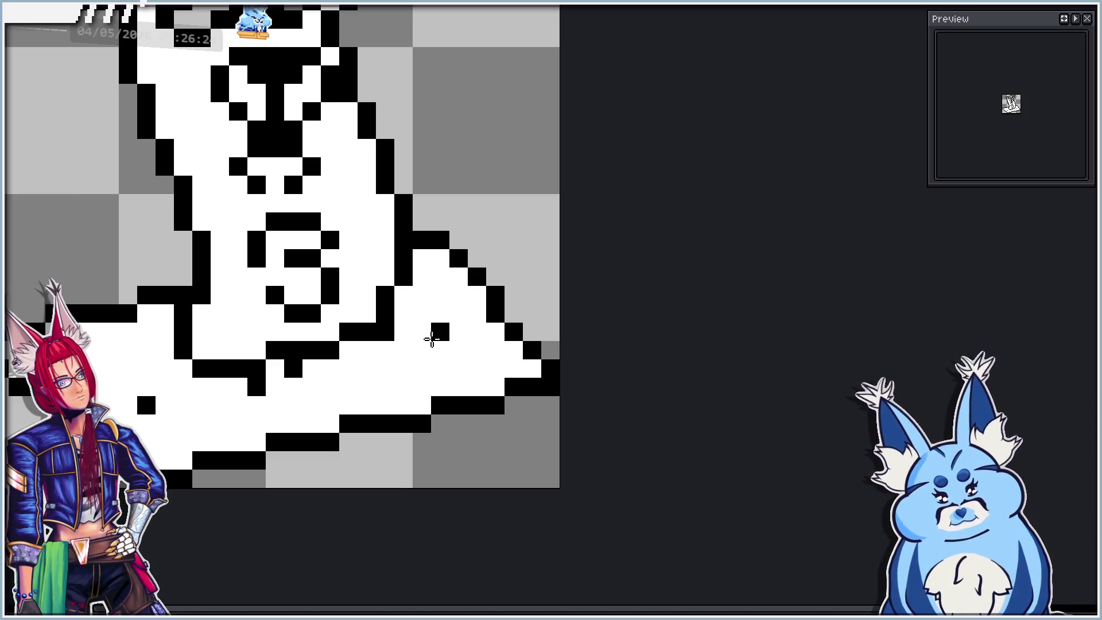
# Select the lone right dot and nudge it pixel by pixel into position.
pyautogui.hotkey('ctrl', 'z')
pyautogui.click(436, 348)
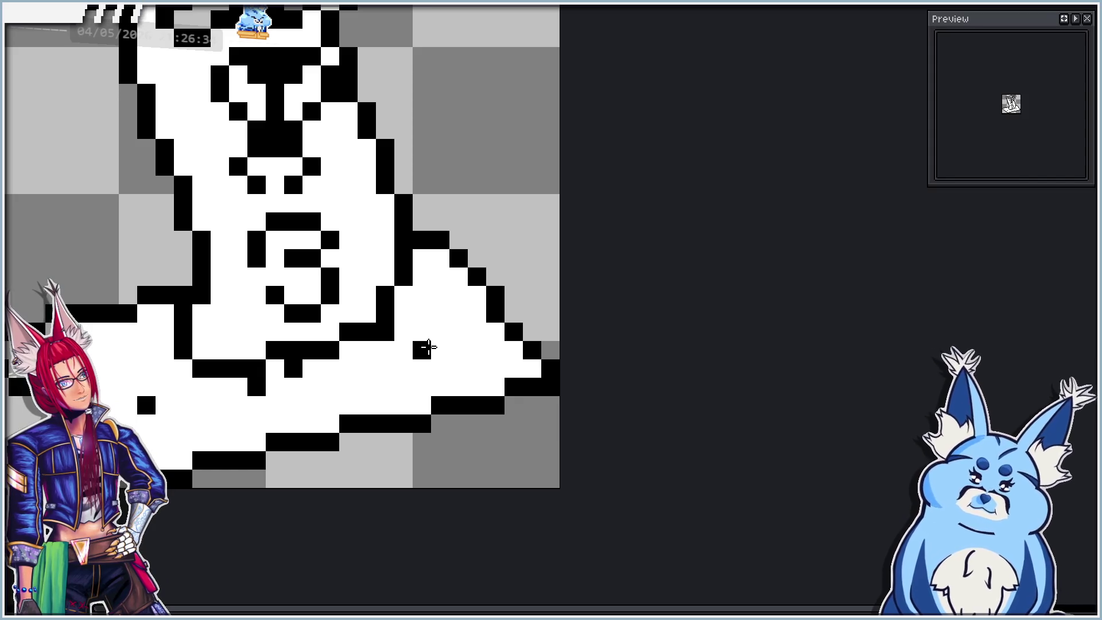
pyautogui.scroll(-2, 491, 368)
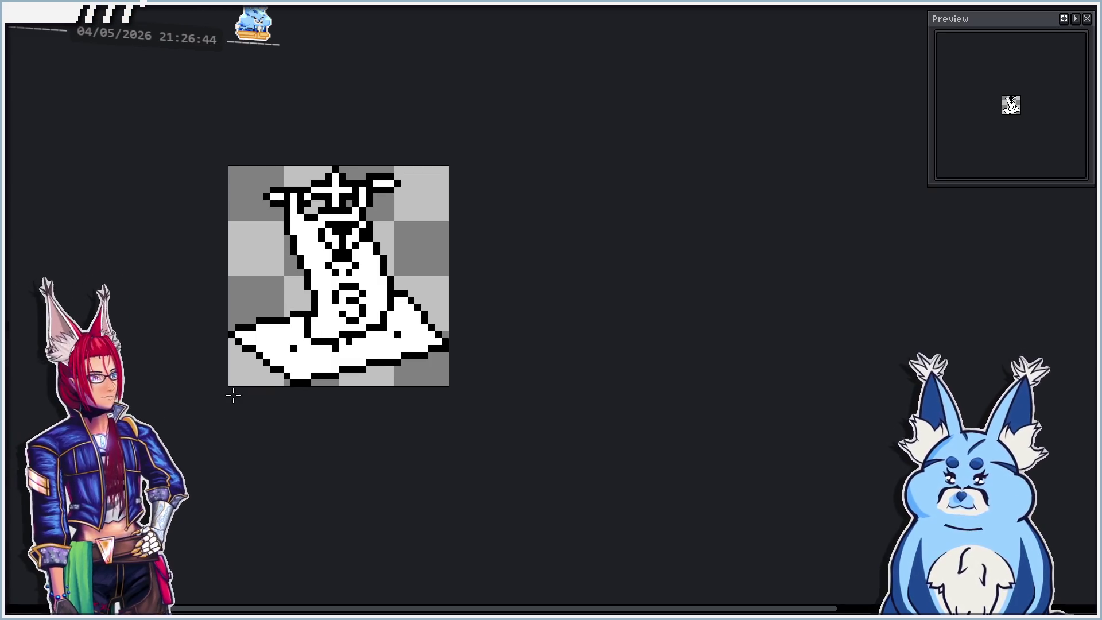
pyautogui.scroll(1, 272, 371)
pyautogui.scroll(1, 301, 343)
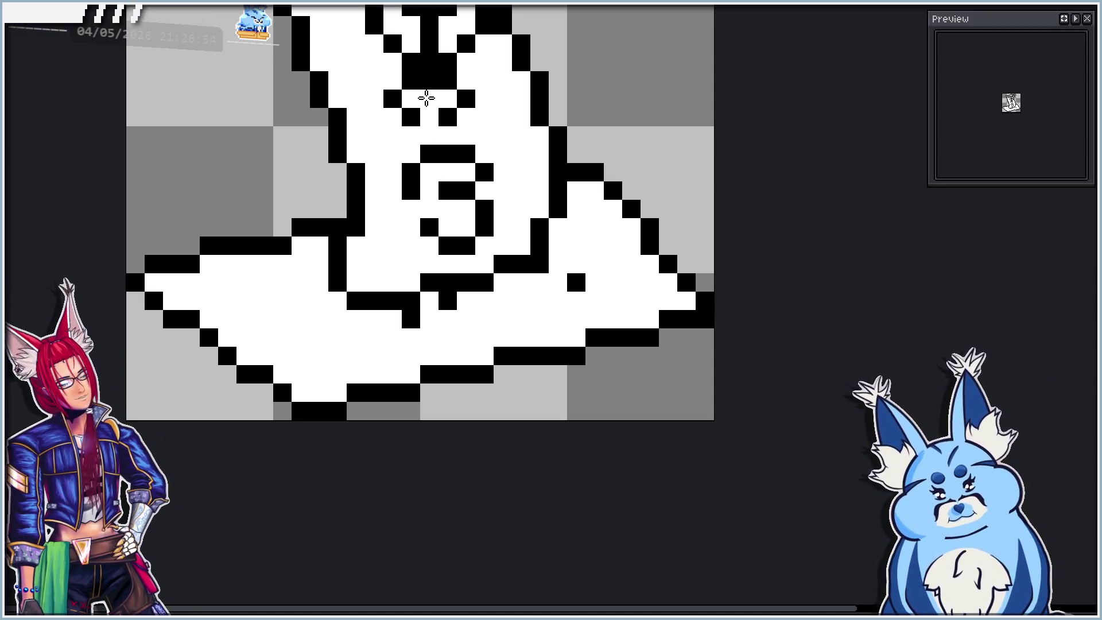
pyautogui.scroll(-4, 263, 298)
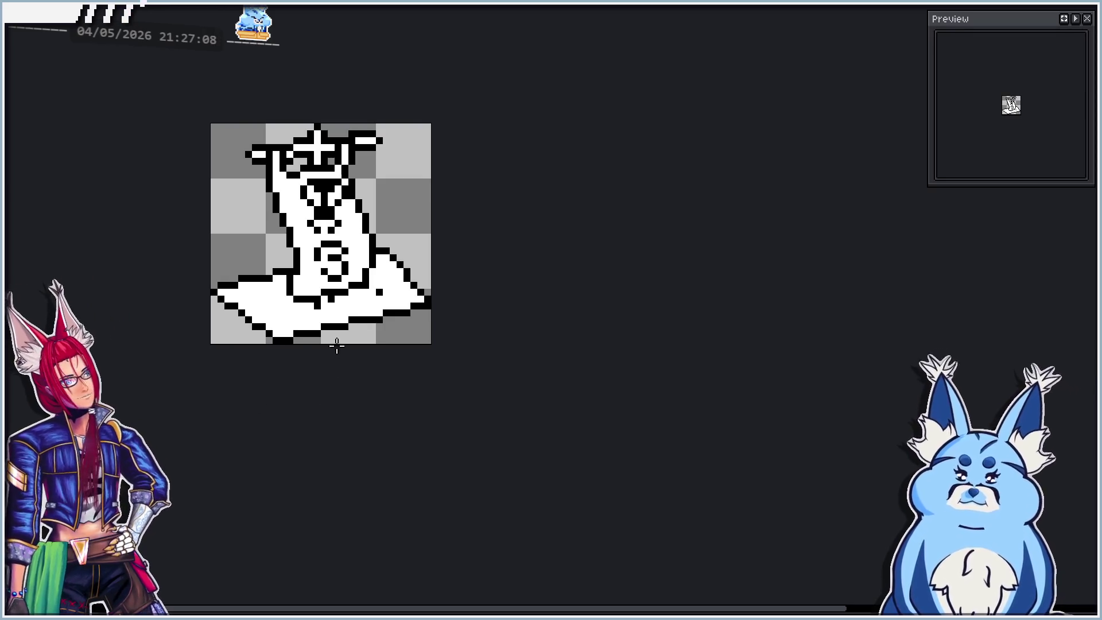
pyautogui.scroll(2, 286, 315)
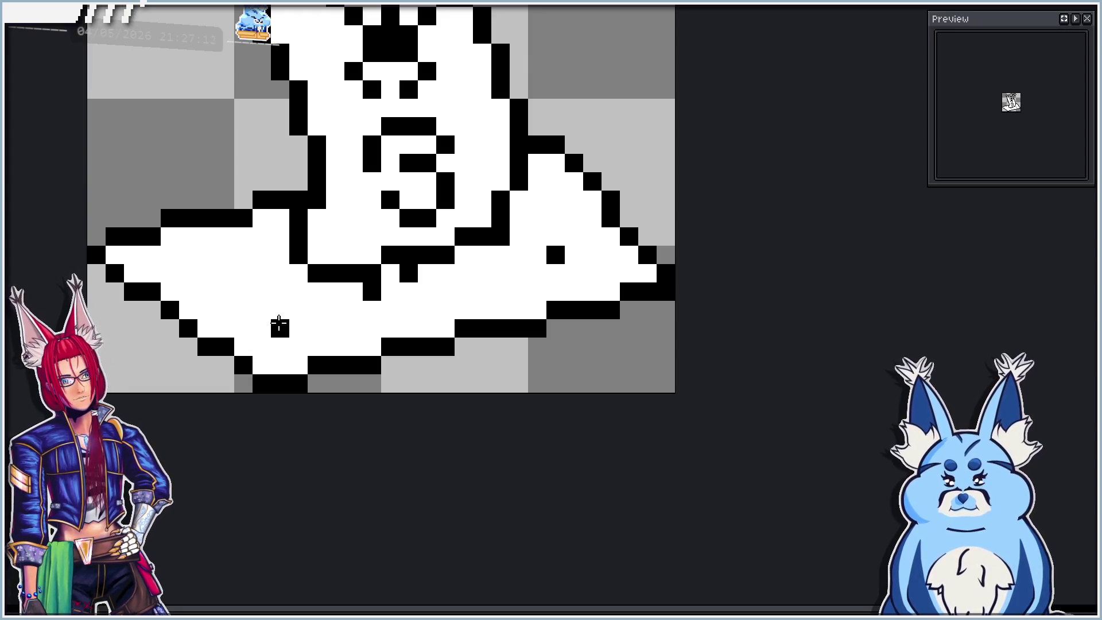
pyautogui.press('Up')
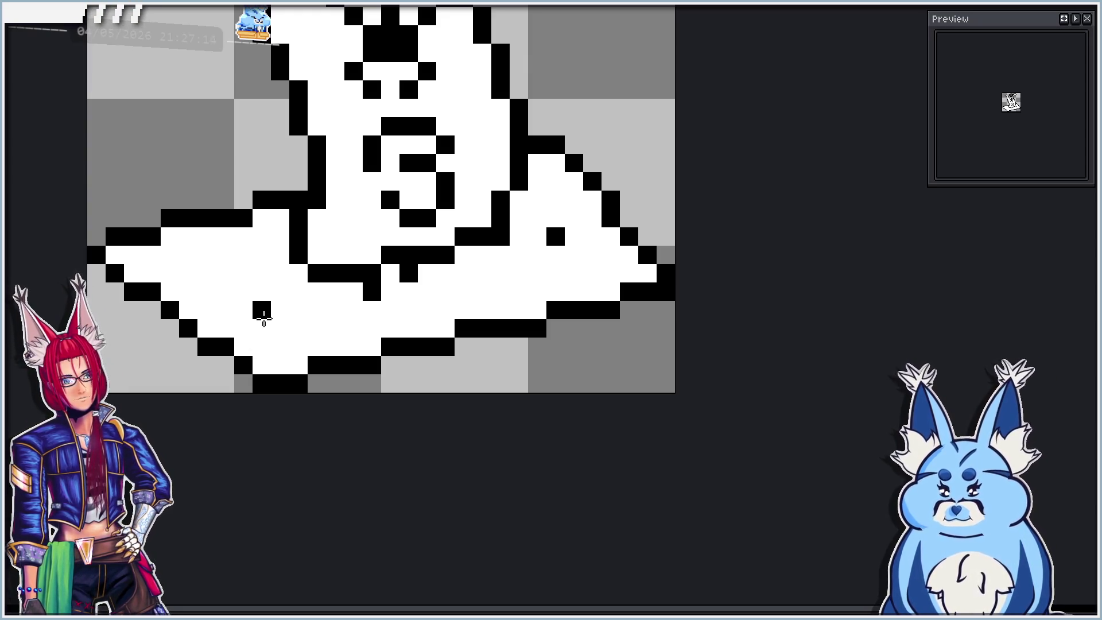
pyautogui.press('Up')
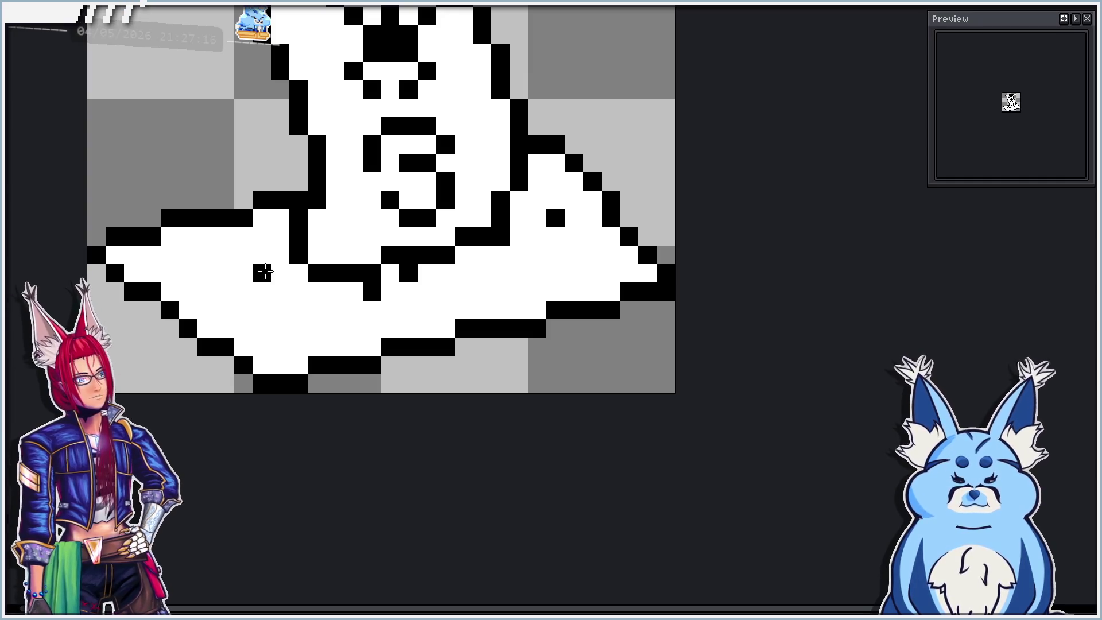
pyautogui.press('Down')
pyautogui.press('Left')
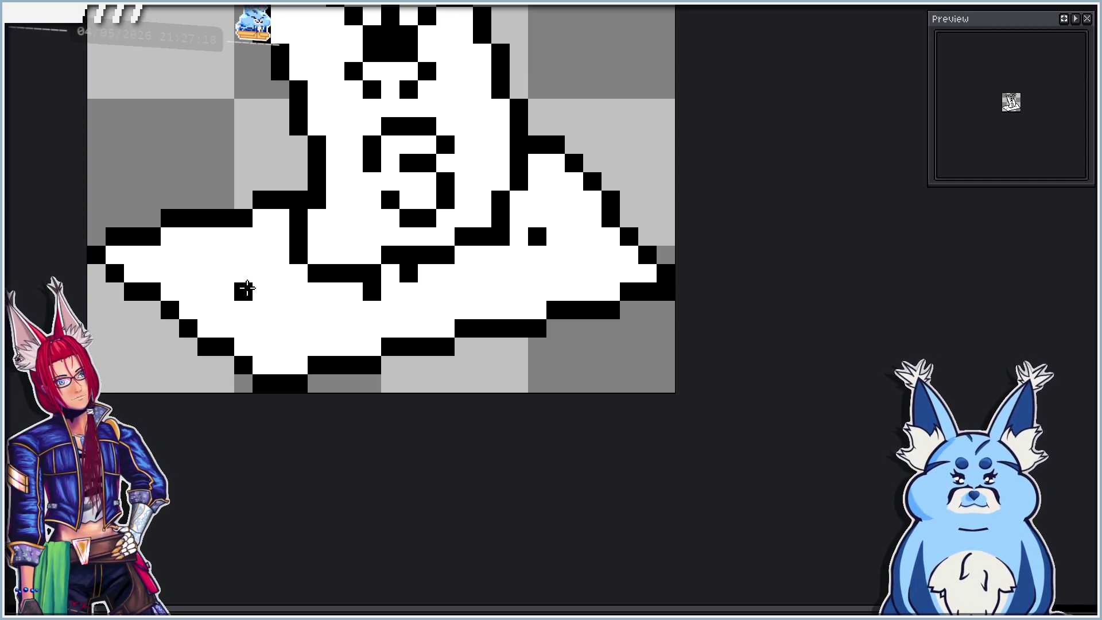
pyautogui.press('Down')
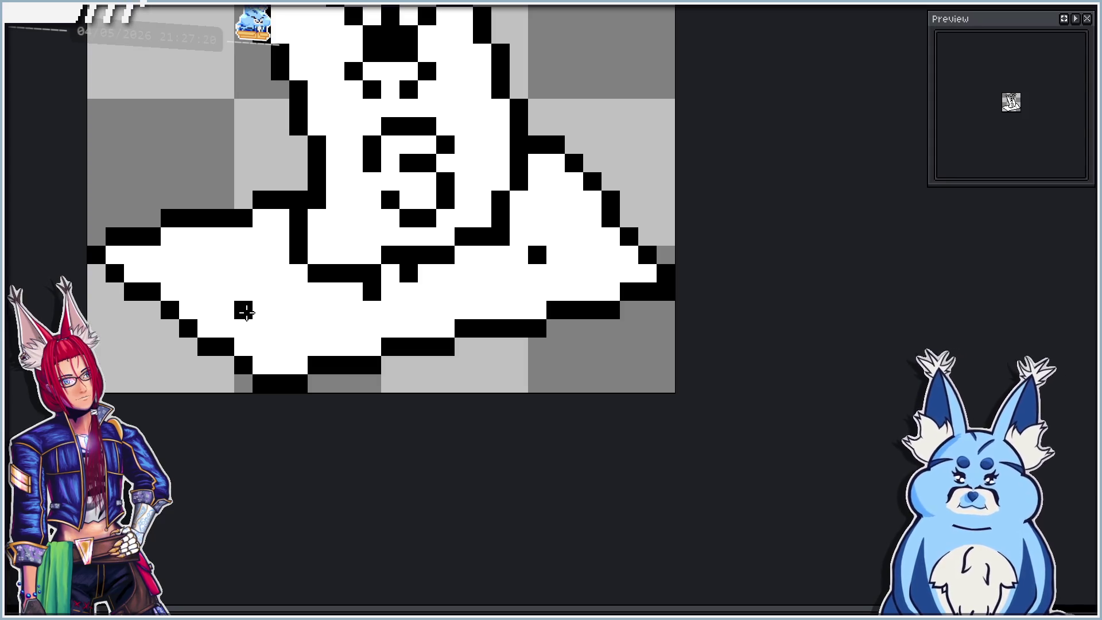
pyautogui.press('Right')
# Shift both base dots down one pixel, then back up.
pyautogui.scroll(-2, 319, 381)
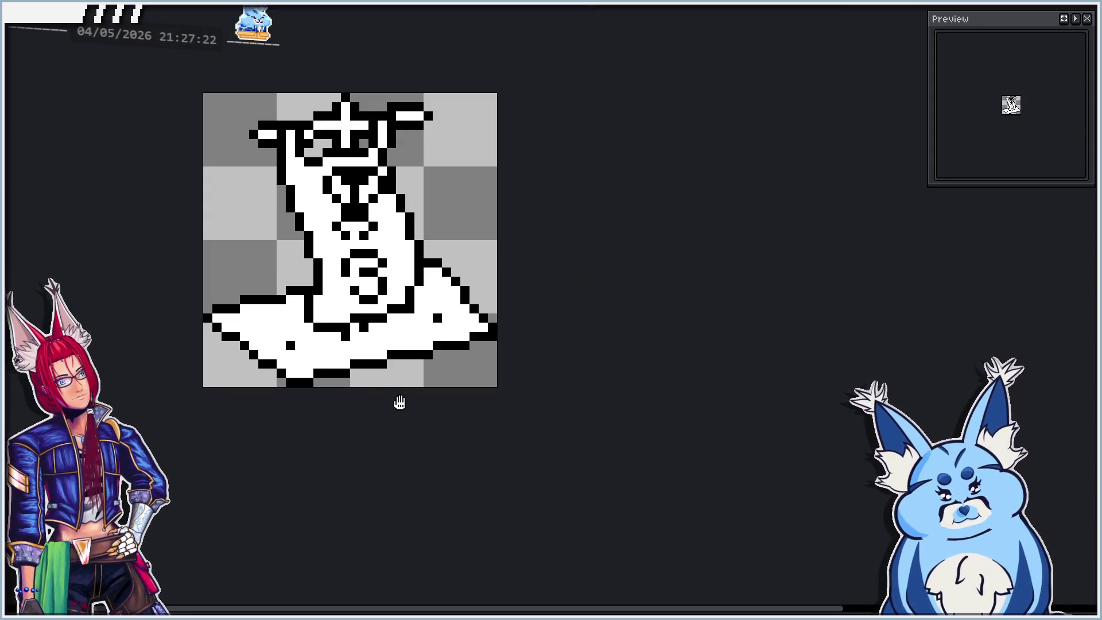
pyautogui.scroll(-1, 400, 404)
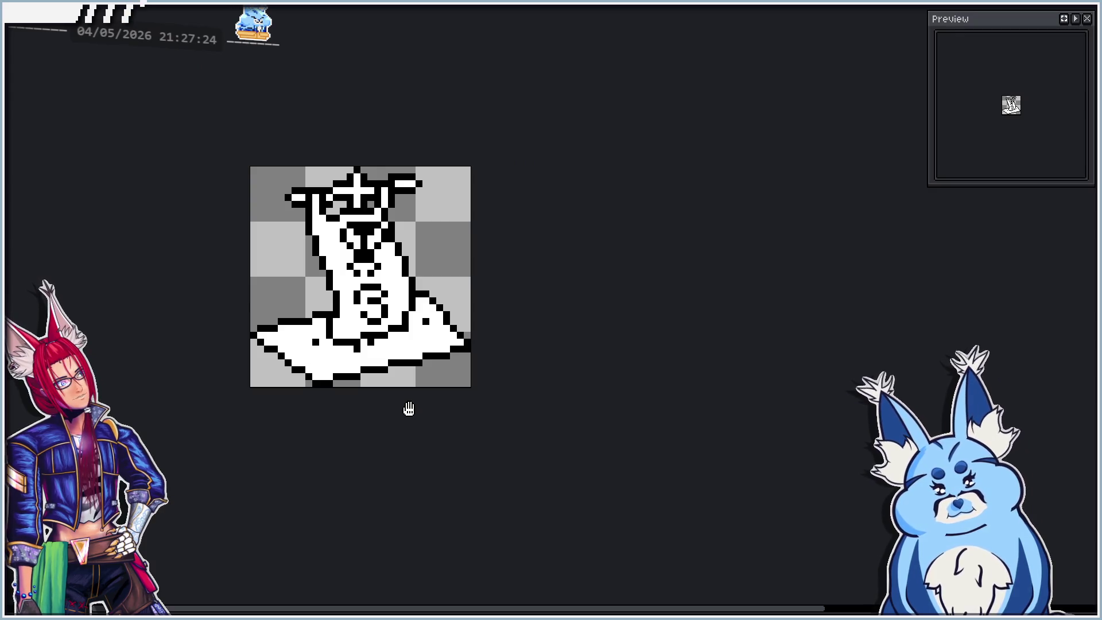
pyautogui.press('Down')
pyautogui.press('Up')
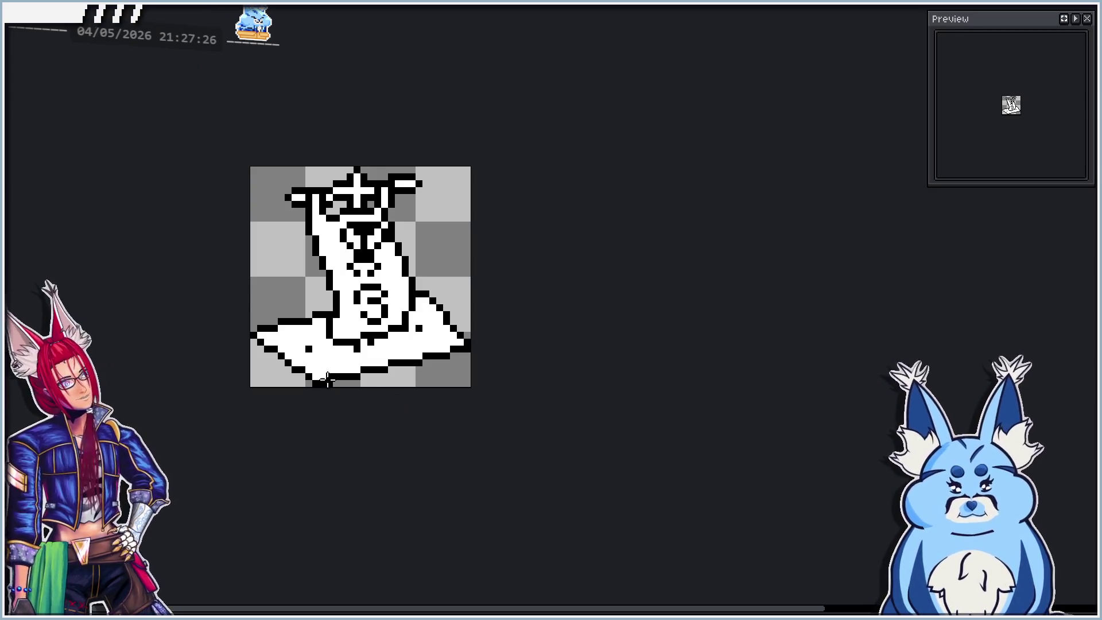
pyautogui.scroll(3, 264, 338)
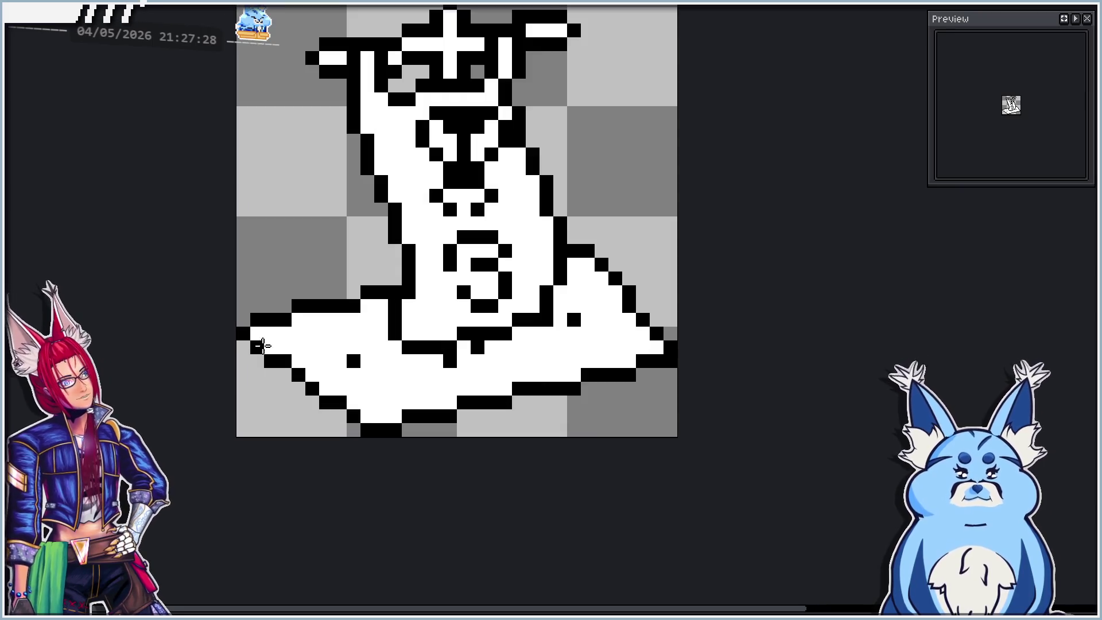
# Undo a stray bottom pixel, deselect, and nudge the right dot into its final spot.
pyautogui.click(453, 426)
pyautogui.hotkey('ctrl', 'z')
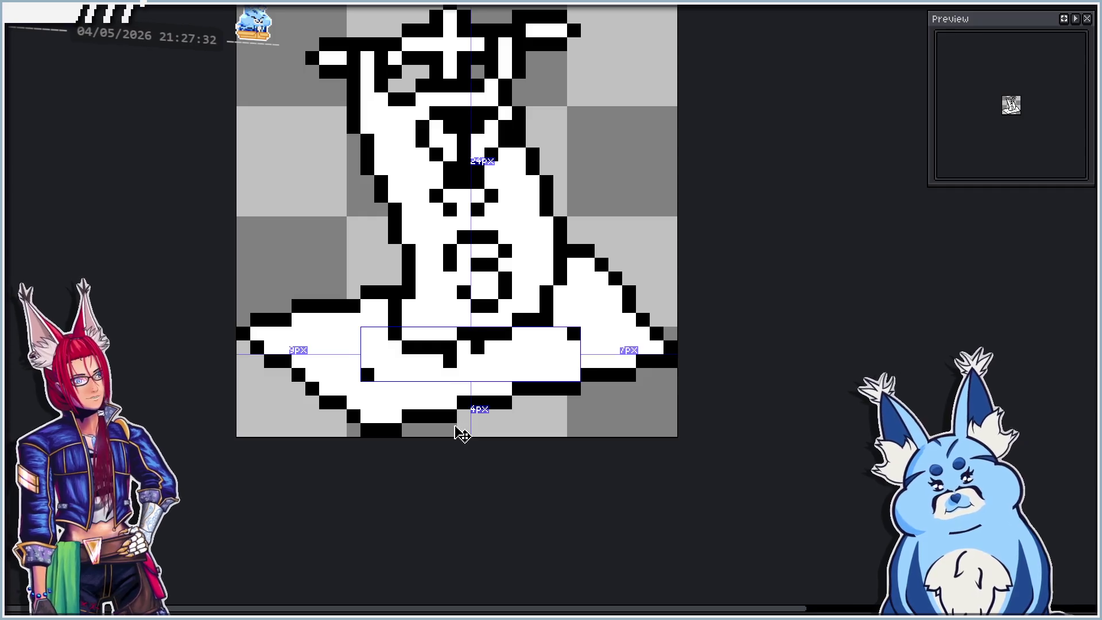
pyautogui.hotkey('ctrl', 'd')
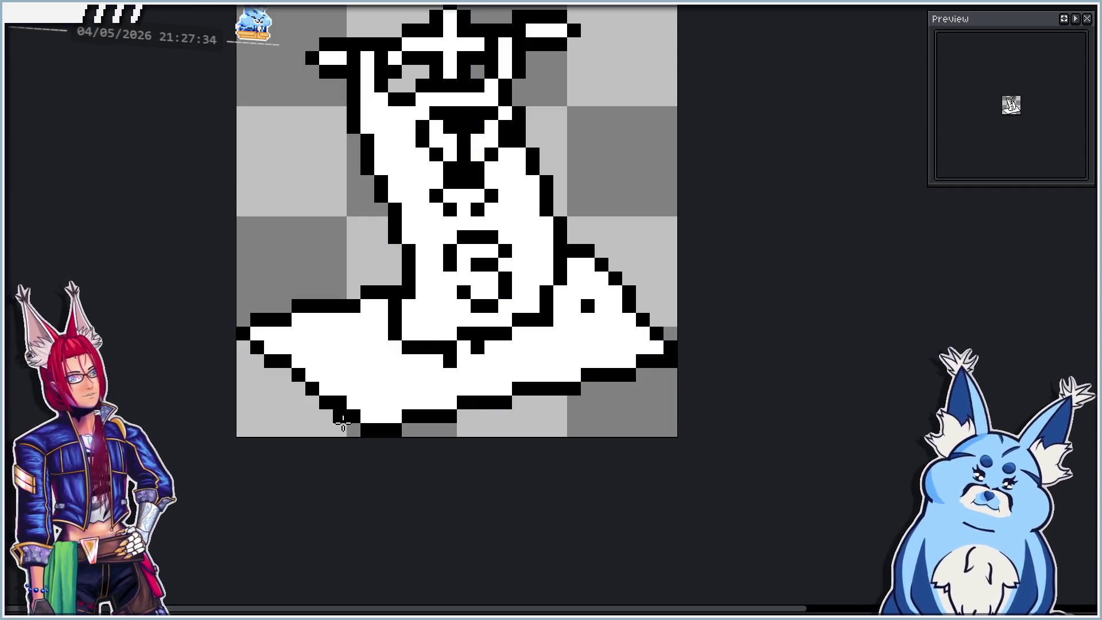
pyautogui.press('Left')
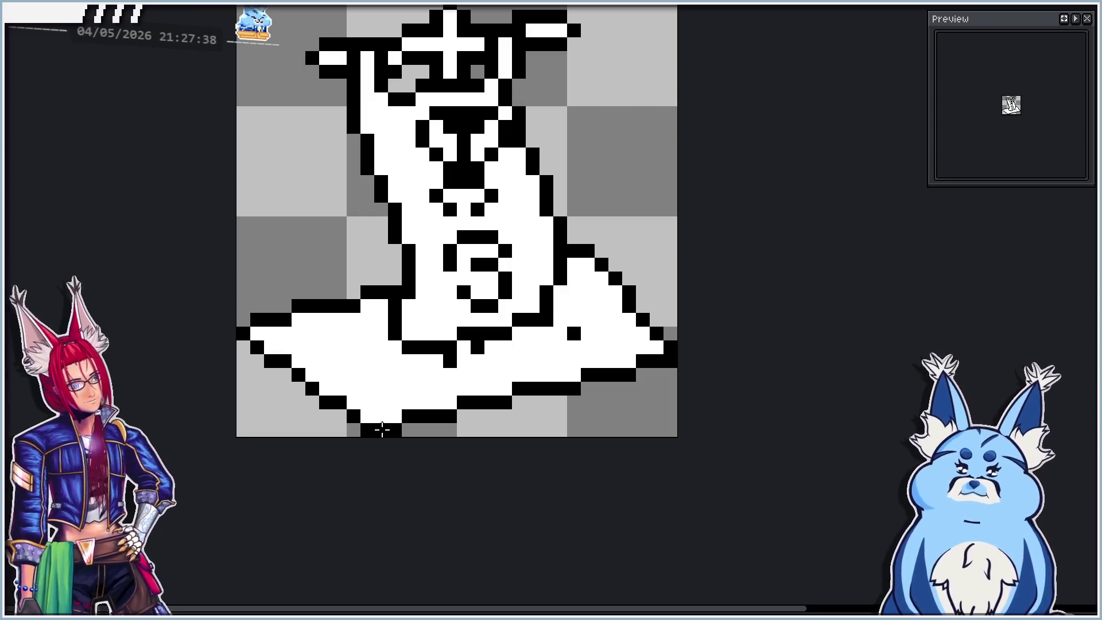
pyautogui.press('Right')
pyautogui.press('Up')
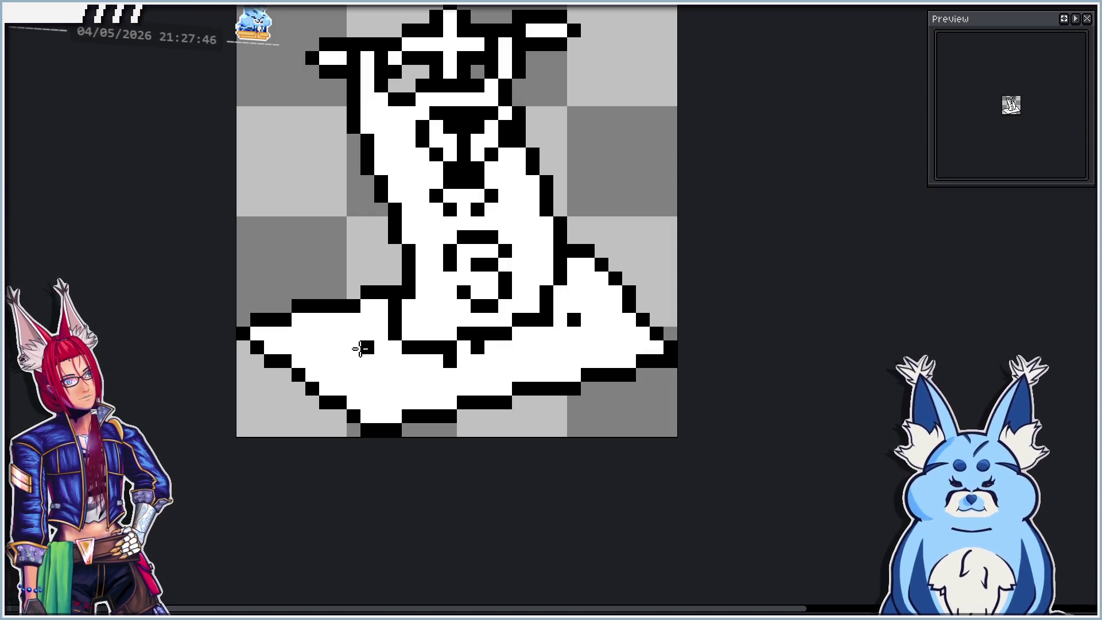
pyautogui.press('Down')
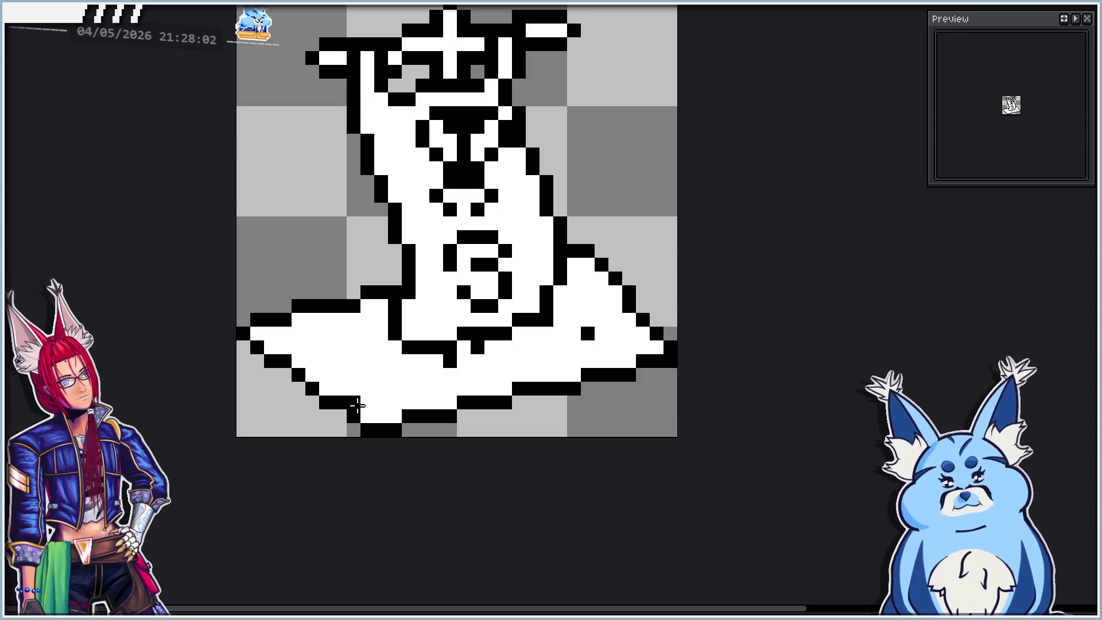
pyautogui.scroll(-1, 352, 446)
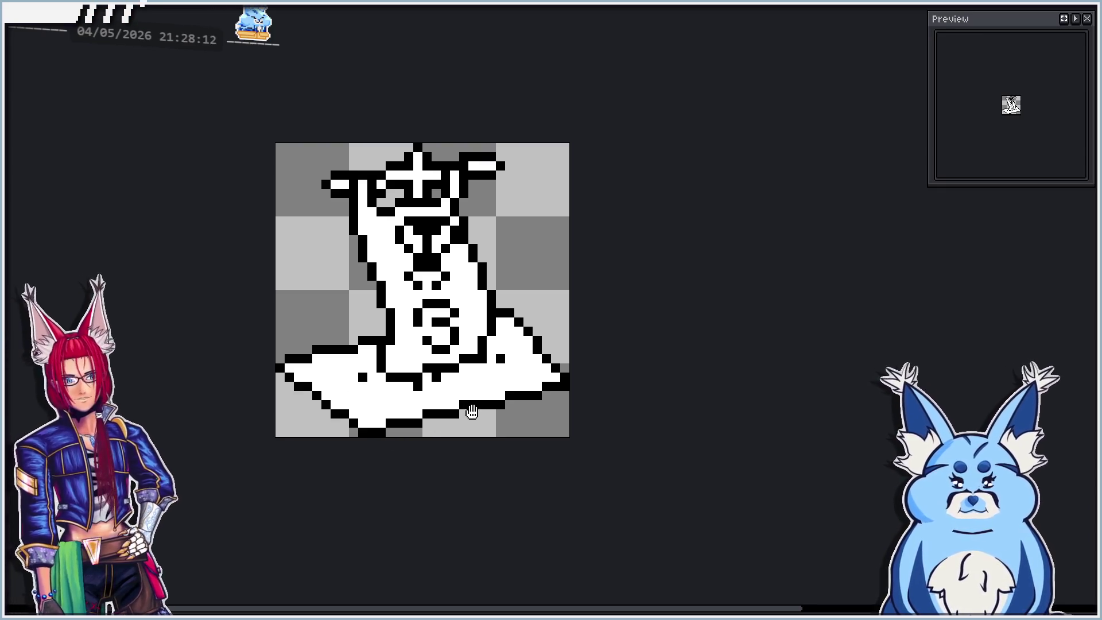
# Add a black pixel beside the body's right outline.
pyautogui.scroll(2, 425, 411)
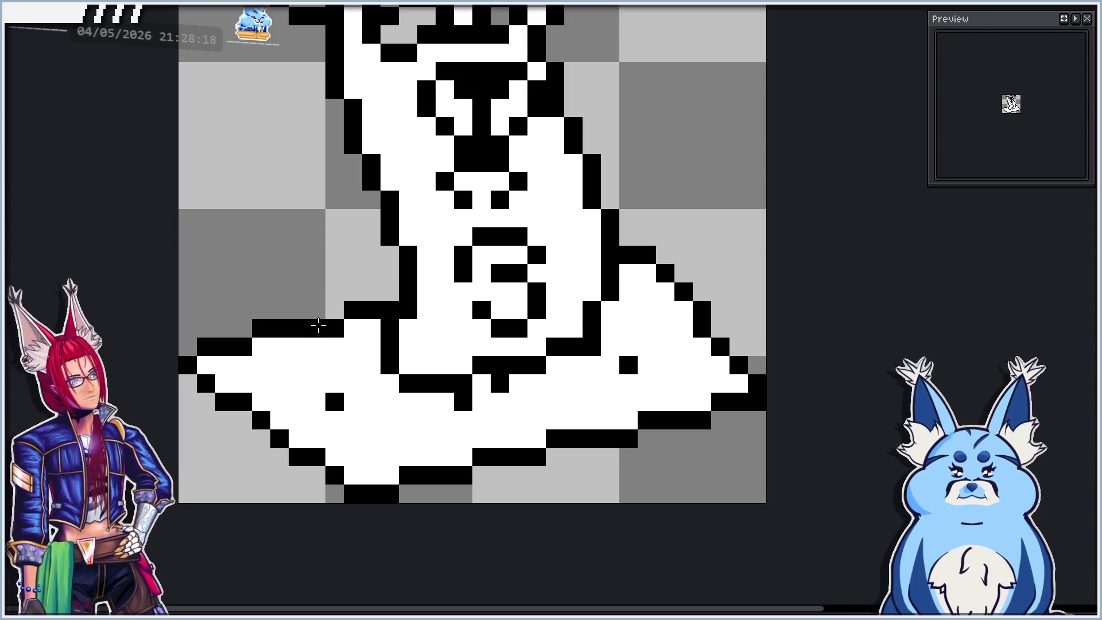
pyautogui.moveTo(415, 362); pyautogui.dragTo(310, 366)
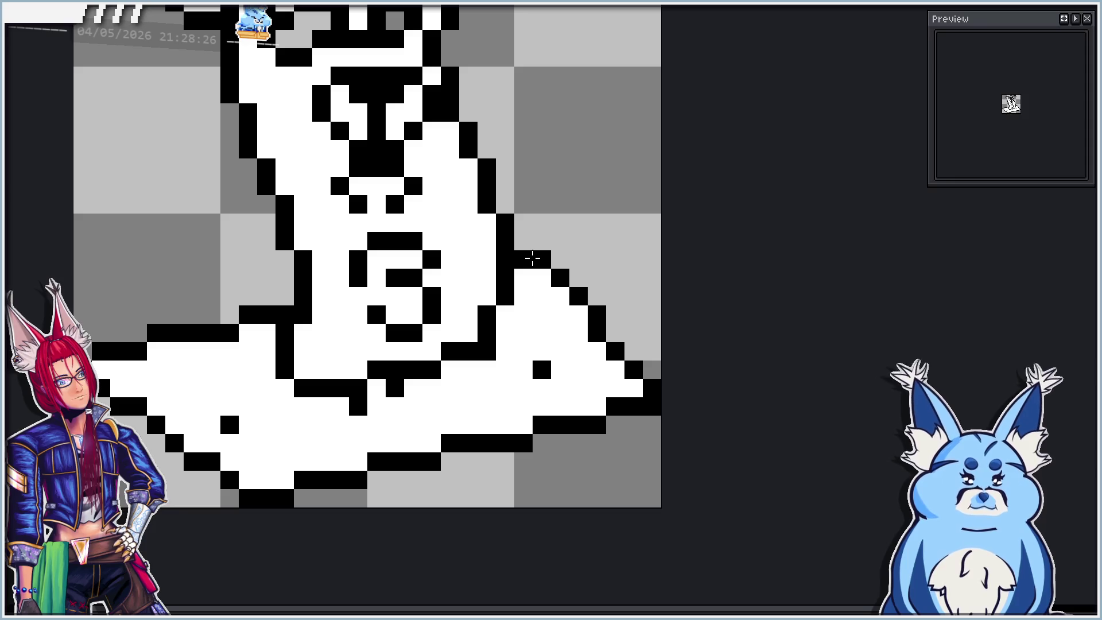
pyautogui.click(537, 239)
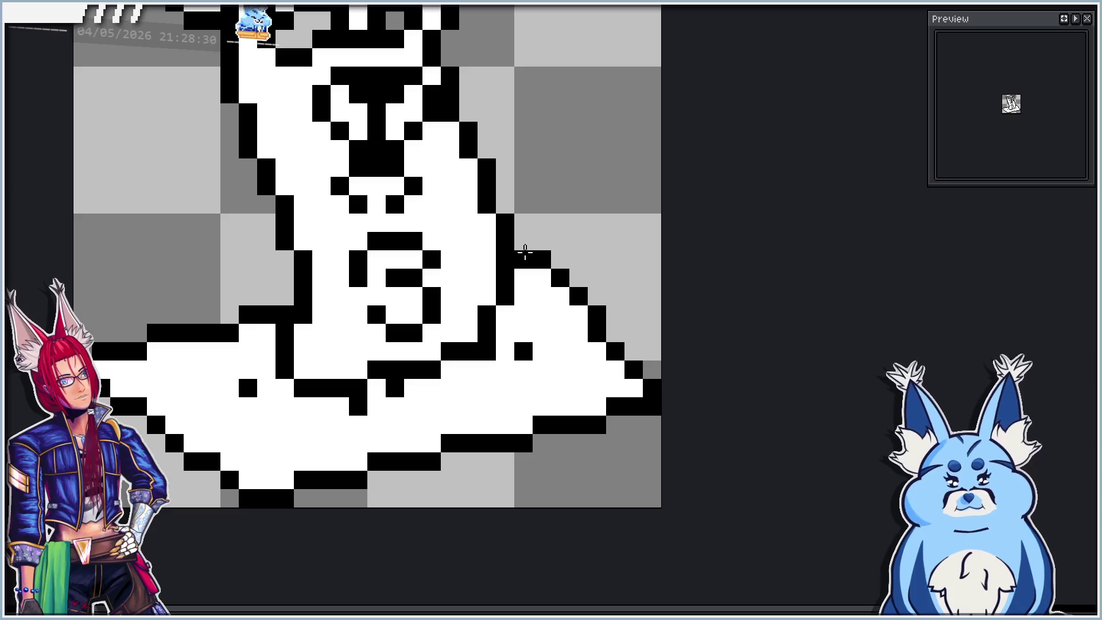
pyautogui.scroll(-2, 525, 258)
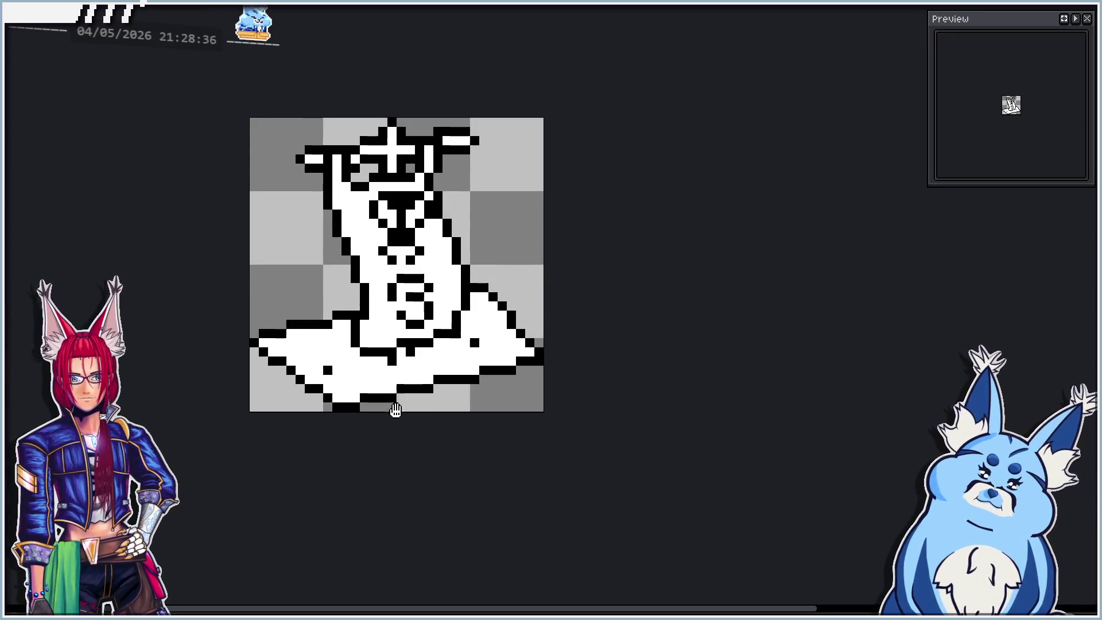
pyautogui.scroll(1, 386, 396)
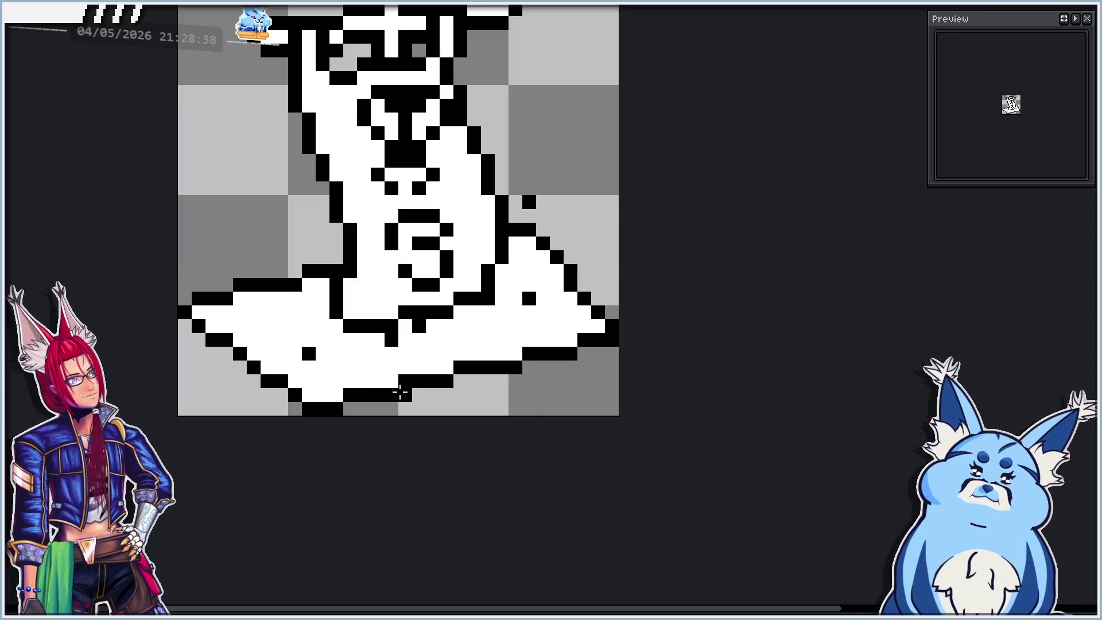
pyautogui.scroll(2, 388, 407)
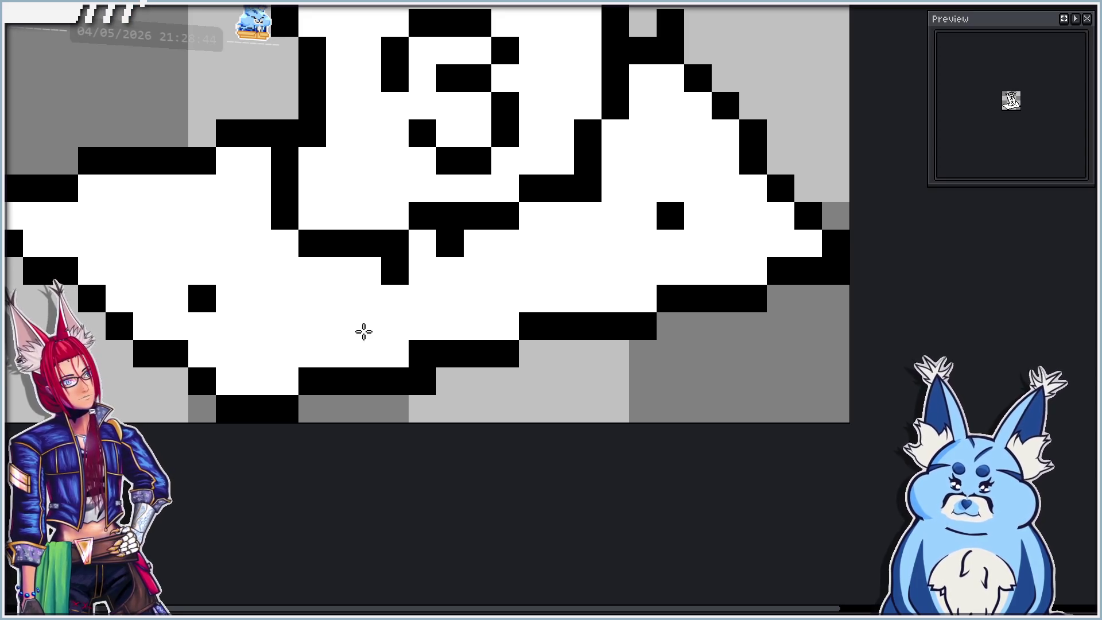
# Whiten several black pixels along the base's bottom outline, redoing one attempt.
pyautogui.keyDown('alt'); pyautogui.click(370, 325); pyautogui.keyUp('alt')
pyautogui.click(416, 354)
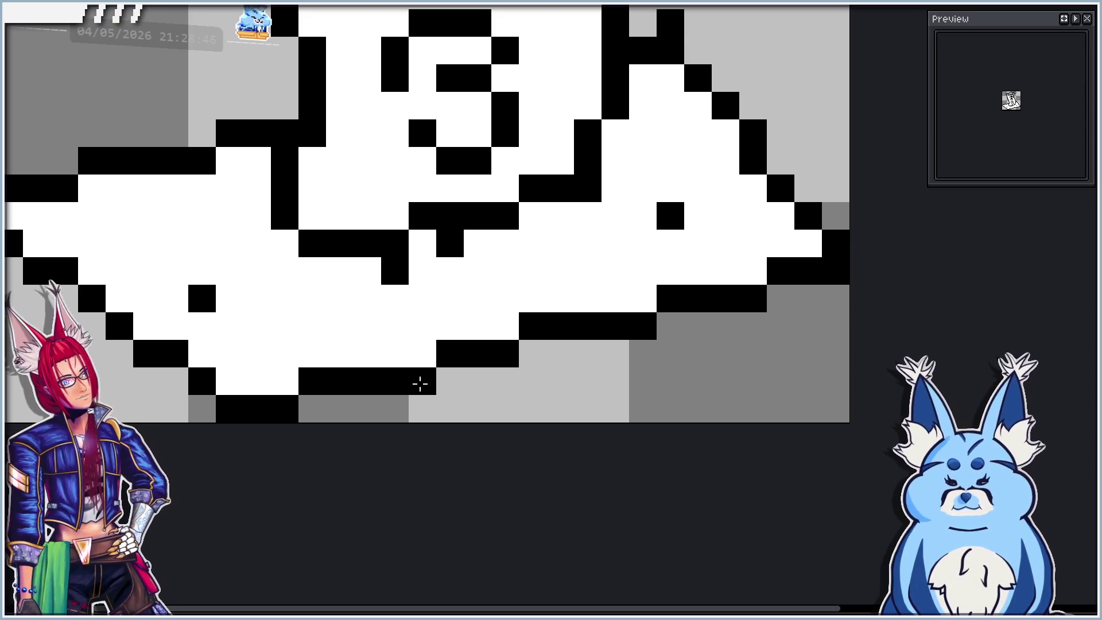
pyautogui.keyDown('alt'); pyautogui.click(418, 350); pyautogui.keyUp('alt')
pyautogui.moveTo(450, 353); pyautogui.dragTo(449, 369)
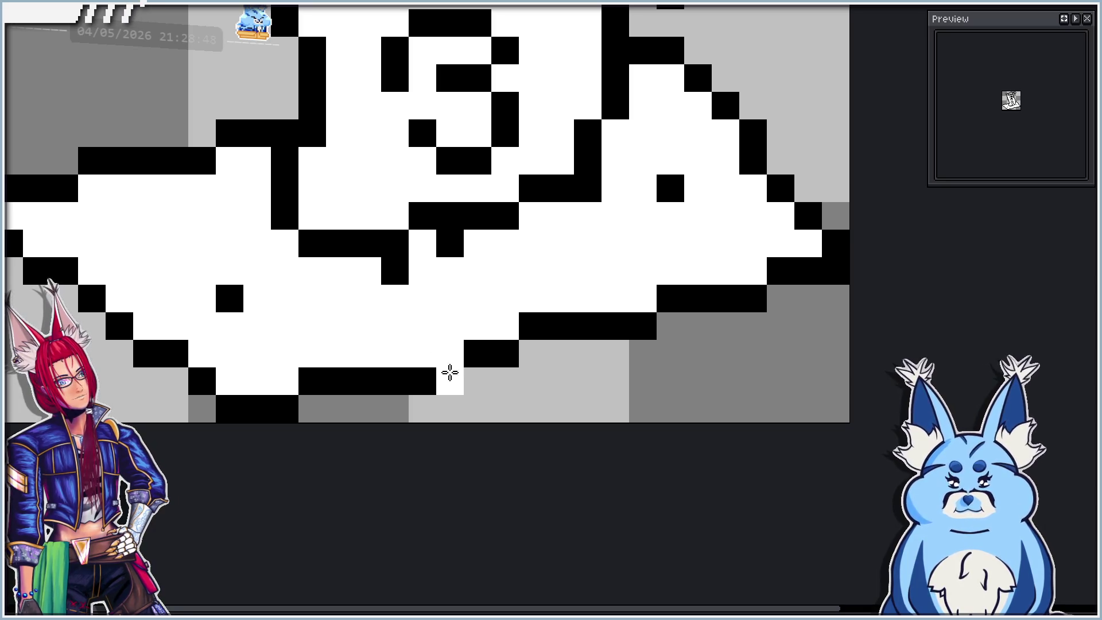
pyautogui.hotkey('ctrl', 'z')
pyautogui.hotkey('ctrl', 'z')
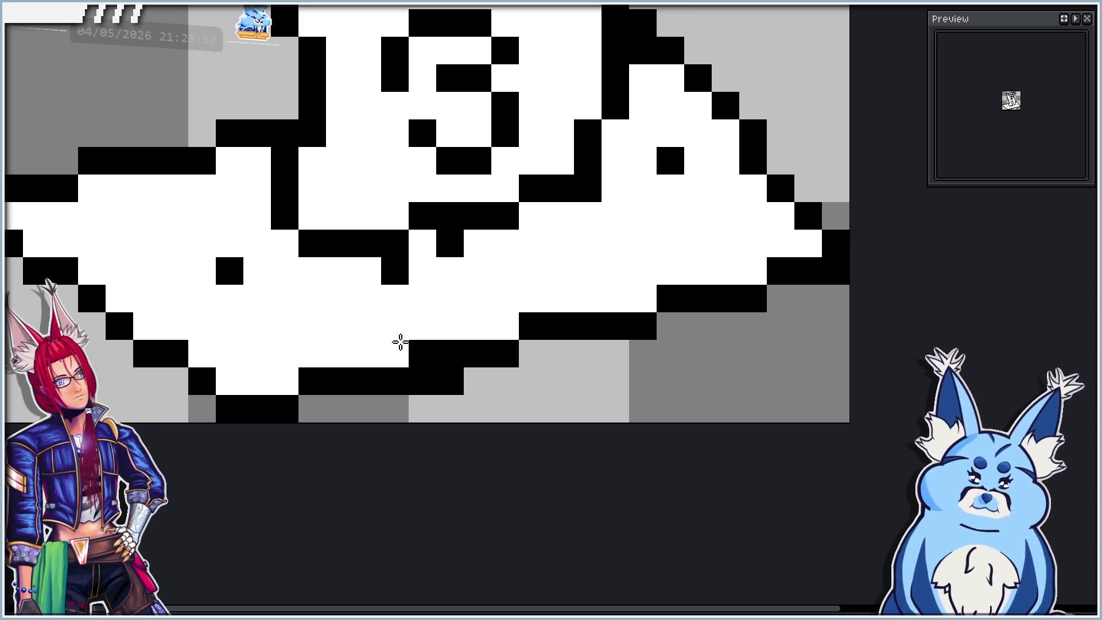
pyautogui.moveTo(394, 338); pyautogui.dragTo(449, 350)
pyautogui.scroll(-3, 400, 348)
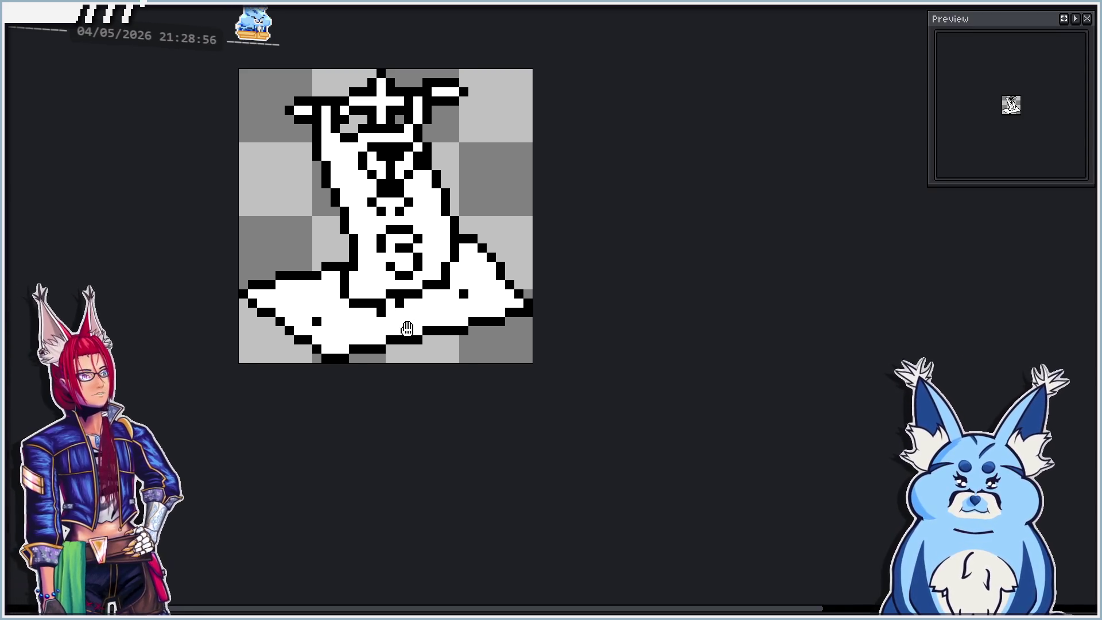
pyautogui.scroll(2, 352, 371)
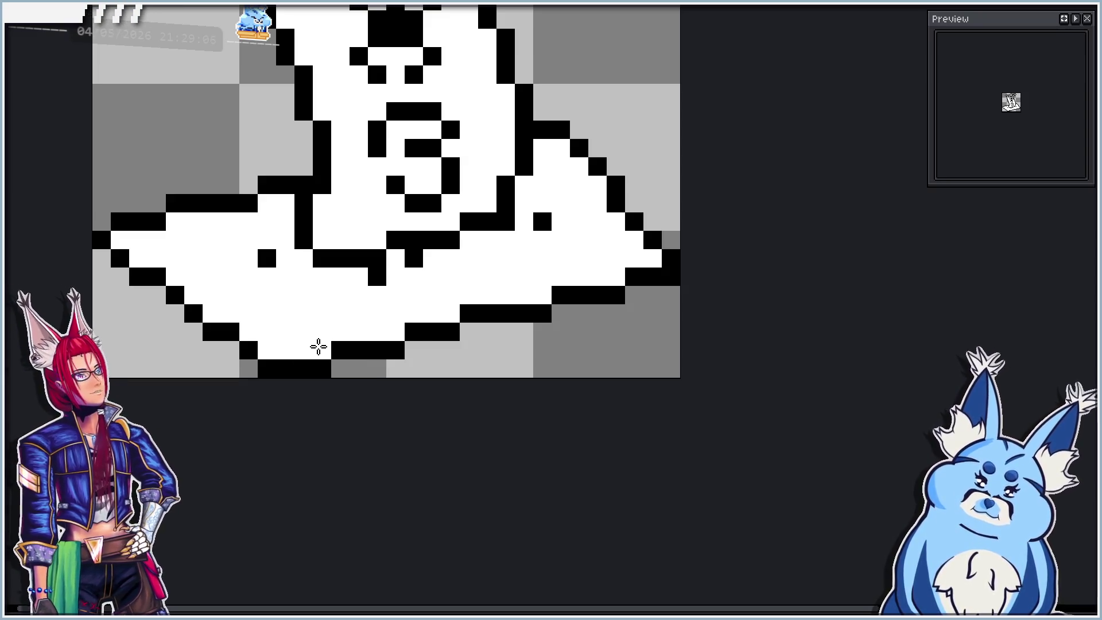
pyautogui.scroll(-3, 285, 384)
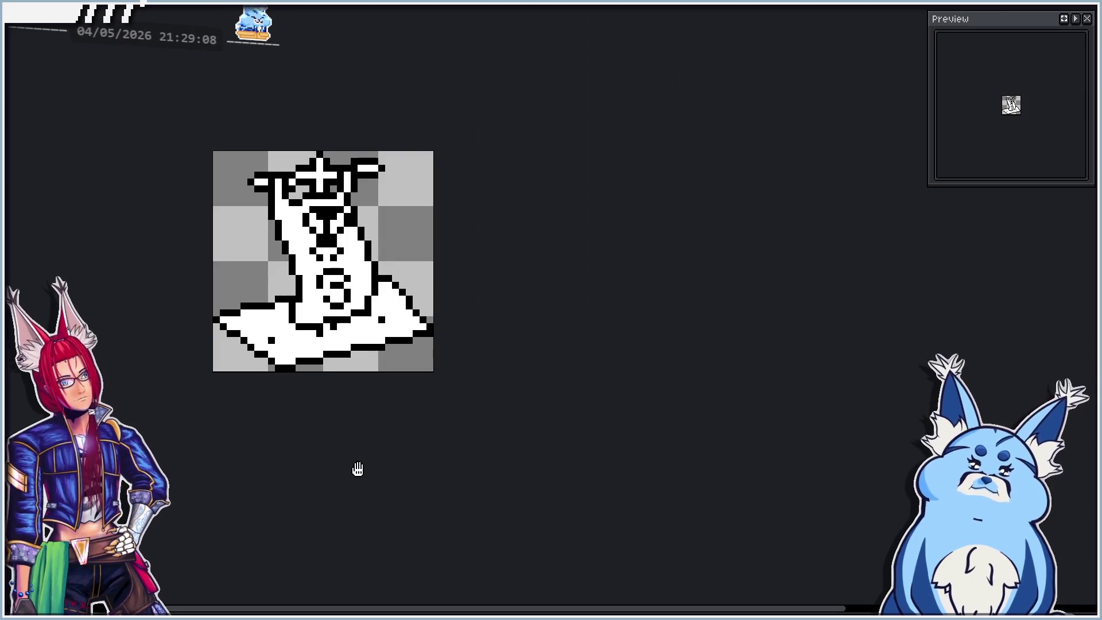
pyautogui.scroll(2, 288, 373)
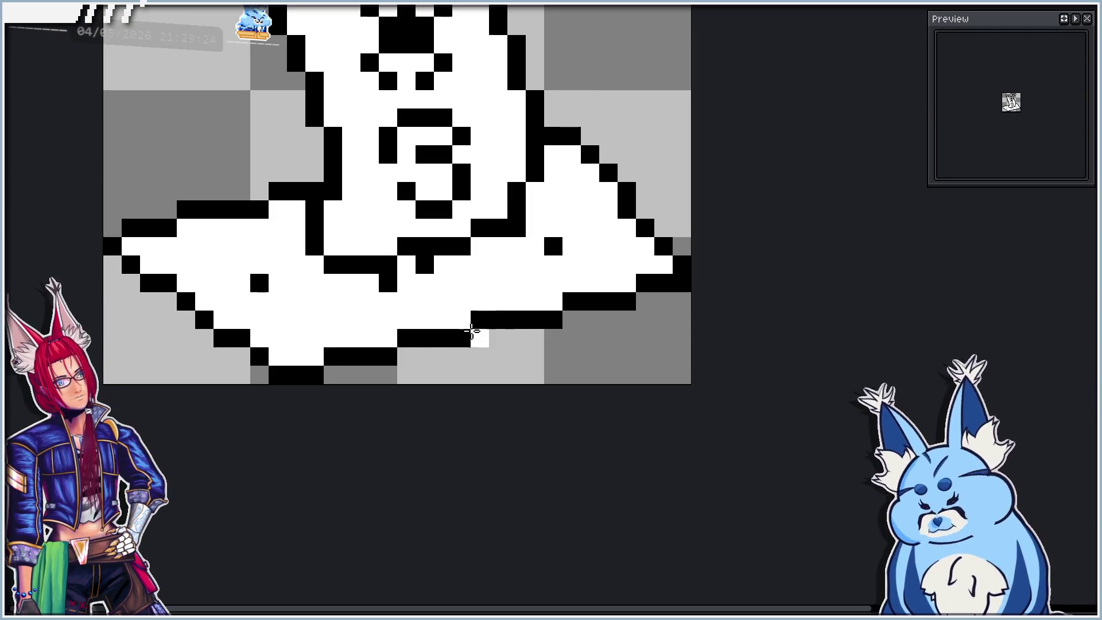
pyautogui.scroll(-3, 446, 400)
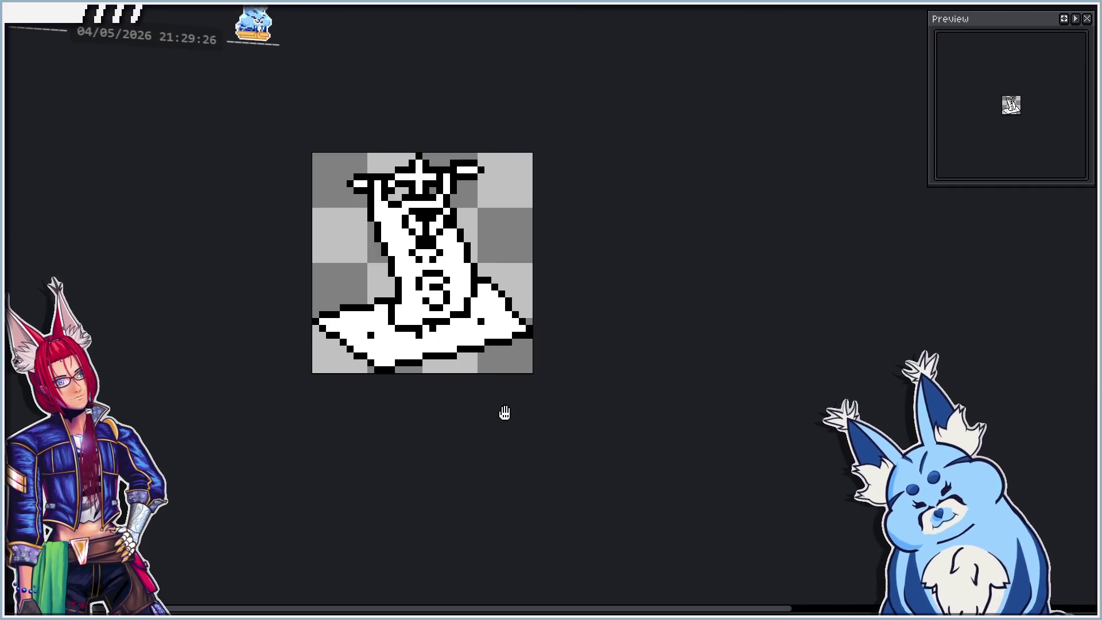
# Repaint the base's left tip, one stray pixel white and one pixel black.
pyautogui.scroll(2, 496, 371)
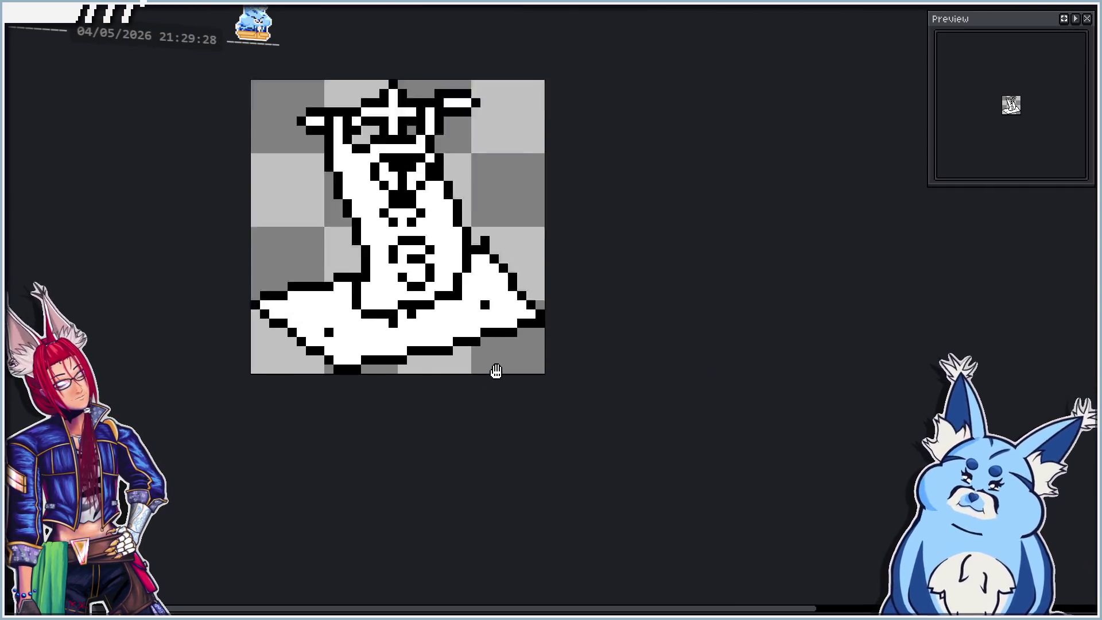
pyautogui.scroll(1, 447, 345)
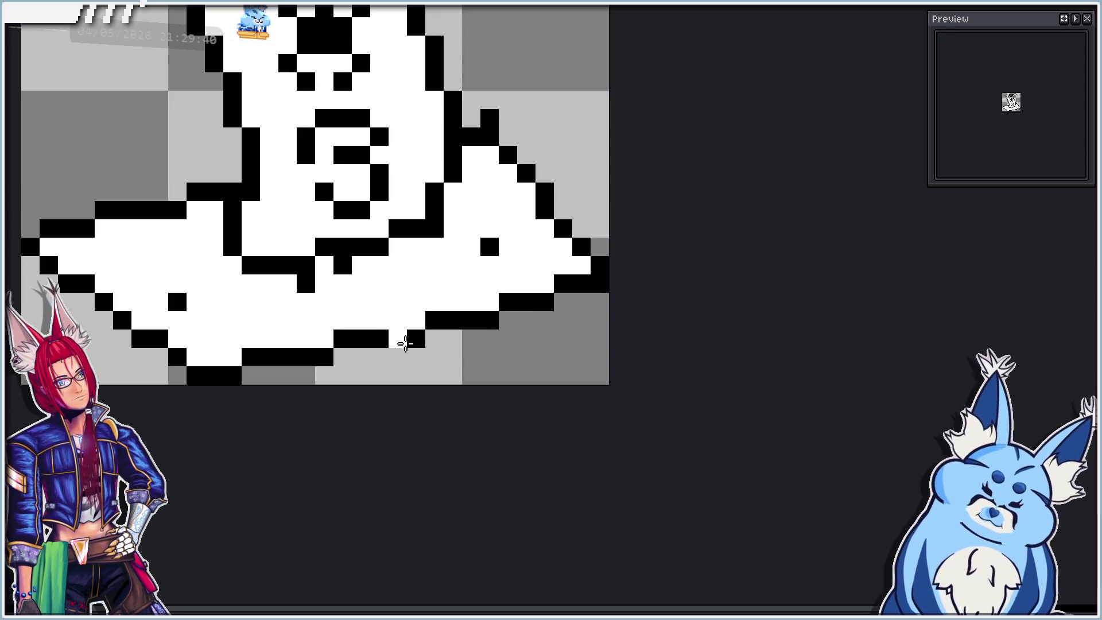
pyautogui.scroll(-2, 405, 342)
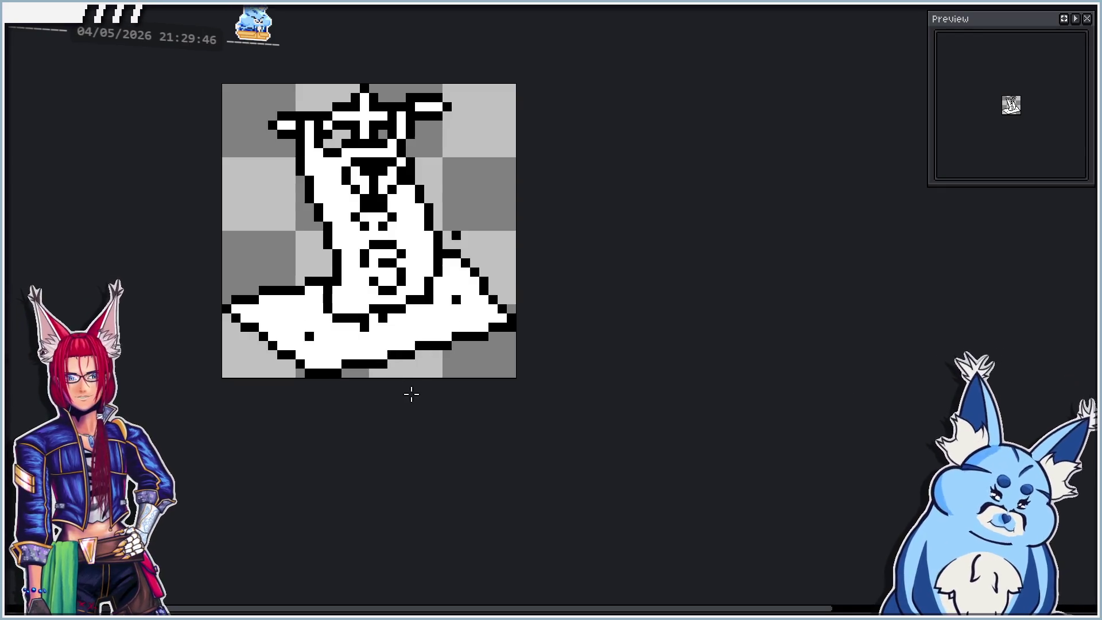
pyautogui.scroll(3, 510, 338)
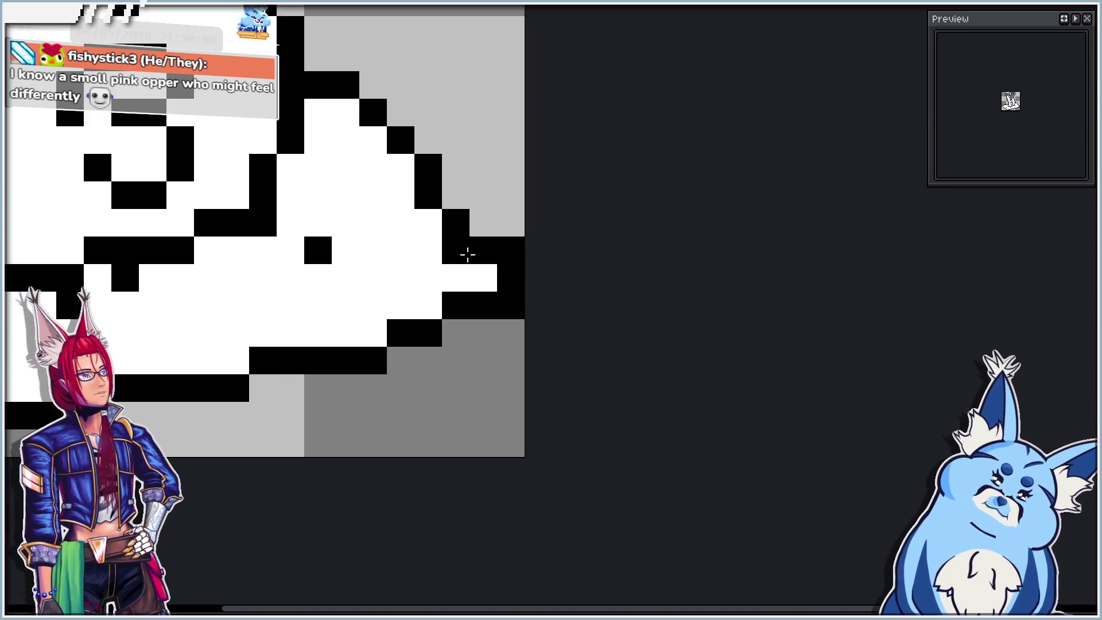
pyautogui.scroll(-2, 470, 253)
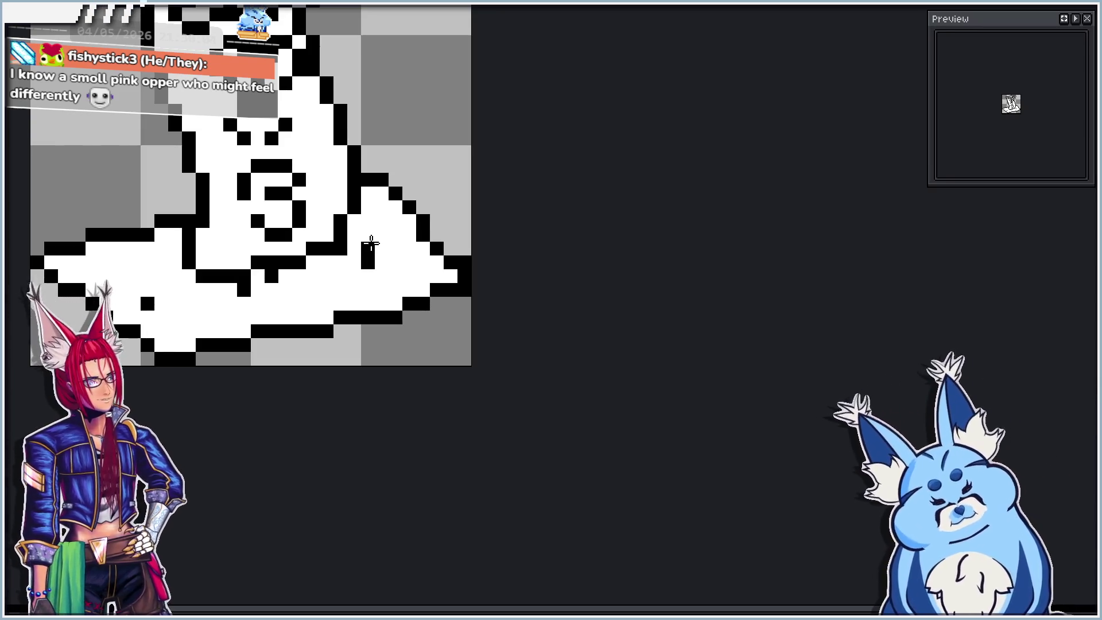
pyautogui.scroll(-1, 233, 193)
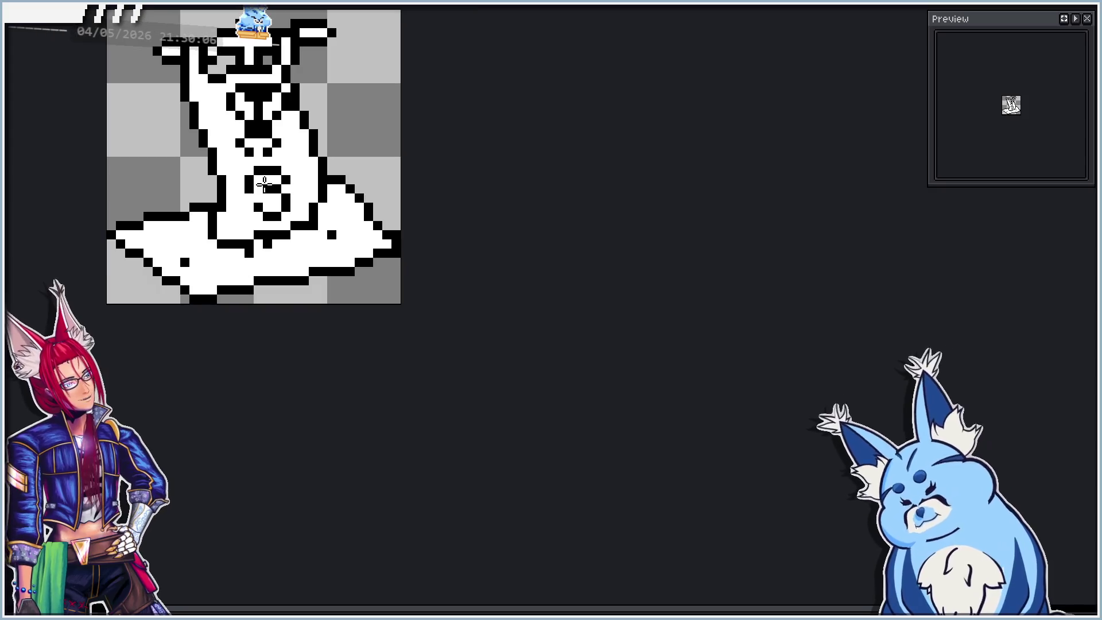
pyautogui.moveTo(269, 184); pyautogui.dragTo(302, 218)
pyautogui.scroll(1, 349, 258)
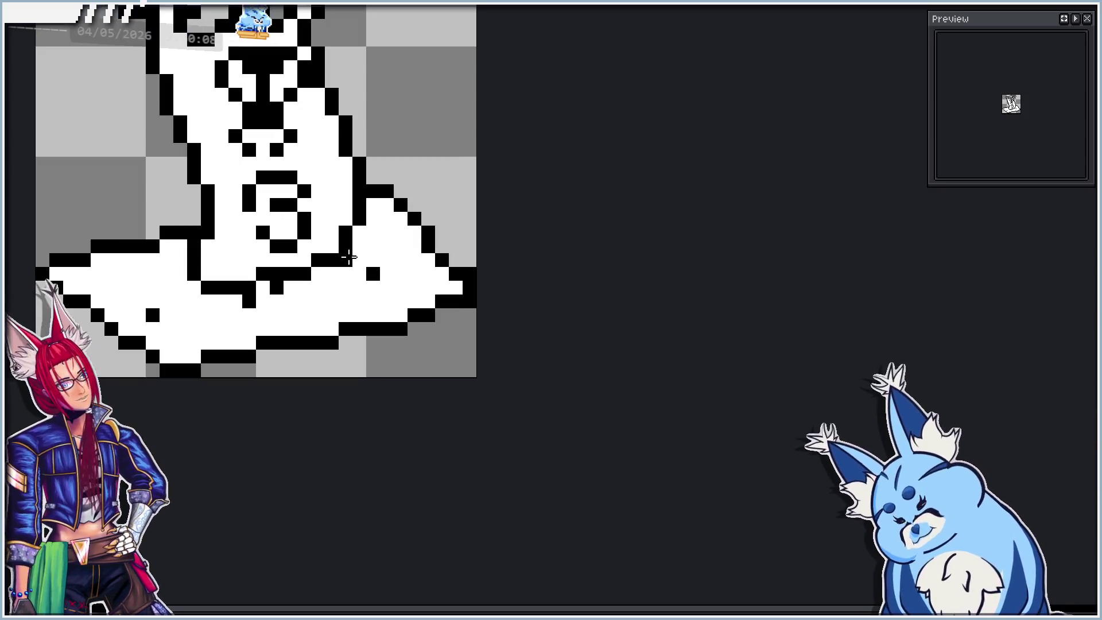
pyautogui.moveTo(189, 261); pyautogui.dragTo(237, 260)
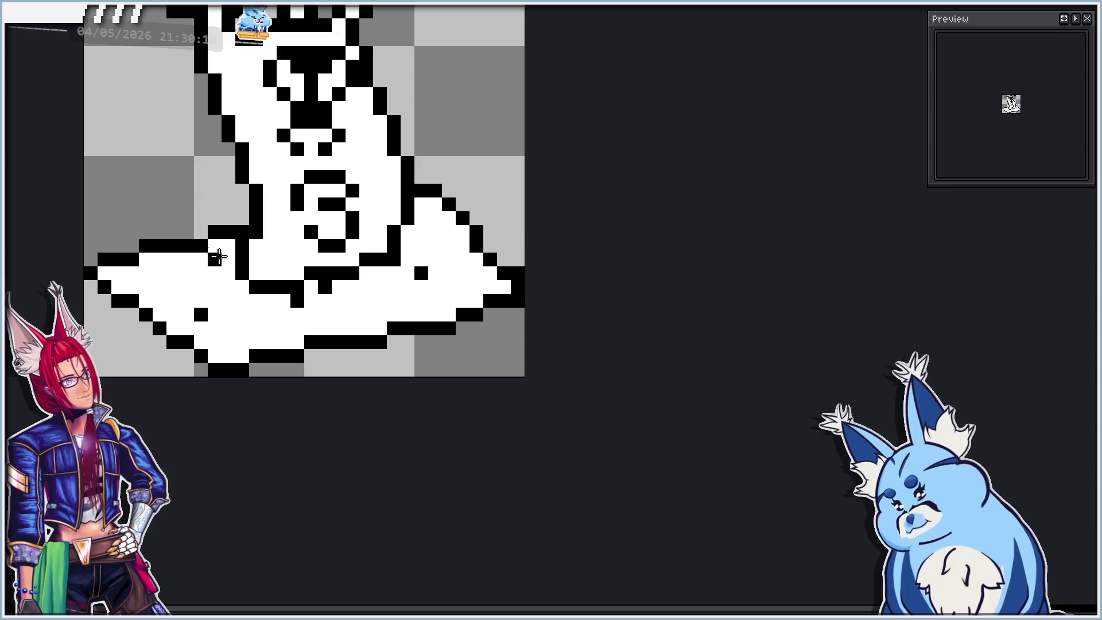
pyautogui.moveTo(39, 406); pyautogui.dragTo(139, 432)
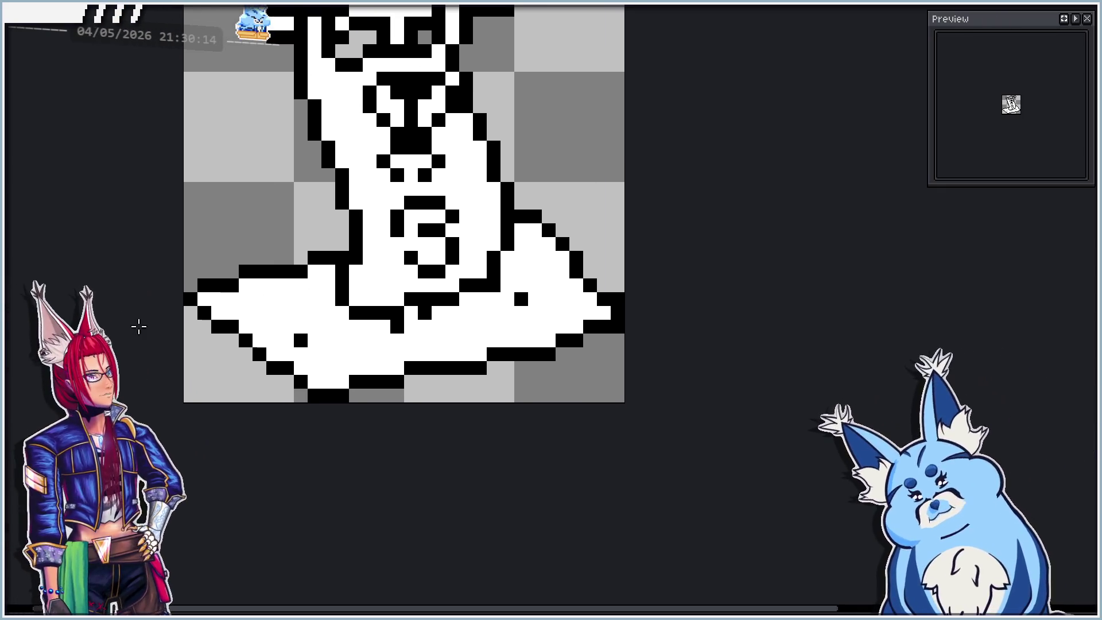
pyautogui.scroll(1, 164, 313)
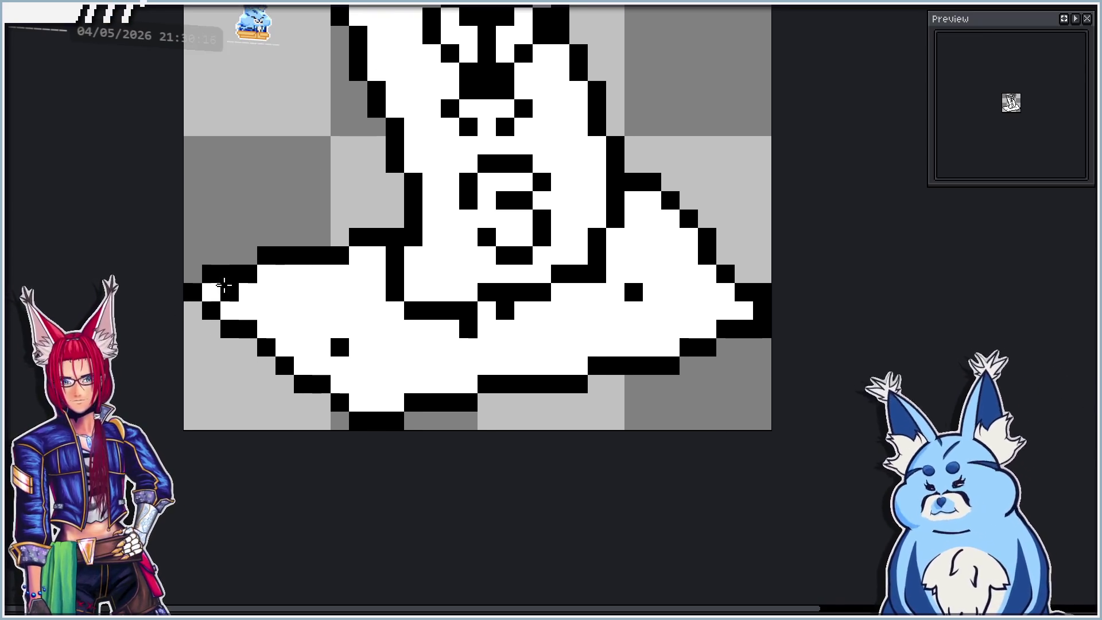
pyautogui.rightClick(223, 285)
pyautogui.click(269, 280)
# Add a black pixel to the base's left edge on the next frame and review the other frames.
pyautogui.press('Right')
pyautogui.click(236, 241)
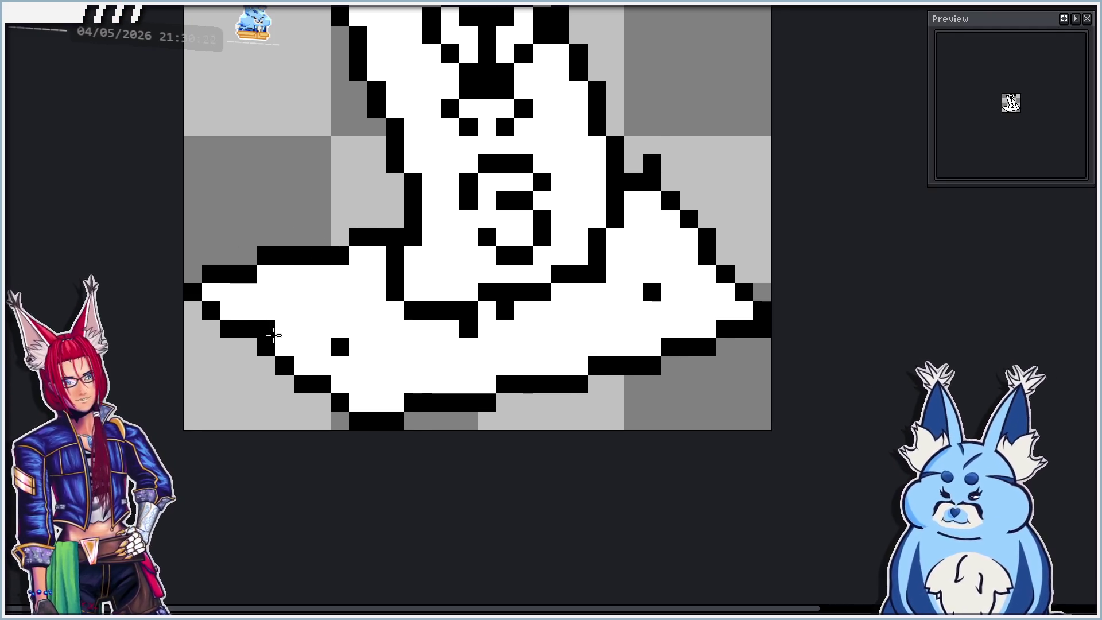
pyautogui.press('Right')
pyautogui.press('Right')
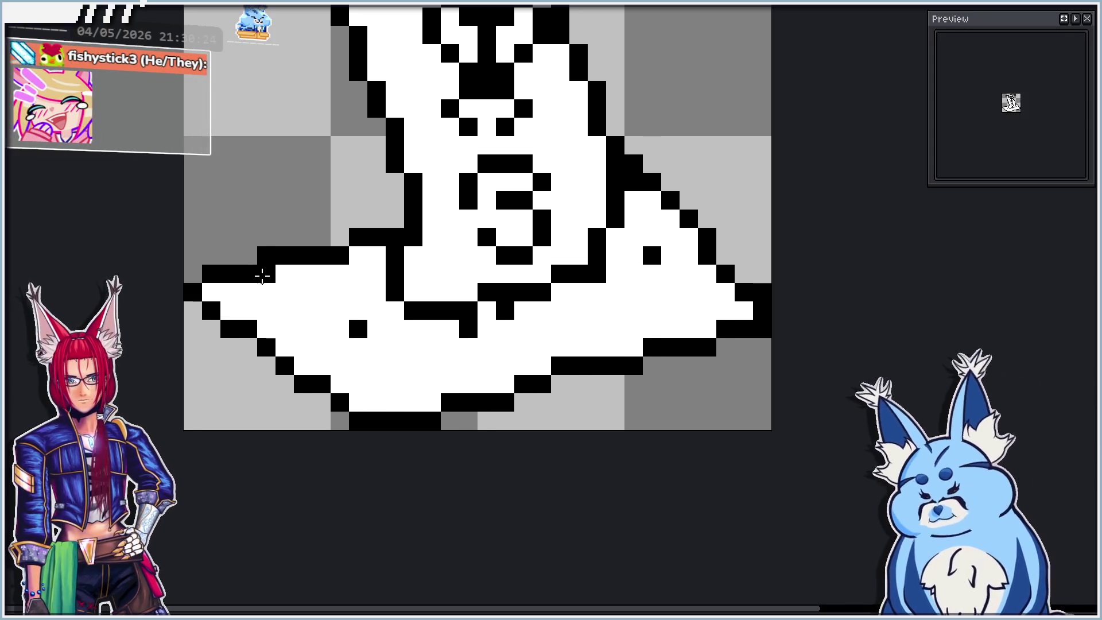
pyautogui.press('Right')
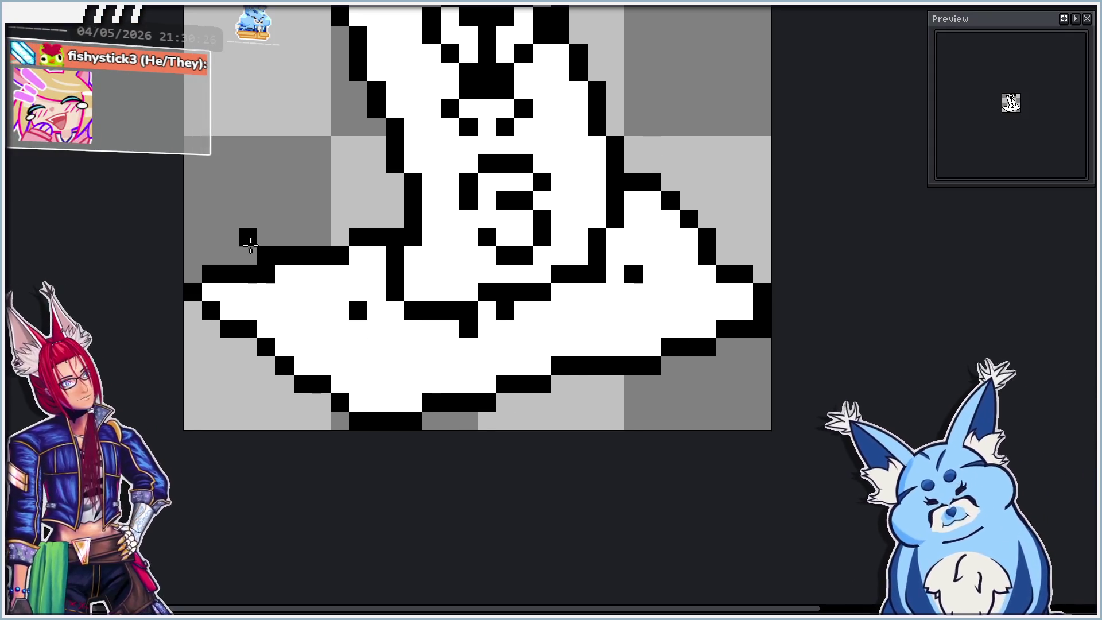
pyautogui.press('Right')
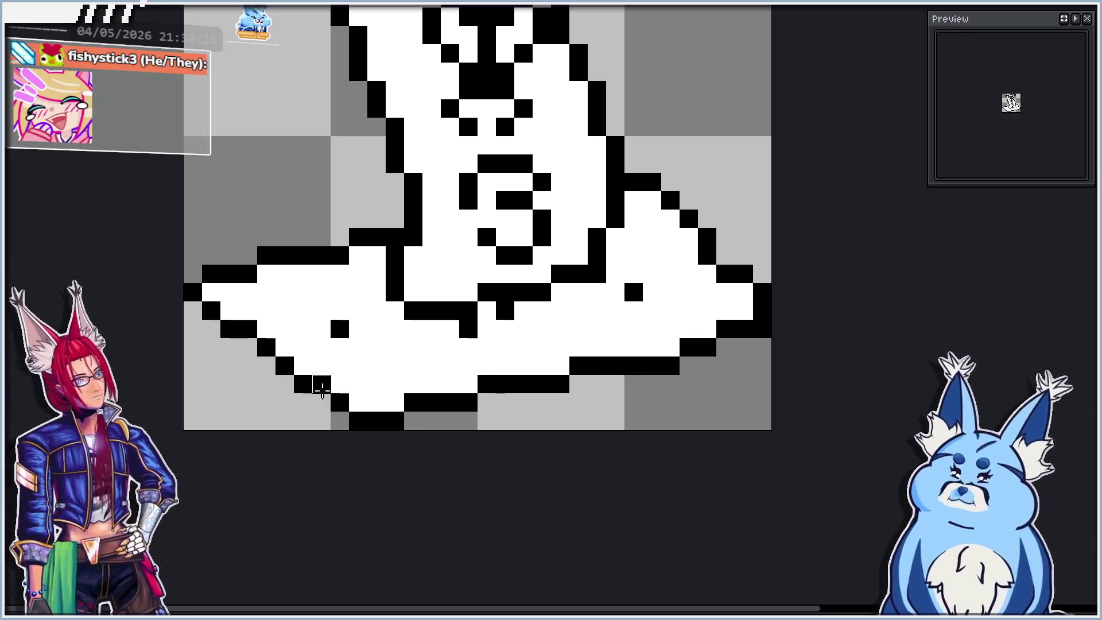
pyautogui.press('Right')
pyautogui.press('Right')
pyautogui.press('Right')
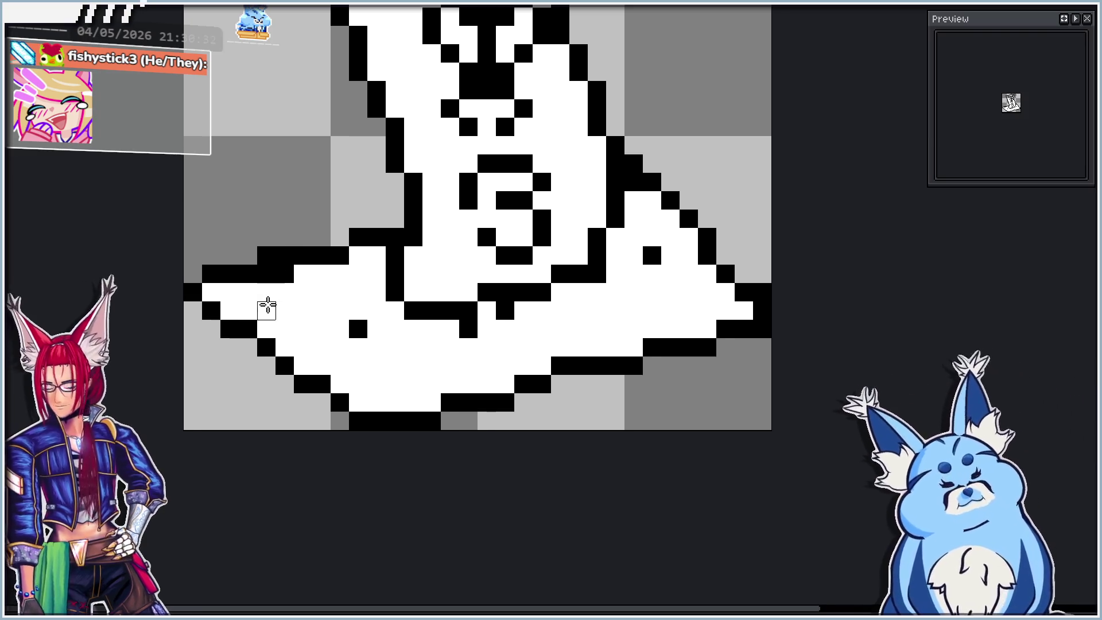
pyautogui.press('Right')
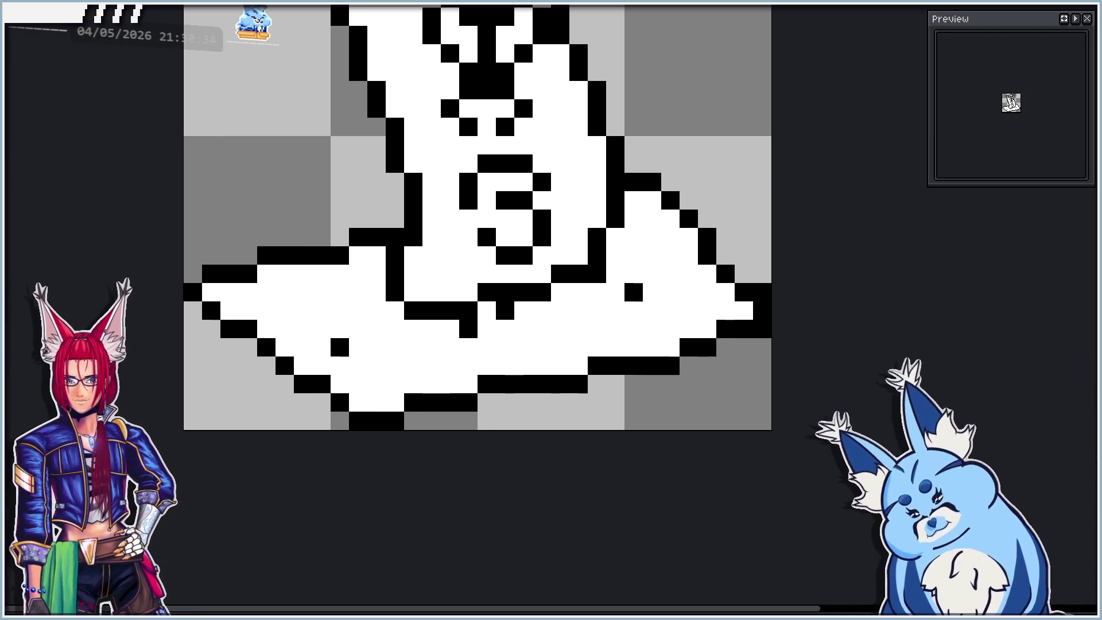
pyautogui.press('Right')
pyautogui.press('Right')
pyautogui.press('Right')
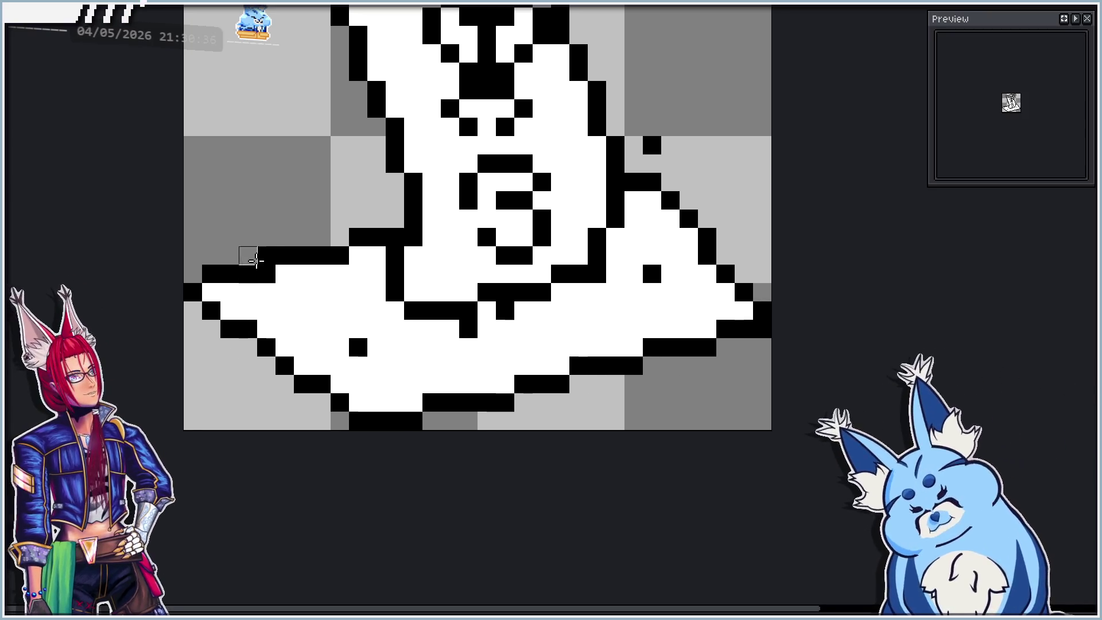
pyautogui.press('Right')
pyautogui.press('Right')
pyautogui.press('Right')
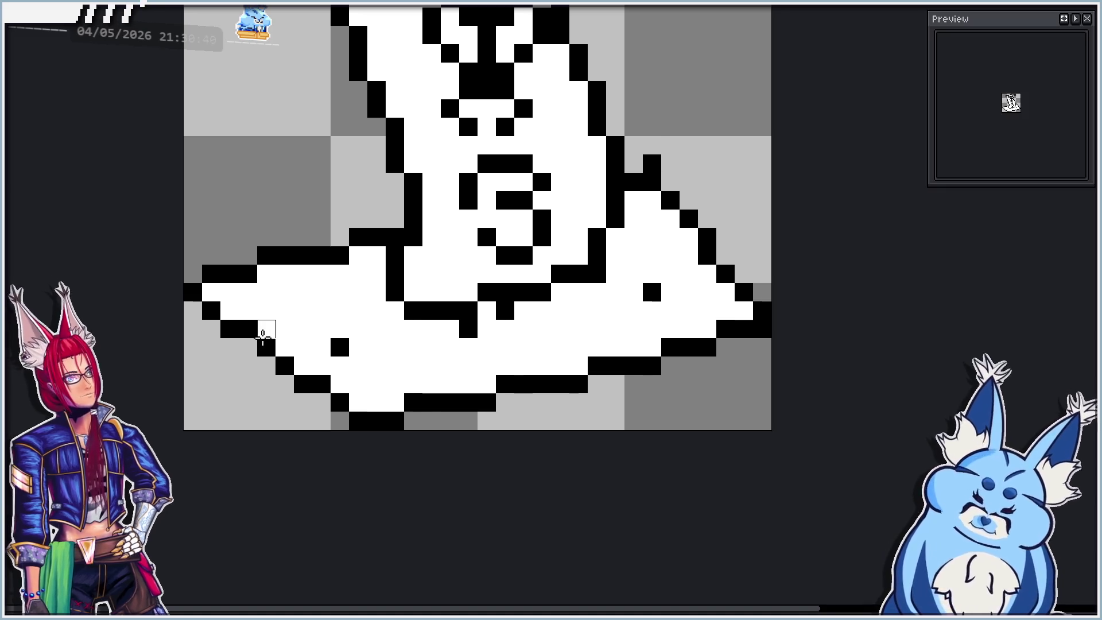
# Move one of the base's black dots by one pixel.
pyautogui.scroll(-1, 265, 326)
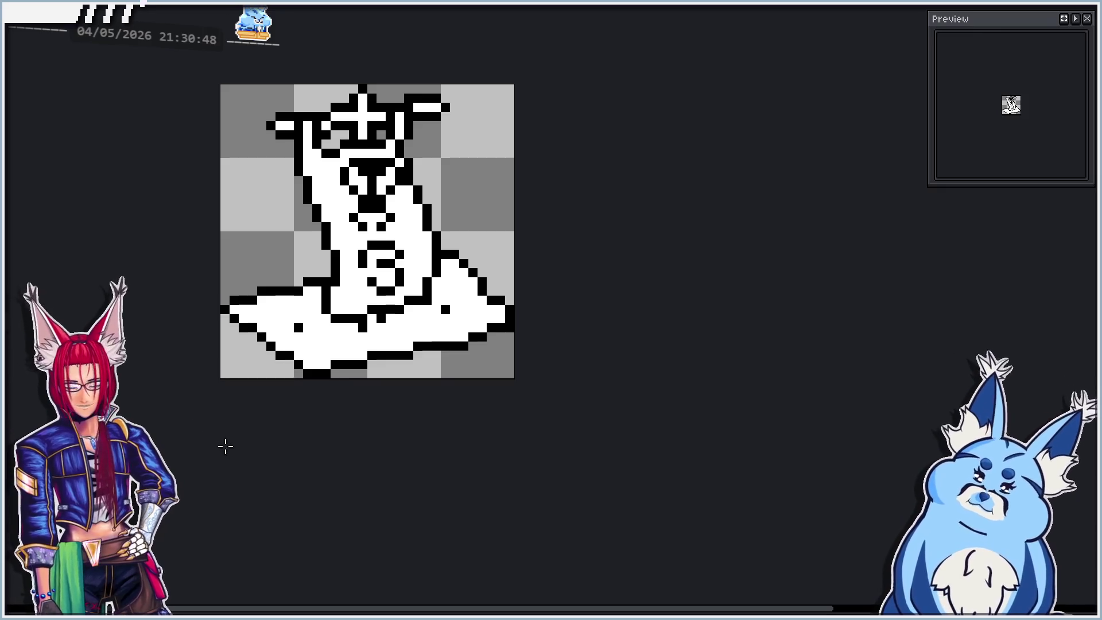
pyautogui.scroll(2, 271, 369)
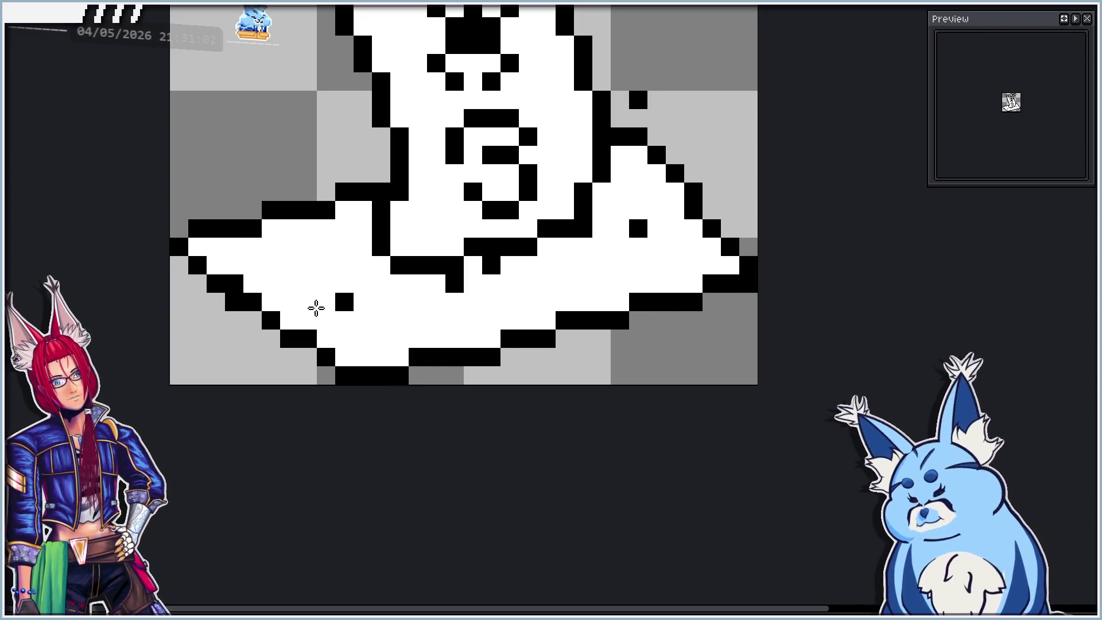
pyautogui.click(260, 300)
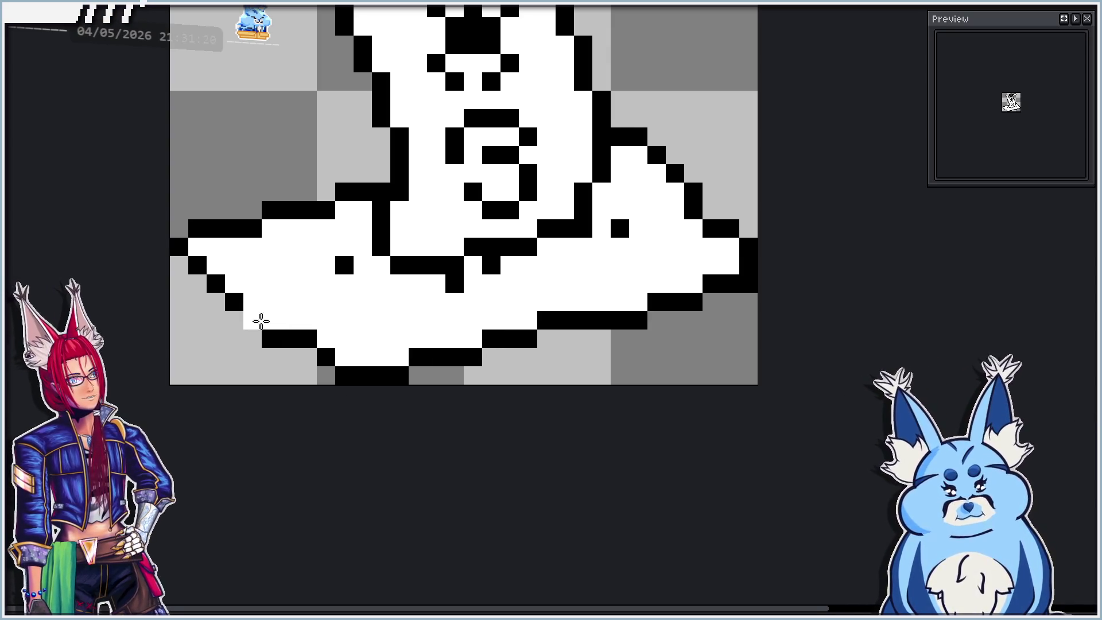
pyautogui.scroll(-5, 271, 319)
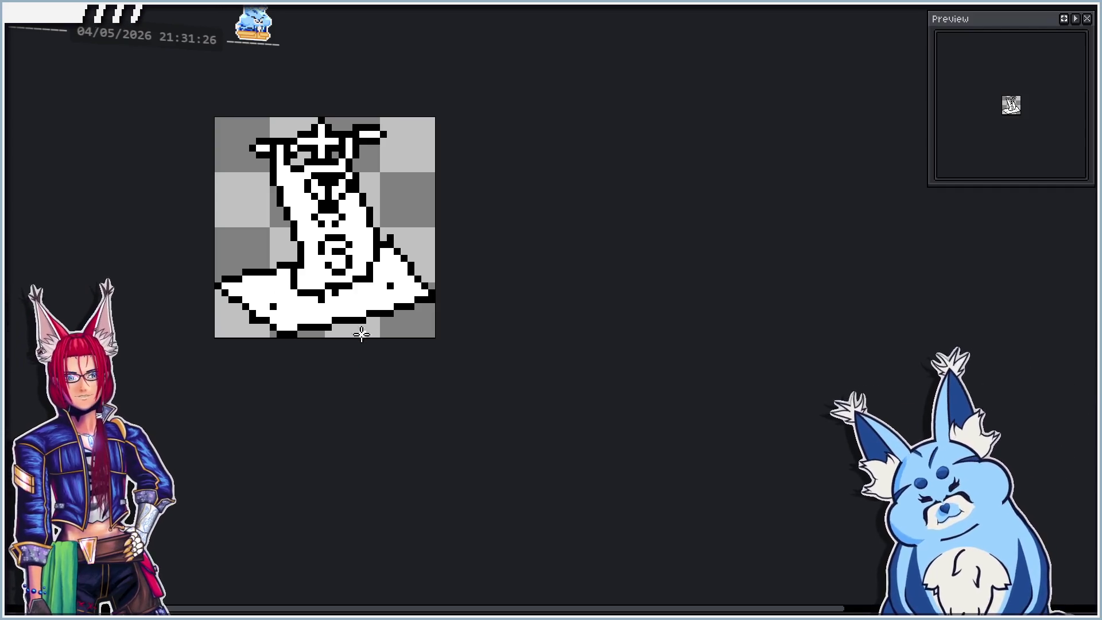
pyautogui.scroll(1, 352, 320)
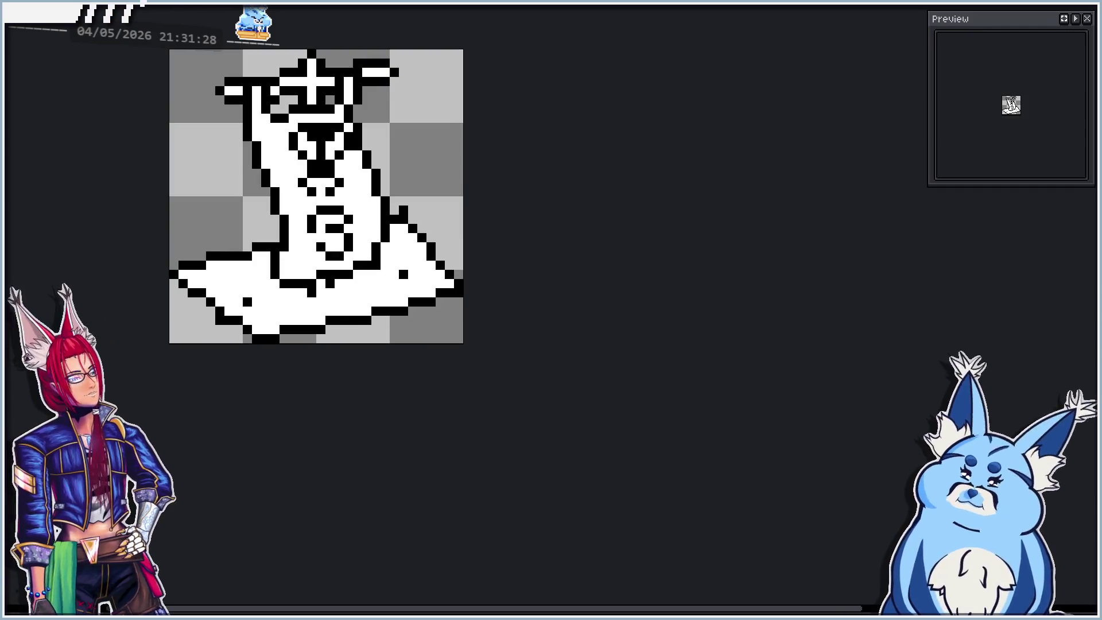
pyautogui.scroll(3, 387, 301)
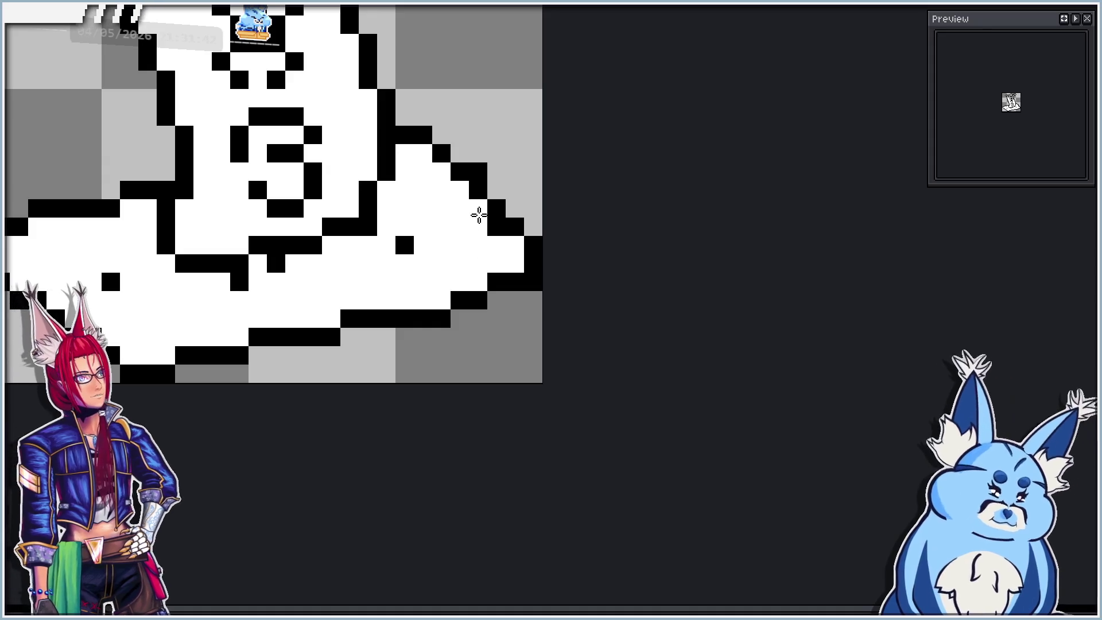
pyautogui.scroll(-4, 423, 238)
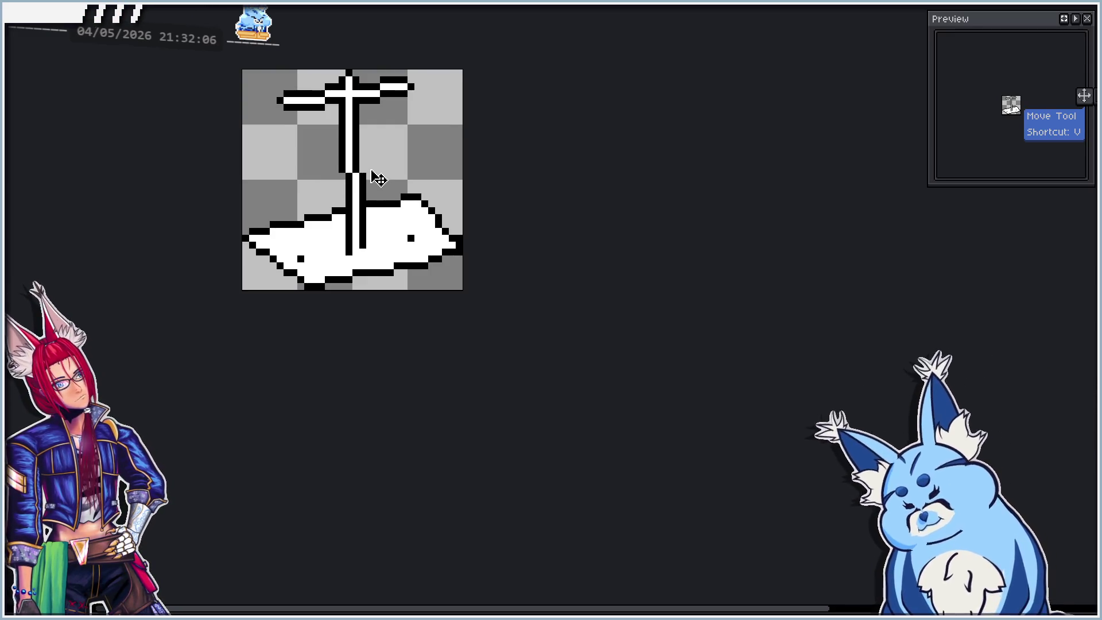
# Lower the cross and upper post one pixel and whiten the post's bottom pixels.
pyautogui.scroll(1, 373, 172)
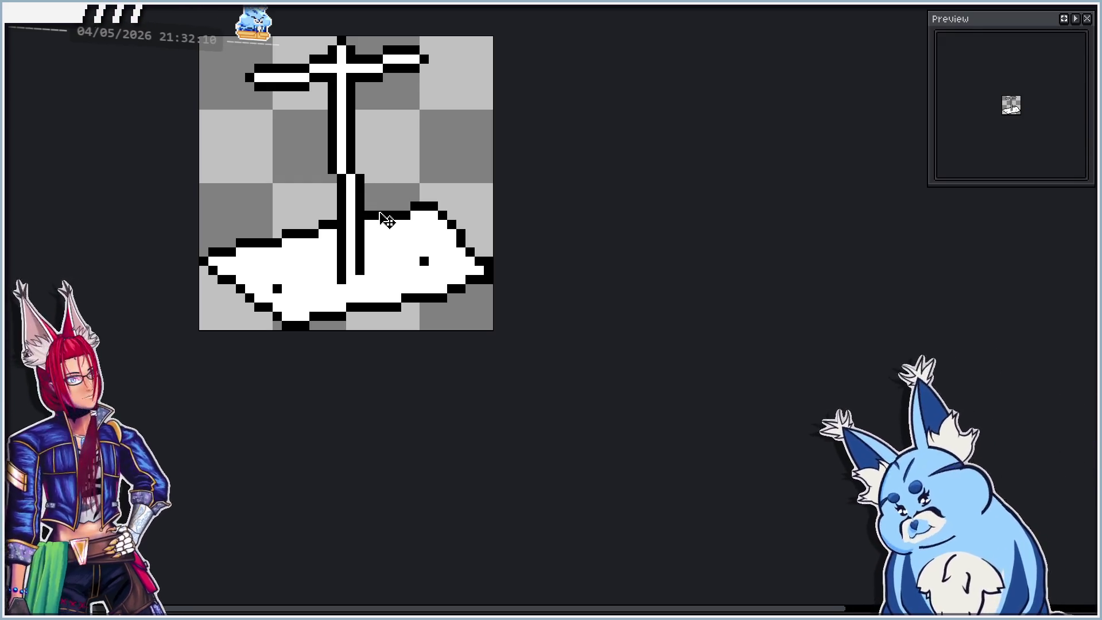
pyautogui.moveTo(385, 217); pyautogui.dragTo(381, 226)
pyautogui.click(343, 280)
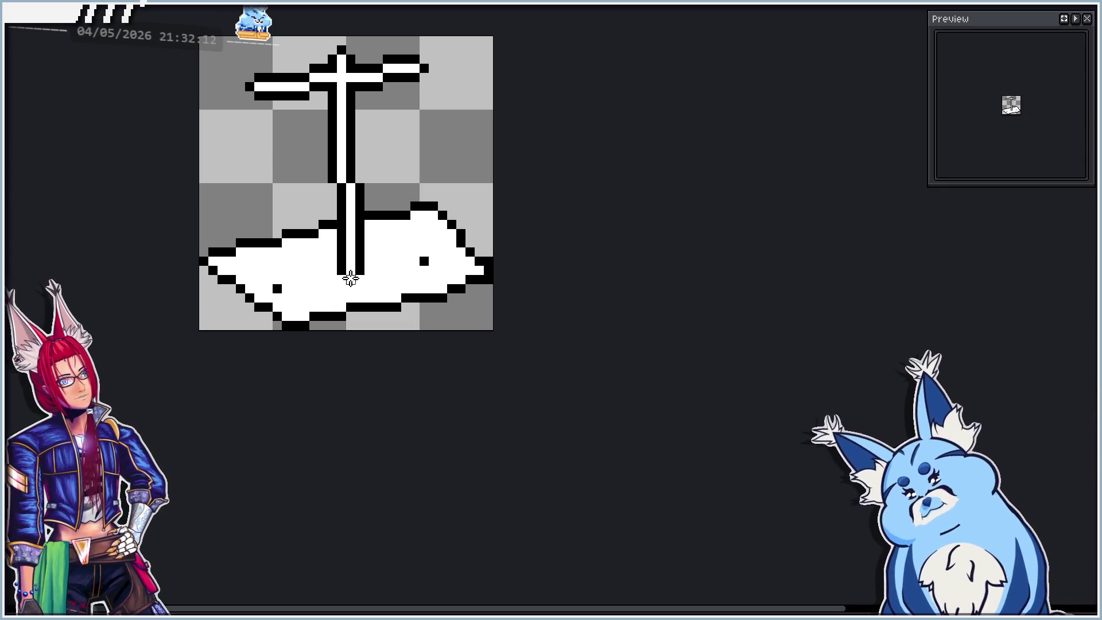
pyautogui.click(361, 271)
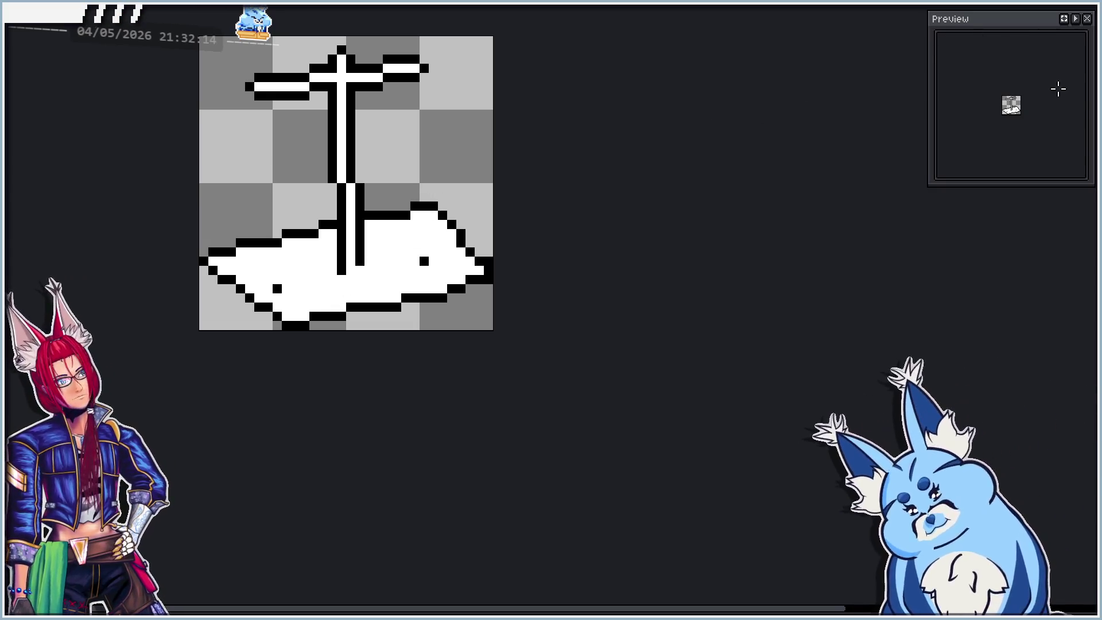
pyautogui.press('Down')
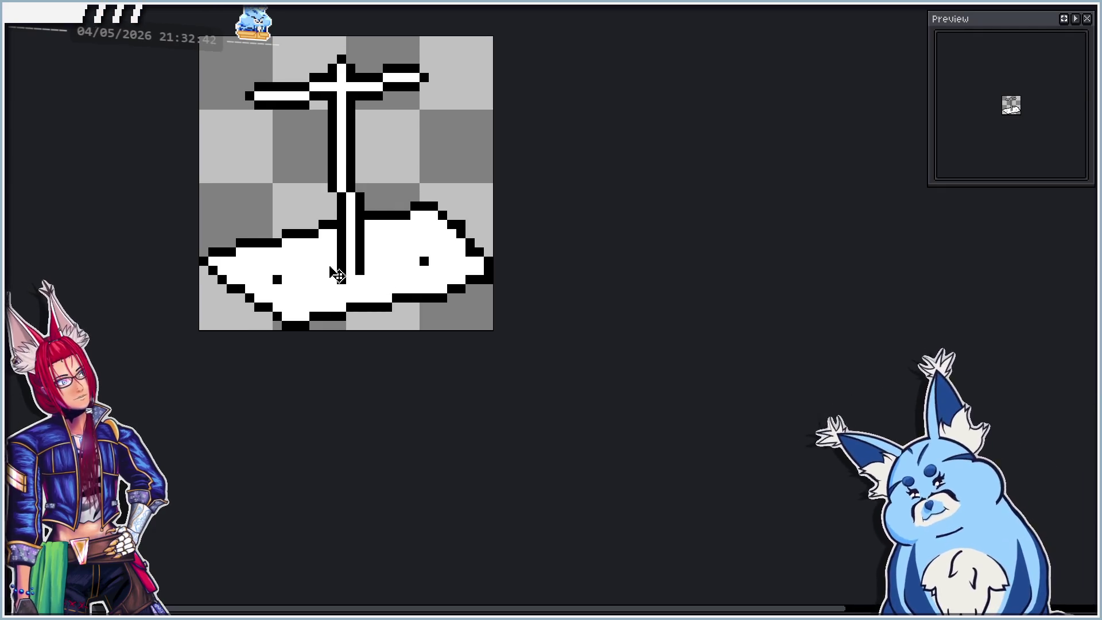
pyautogui.scroll(-1, 309, 264)
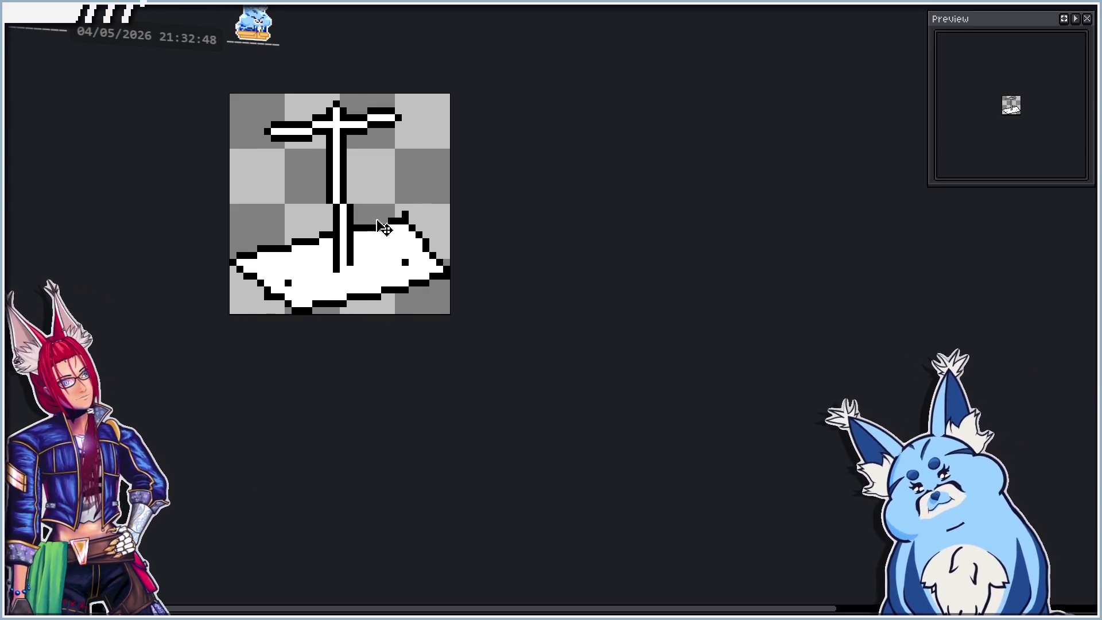
# Draw rectangle selections around the sprite's upper half, then clear them.
pyautogui.press('u')
pyautogui.moveTo(246, 69)
pyautogui.mouseDown()
pyautogui.moveTo(467, 167)
pyautogui.moveTo(470, 196)
pyautogui.mouseUp()
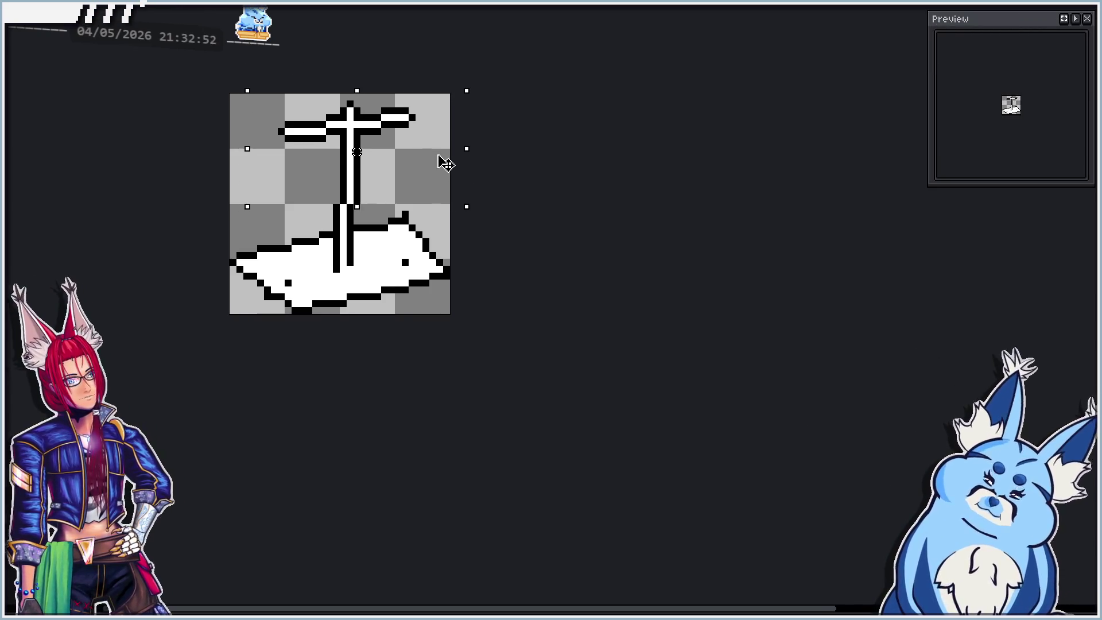
pyautogui.hotkey('ctrl', 'd')
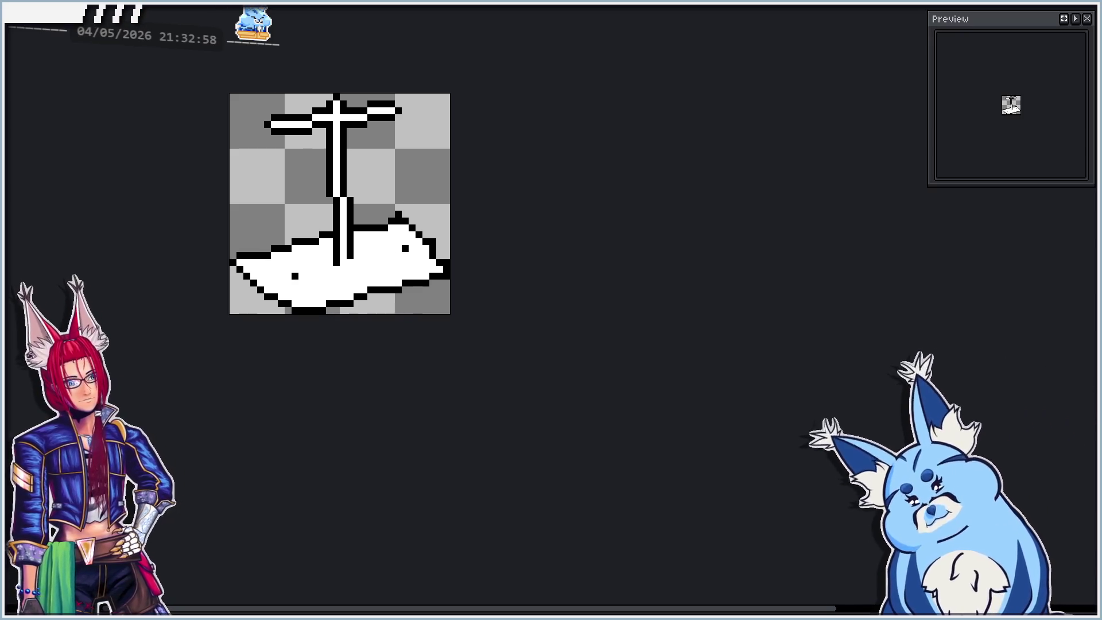
pyautogui.moveTo(233, 66)
pyautogui.mouseDown()
pyautogui.moveTo(418, 166)
pyautogui.moveTo(436, 198)
pyautogui.mouseUp()
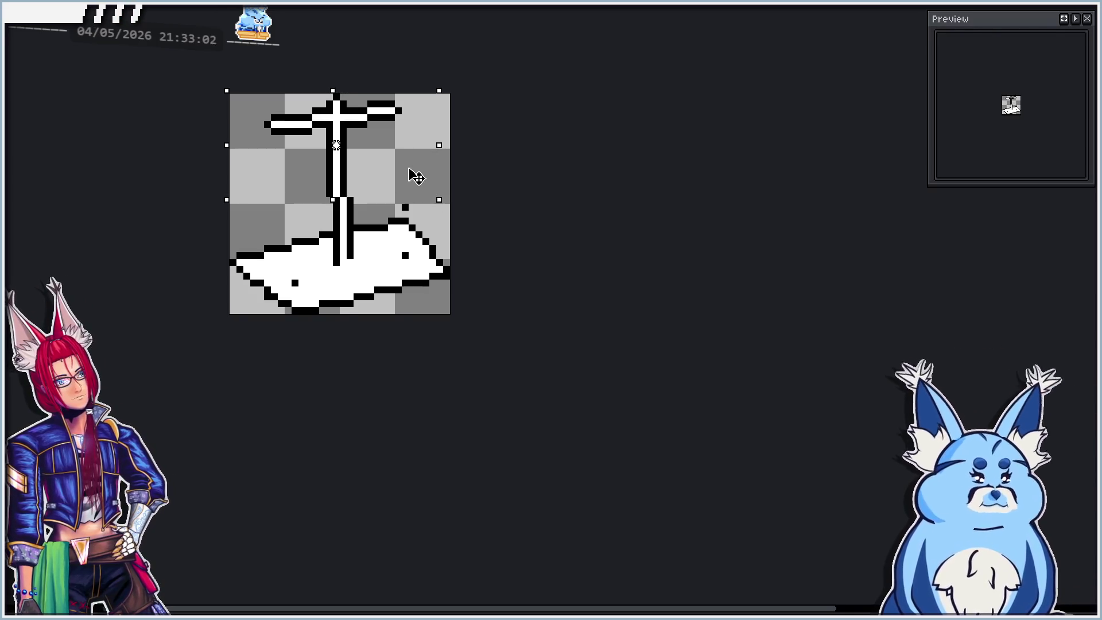
pyautogui.click(602, 185)
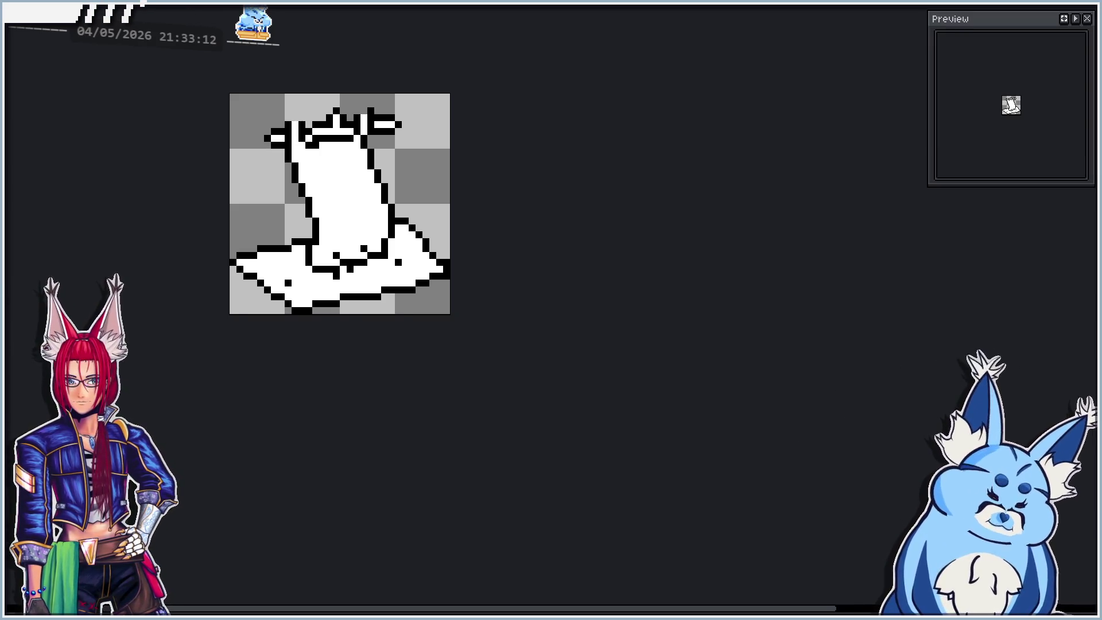
# Shift the selected lower body one pixel left and fill the leftover gap with white.
pyautogui.scroll(4, 231, 314)
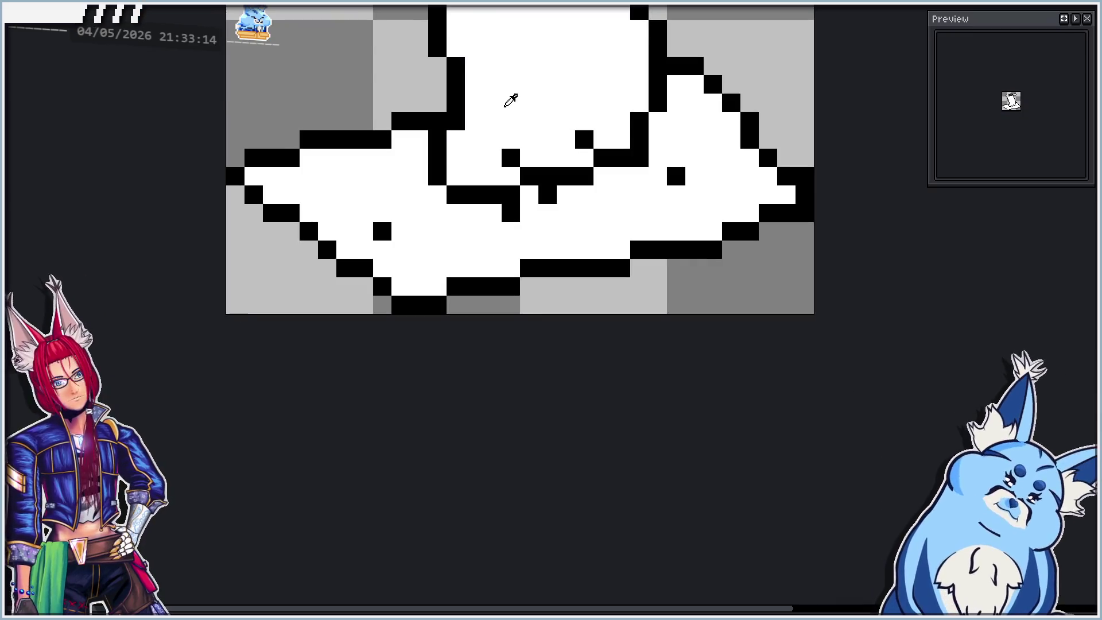
pyautogui.scroll(-1, 233, 344)
pyautogui.moveTo(233, 344); pyautogui.dragTo(157, 367)
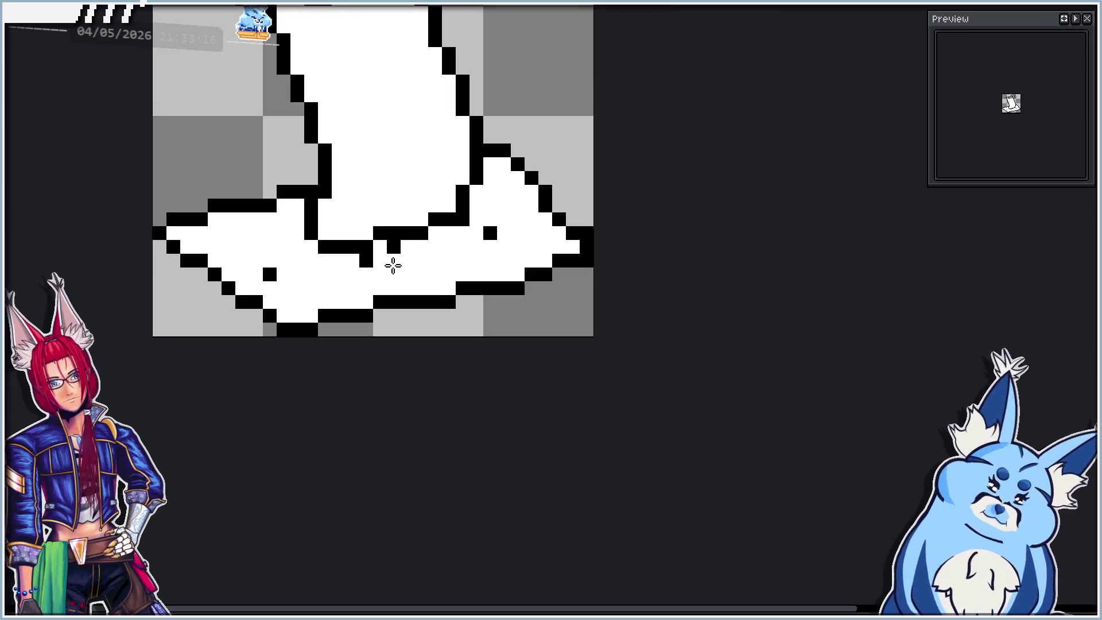
pyautogui.scroll(-1, 313, 357)
pyautogui.scroll(1, 361, 184)
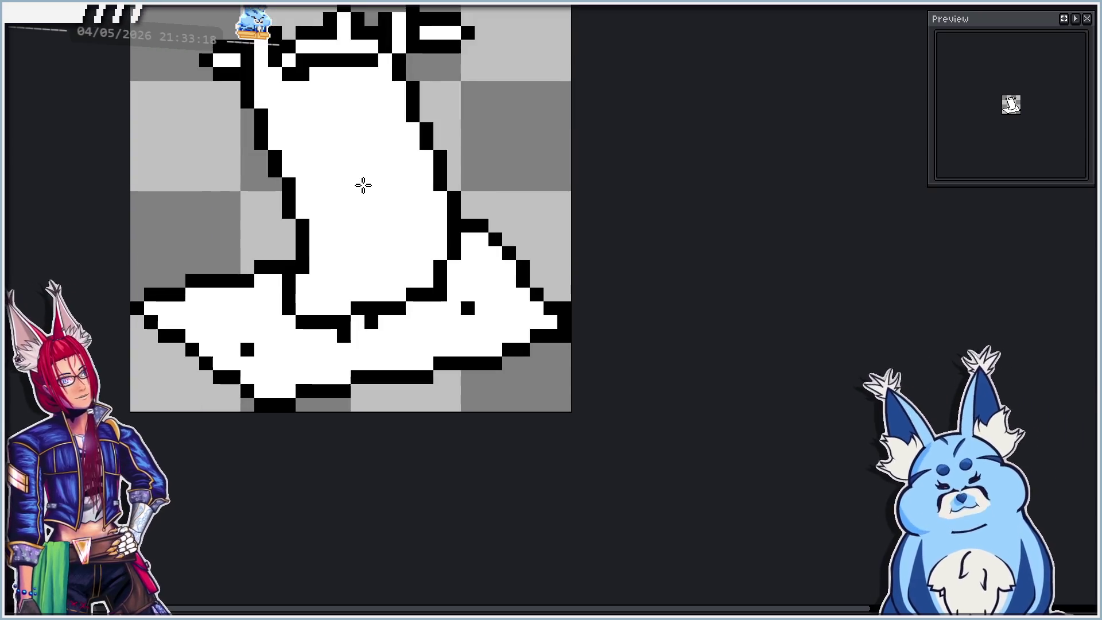
pyautogui.scroll(-1, 351, 251)
pyautogui.scroll(1, 368, 182)
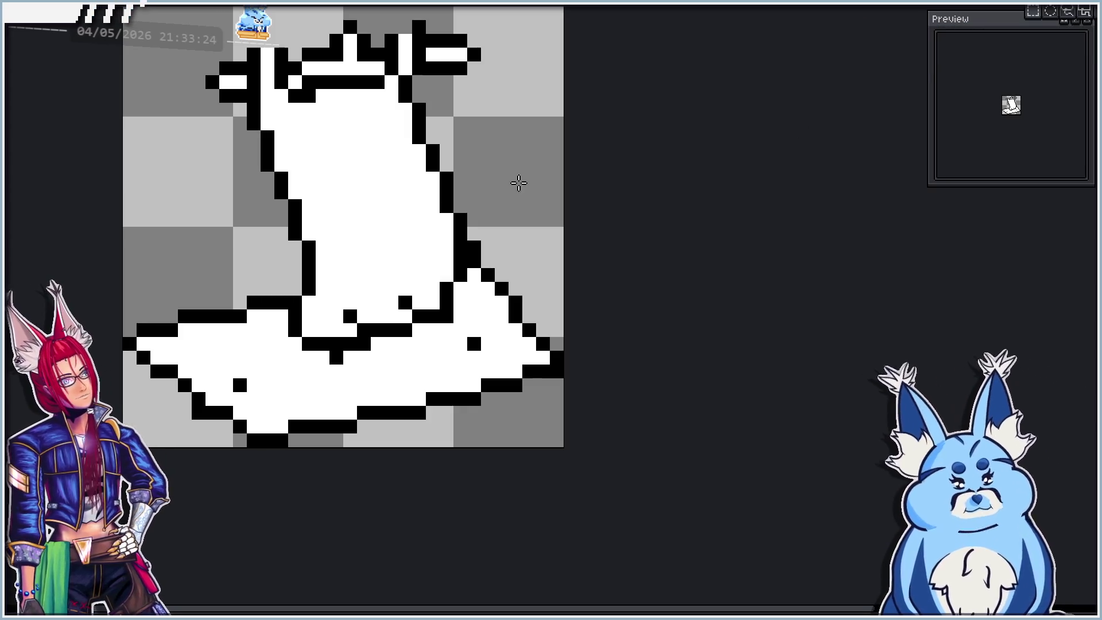
pyautogui.moveTo(274, 380); pyautogui.dragTo(497, 279)
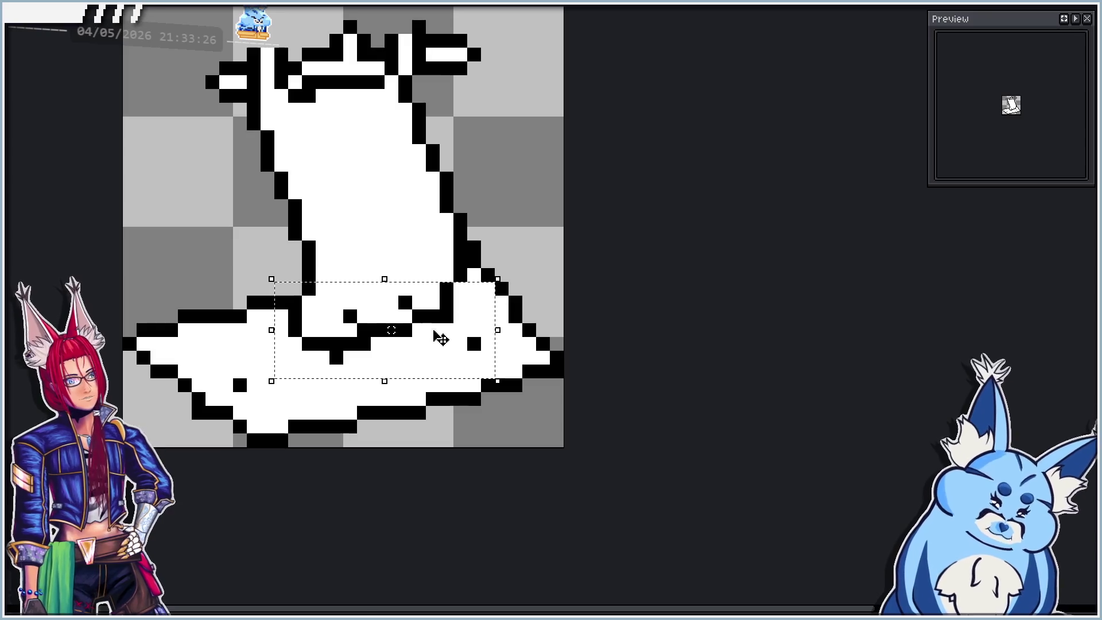
pyautogui.moveTo(231, 421)
pyautogui.mouseDown()
pyautogui.moveTo(550, 241)
pyautogui.moveTo(553, 225)
pyautogui.mouseUp()
pyautogui.moveTo(469, 219); pyautogui.dragTo(442, 225)
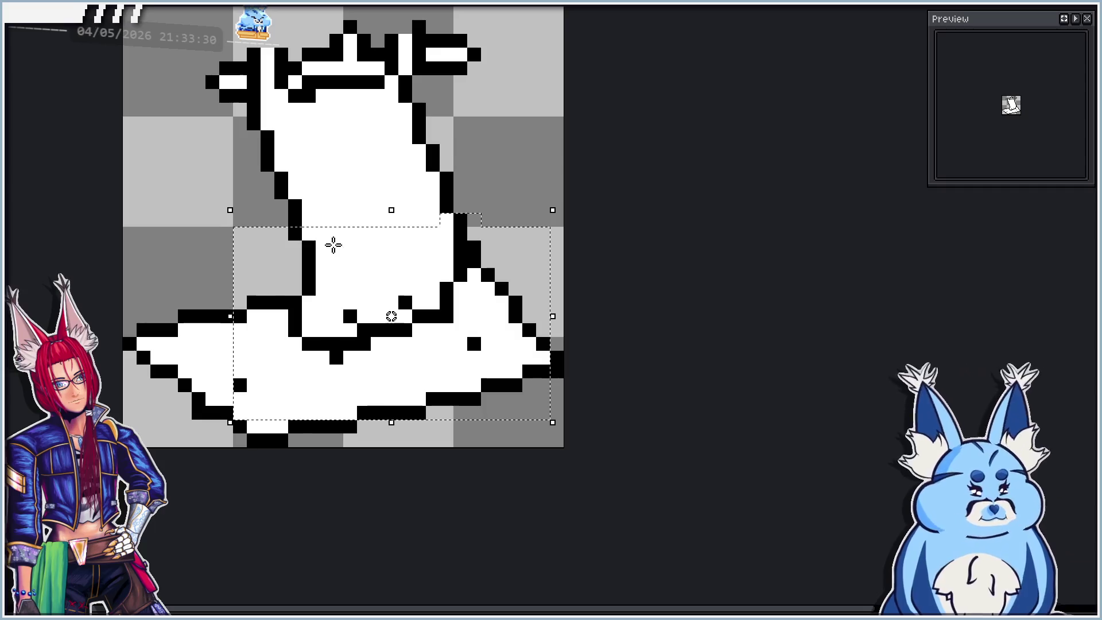
pyautogui.moveTo(296, 204); pyautogui.dragTo(312, 224)
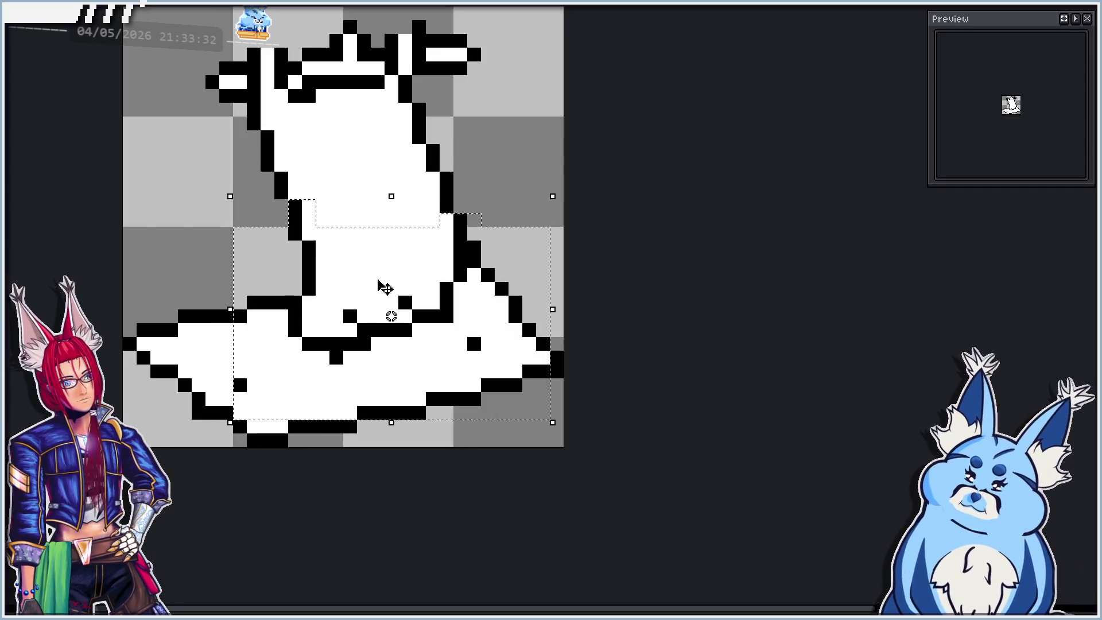
pyautogui.moveTo(522, 319); pyautogui.dragTo(509, 328)
pyautogui.click(610, 299)
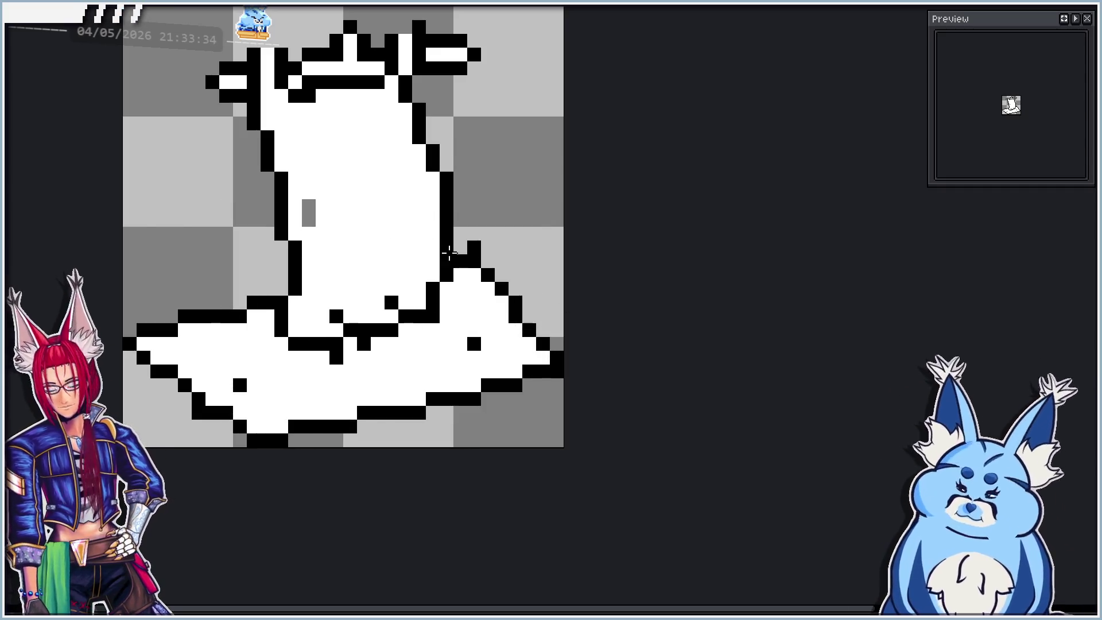
pyautogui.moveTo(308, 205); pyautogui.dragTo(310, 220)
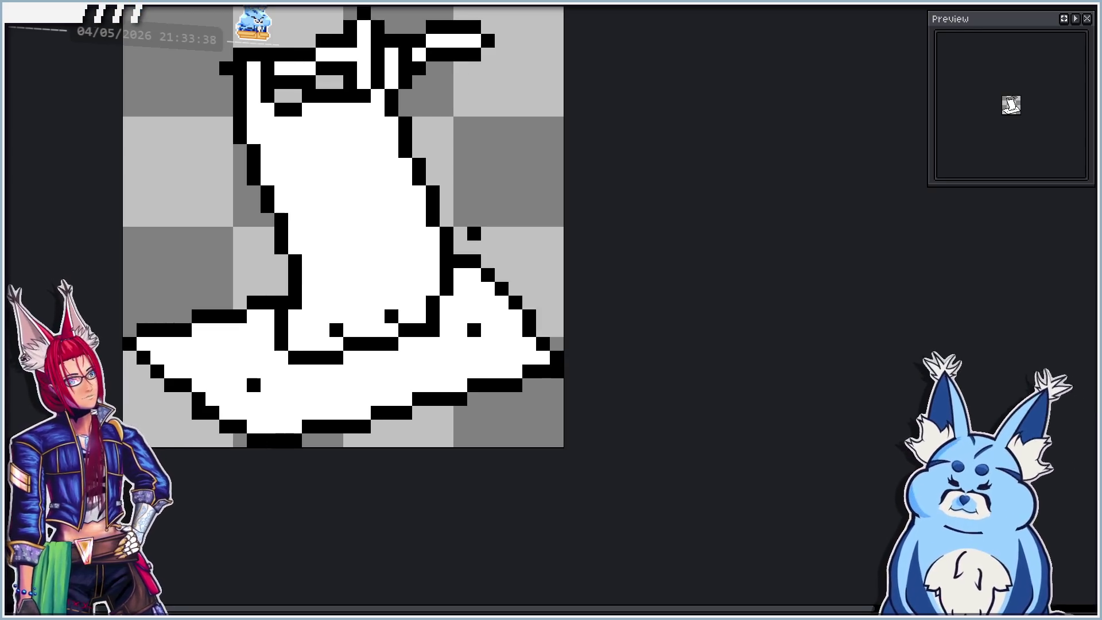
# On another frame, move the lower body and base join one pixel left and the upper body up-right.
pyautogui.press('Right')
pyautogui.press('Right')
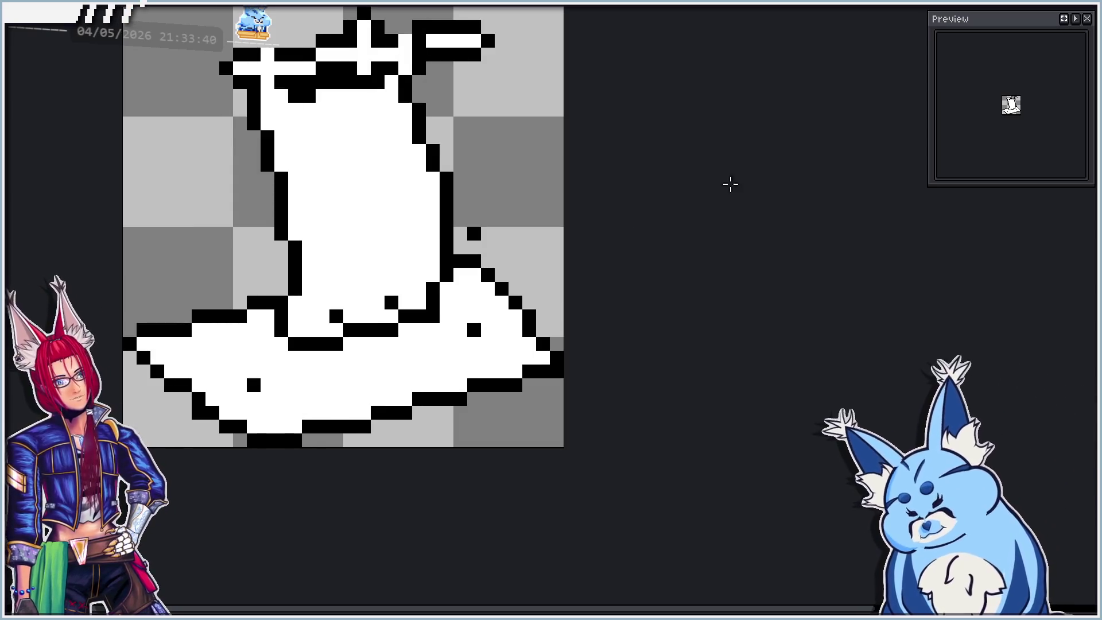
pyautogui.moveTo(235, 404)
pyautogui.mouseDown()
pyautogui.moveTo(517, 262)
pyautogui.moveTo(537, 239)
pyautogui.mouseUp()
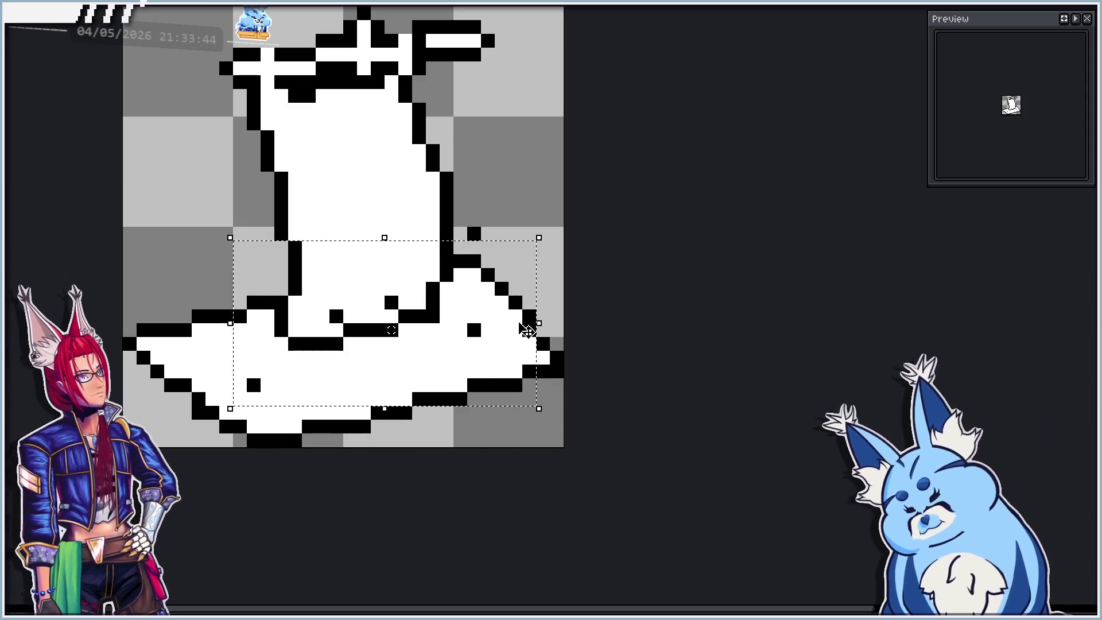
pyautogui.moveTo(525, 323); pyautogui.dragTo(510, 324)
pyautogui.click(696, 255)
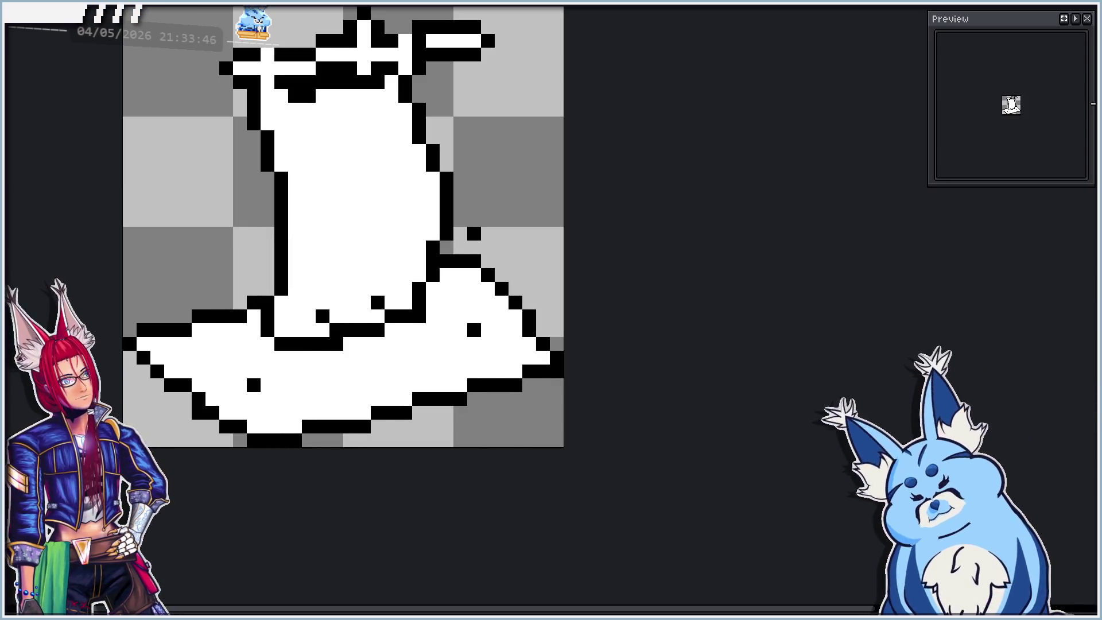
pyautogui.moveTo(352, 258); pyautogui.dragTo(373, 248)
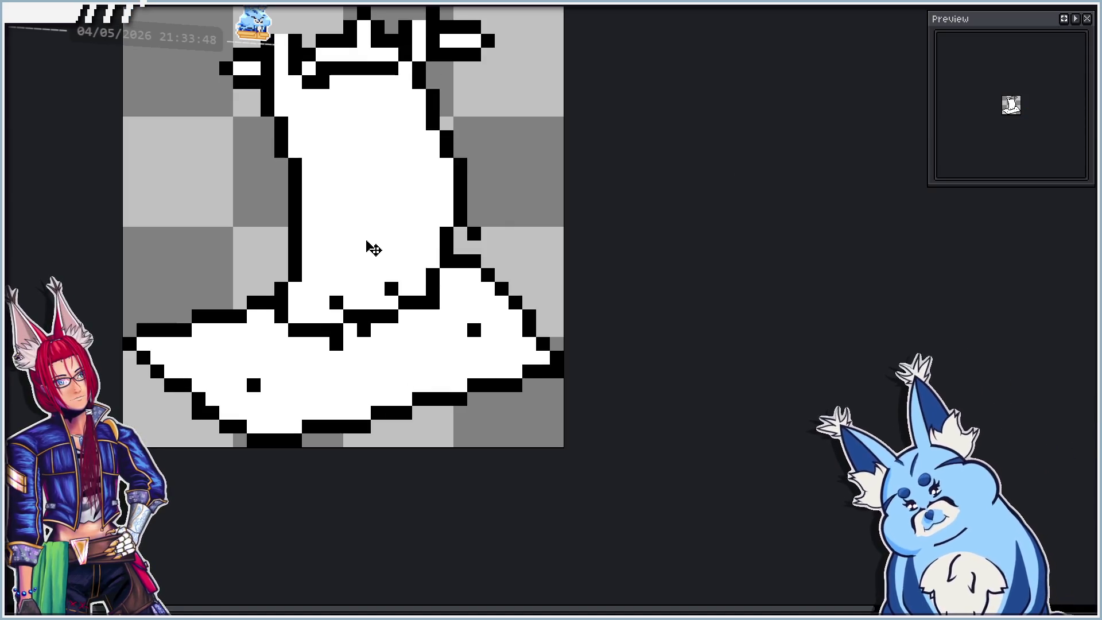
pyautogui.hotkey('ctrl', 'z')
pyautogui.hotkey('ctrl', 'z')
pyautogui.hotkey('ctrl', 'y')
pyautogui.hotkey('ctrl', 'y')
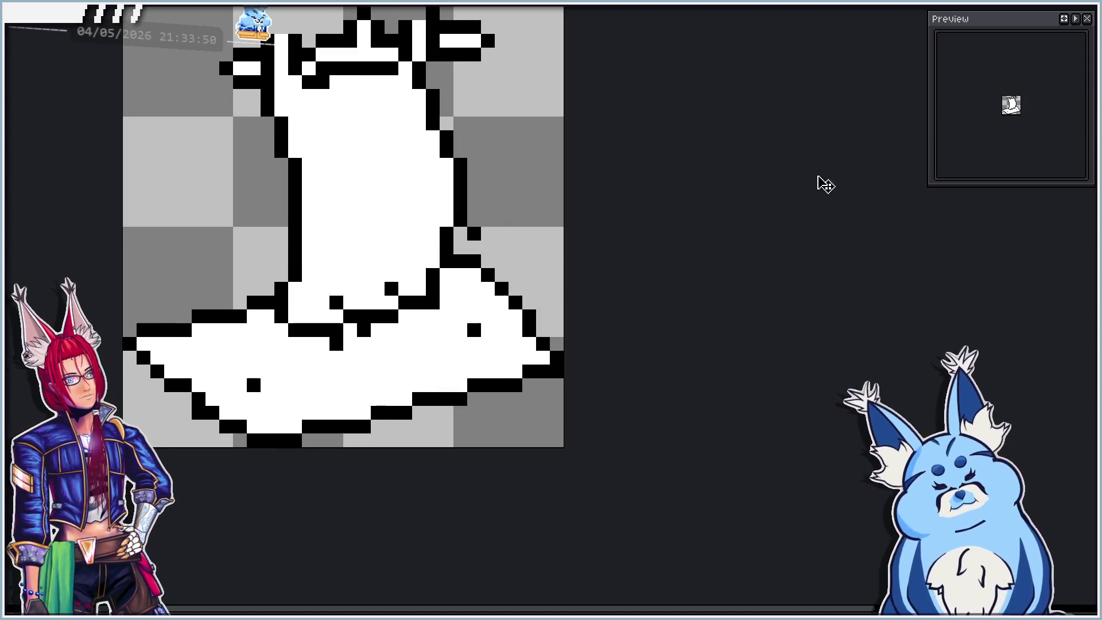
# Select the upper body with an ellipse and move it one pixel left, comparing via undo/redo.
pyautogui.click(1049, 11)
pyautogui.moveTo(230, 395)
pyautogui.mouseDown()
pyautogui.moveTo(432, 315)
pyautogui.moveTo(567, 155)
pyautogui.mouseUp()
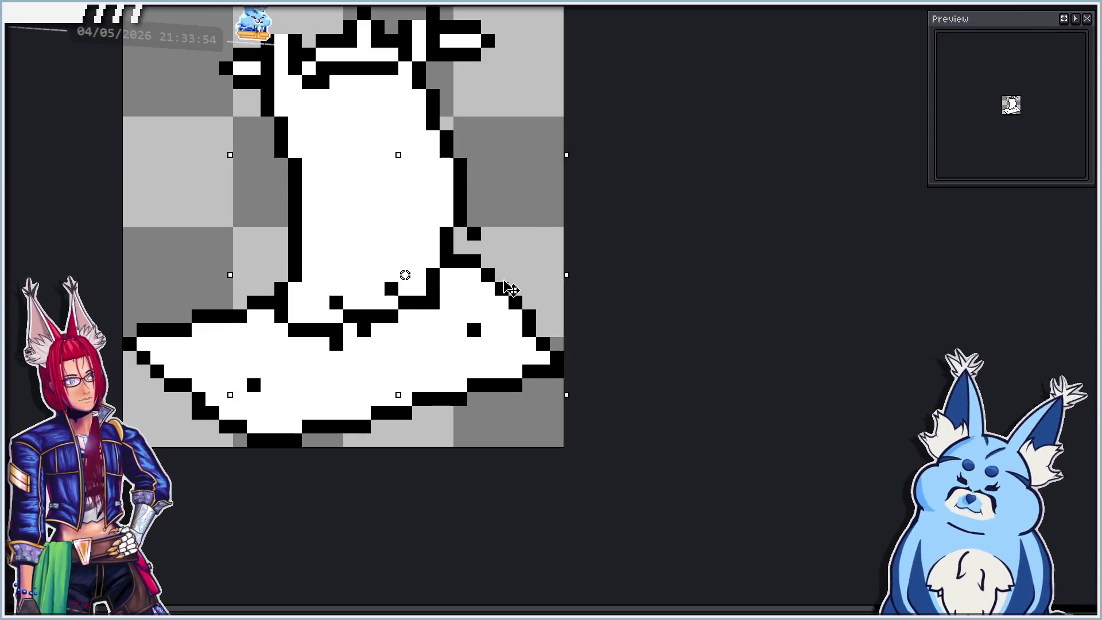
pyautogui.moveTo(512, 290); pyautogui.dragTo(495, 284)
pyautogui.click(694, 270)
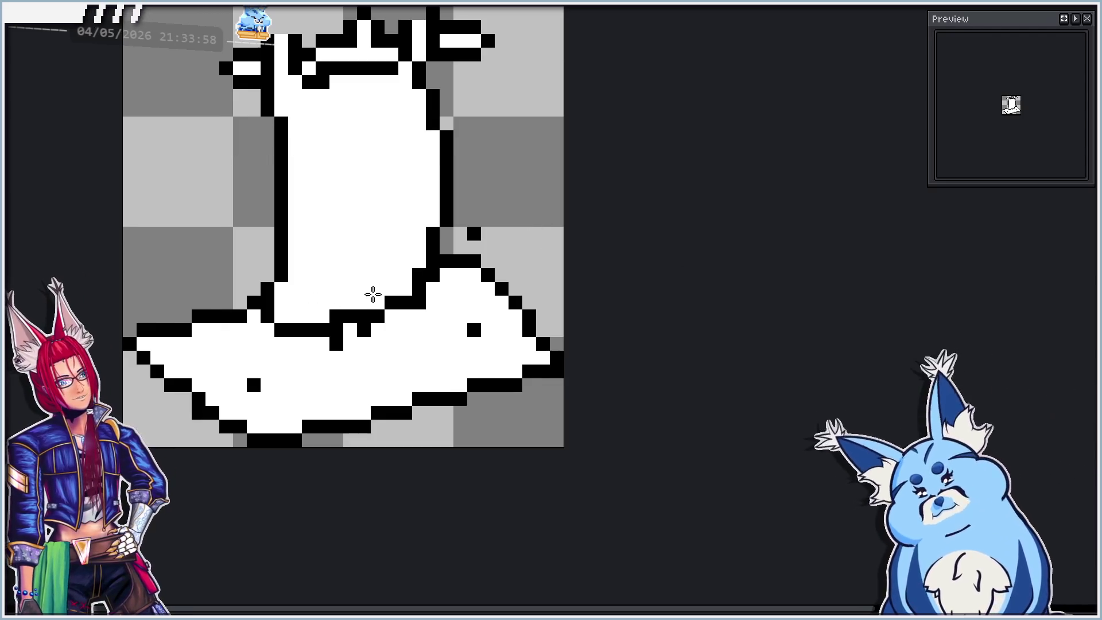
pyautogui.hotkey('ctrl', 'z')
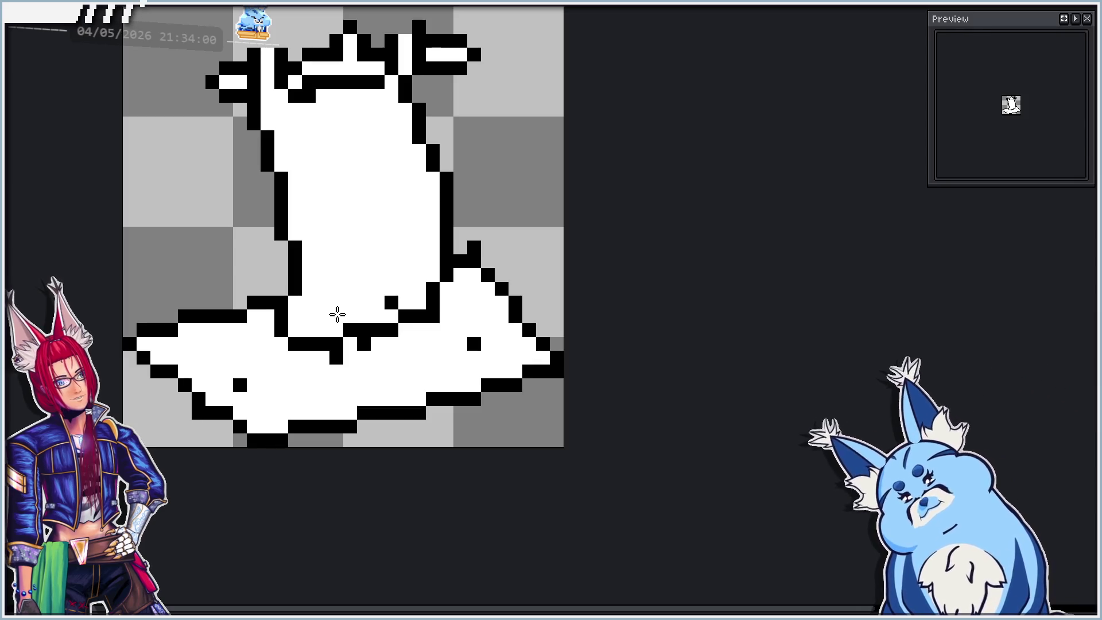
pyautogui.hotkey('ctrl', 'y')
pyautogui.hotkey('ctrl', 'z')
pyautogui.hotkey('ctrl', 'y')
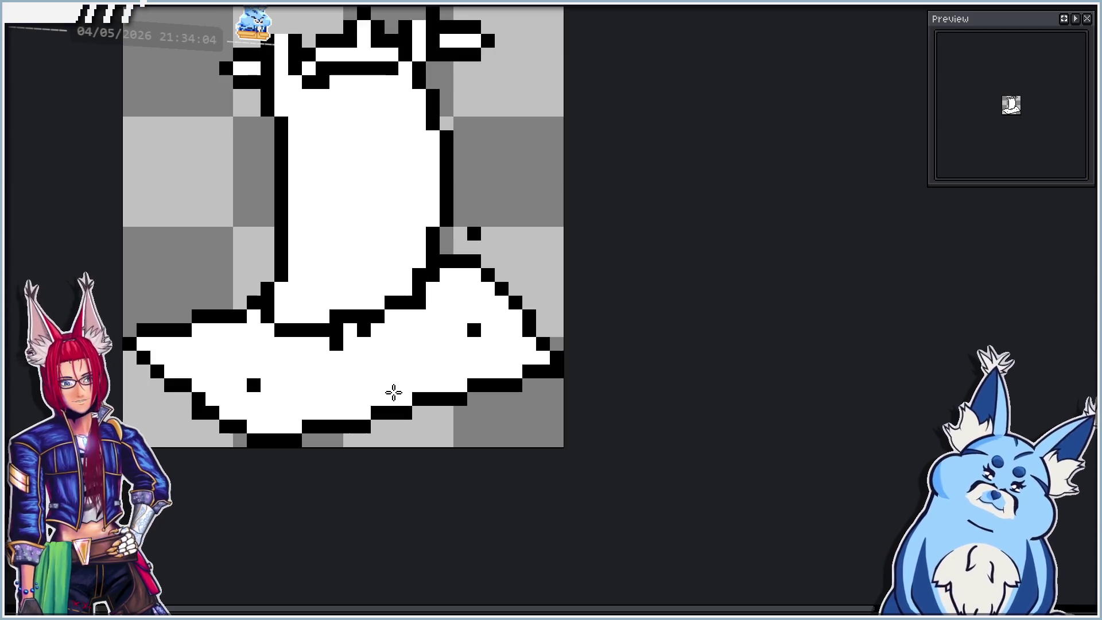
# Paint an extra black column down the boot's right edge, then erase it again.
pyautogui.scroll(-2, 404, 298)
pyautogui.scroll(2, 416, 242)
pyautogui.moveTo(439, 165)
pyautogui.mouseDown()
pyautogui.moveTo(424, 204)
pyautogui.moveTo(426, 257)
pyautogui.mouseUp()
pyautogui.moveTo(439, 163); pyautogui.dragTo(438, 263)
pyautogui.scroll(-2, 437, 270)
pyautogui.scroll(2, 420, 312)
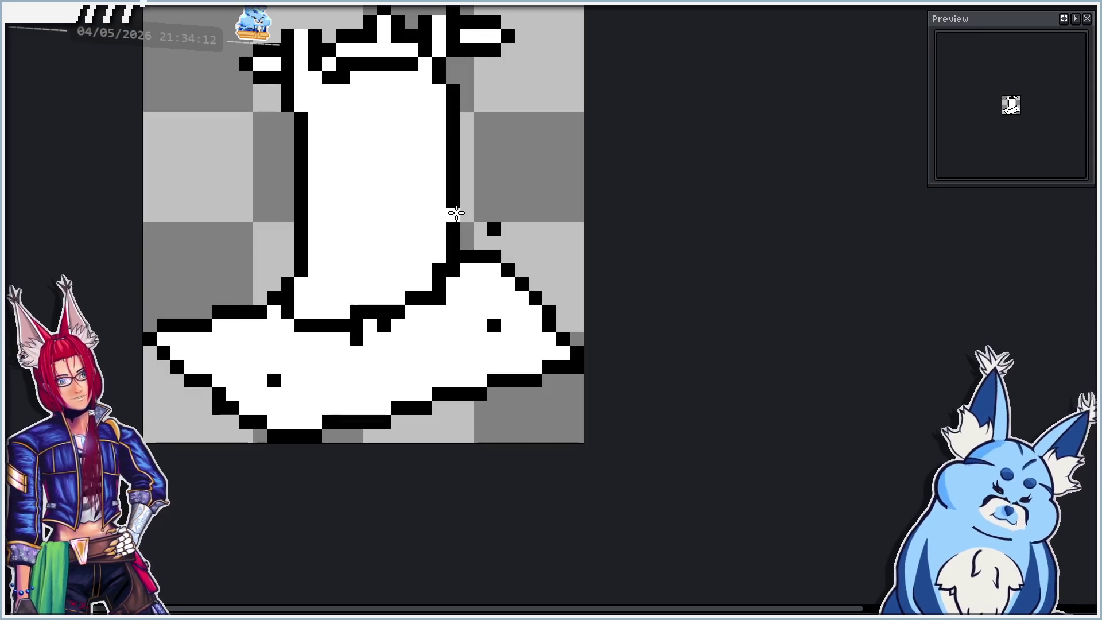
# Freehand-select the upright boot's lower half and shift it left, comparing with undo/redo.
pyautogui.press('Right')
pyautogui.press('Left')
pyautogui.press('Right')
pyautogui.press('Left')
pyautogui.press('q')
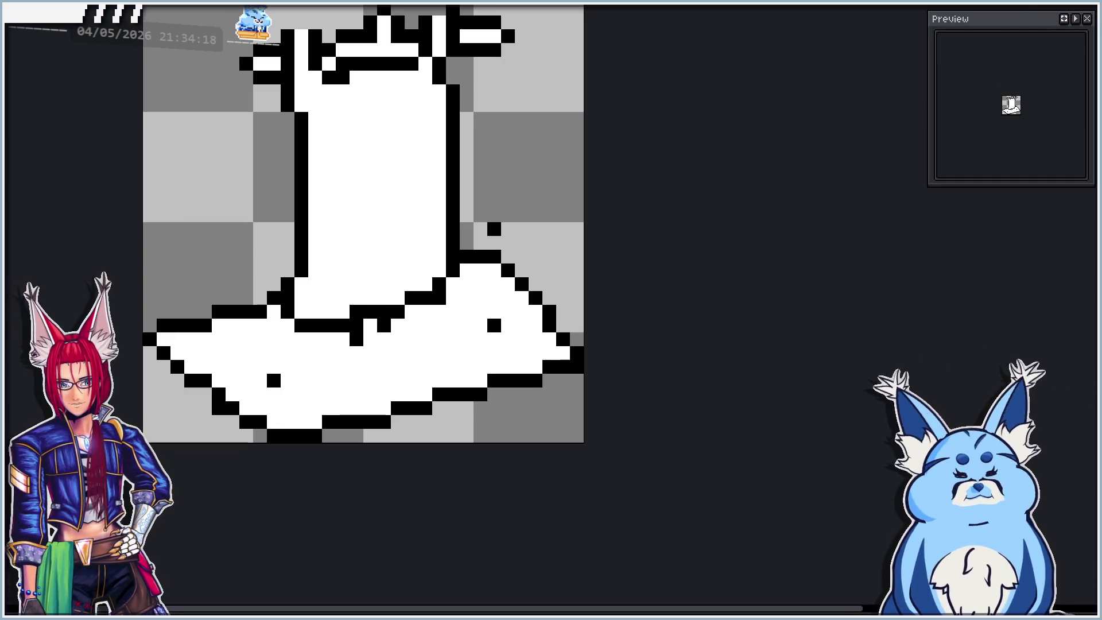
pyautogui.press('Right')
pyautogui.press('Right')
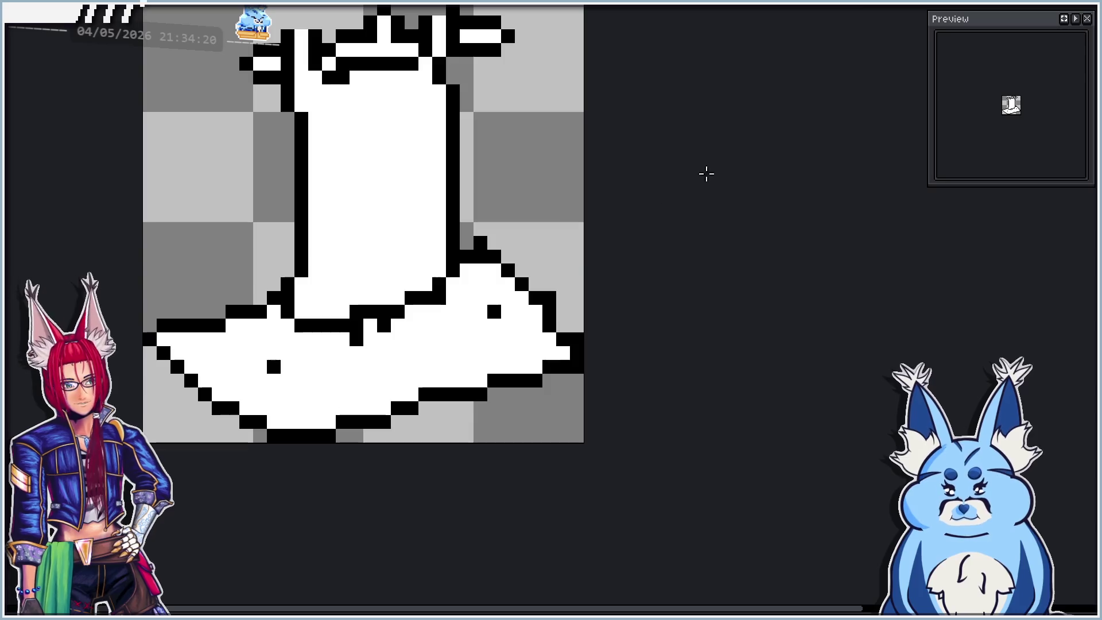
pyautogui.press('q')
pyautogui.moveTo(295, 363)
pyautogui.mouseDown()
pyautogui.moveTo(441, 379)
pyautogui.moveTo(507, 219)
pyautogui.moveTo(467, 297)
pyautogui.moveTo(480, 315)
pyautogui.mouseUp()
pyautogui.press('Return')
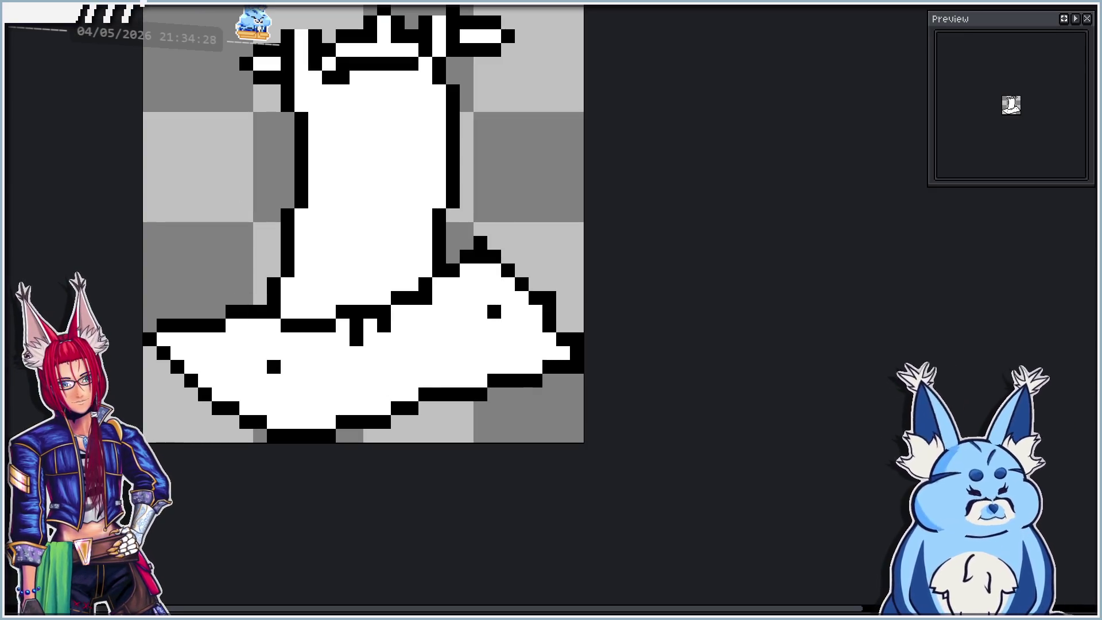
pyautogui.hotkey('ctrl', 'z')
pyautogui.hotkey('ctrl', 'z')
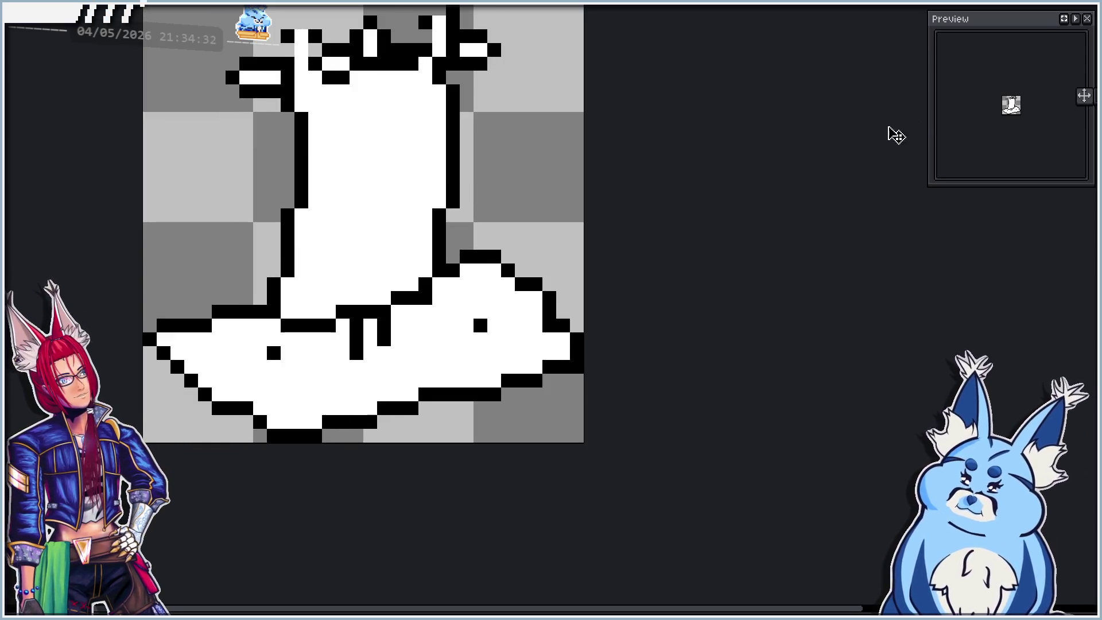
pyautogui.hotkey('ctrl', 'y')
pyautogui.hotkey('ctrl', 'y')
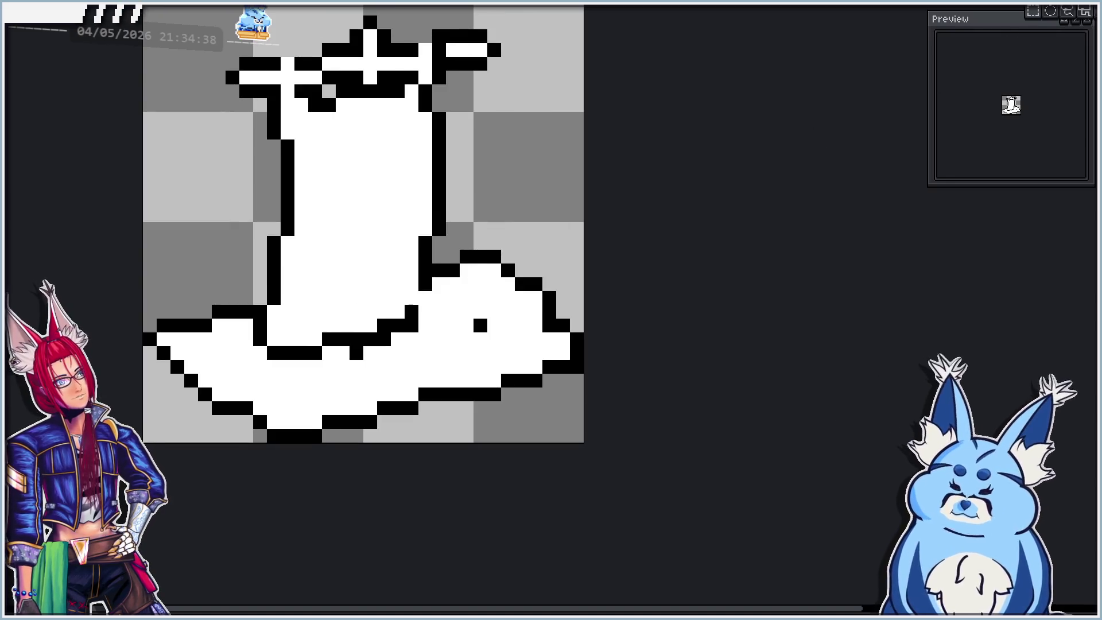
# Reselect a larger area around the lower boot, then deselect and compare versions.
pyautogui.moveTo(233, 380)
pyautogui.mouseDown()
pyautogui.moveTo(456, 304)
pyautogui.moveTo(472, 332)
pyautogui.mouseUp()
pyautogui.hotkey('ctrl', 'z')
pyautogui.hotkey('ctrl', 'v')
pyautogui.moveTo(209, 404)
pyautogui.mouseDown()
pyautogui.moveTo(529, 294)
pyautogui.moveTo(545, 247)
pyautogui.mouseUp()
pyautogui.hotkey('ctrl', 'd')
pyautogui.press('Right')
pyautogui.press('Left')
# Flip through the animation frames to reach the frame with the reshaped top.
pyautogui.press('Right')
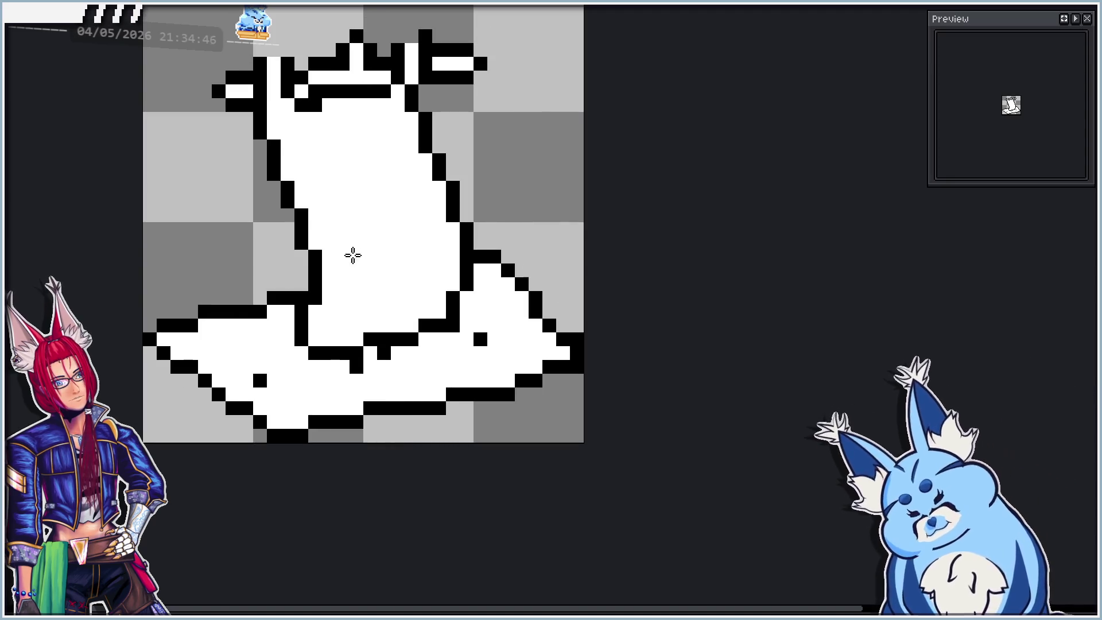
pyautogui.press('Right')
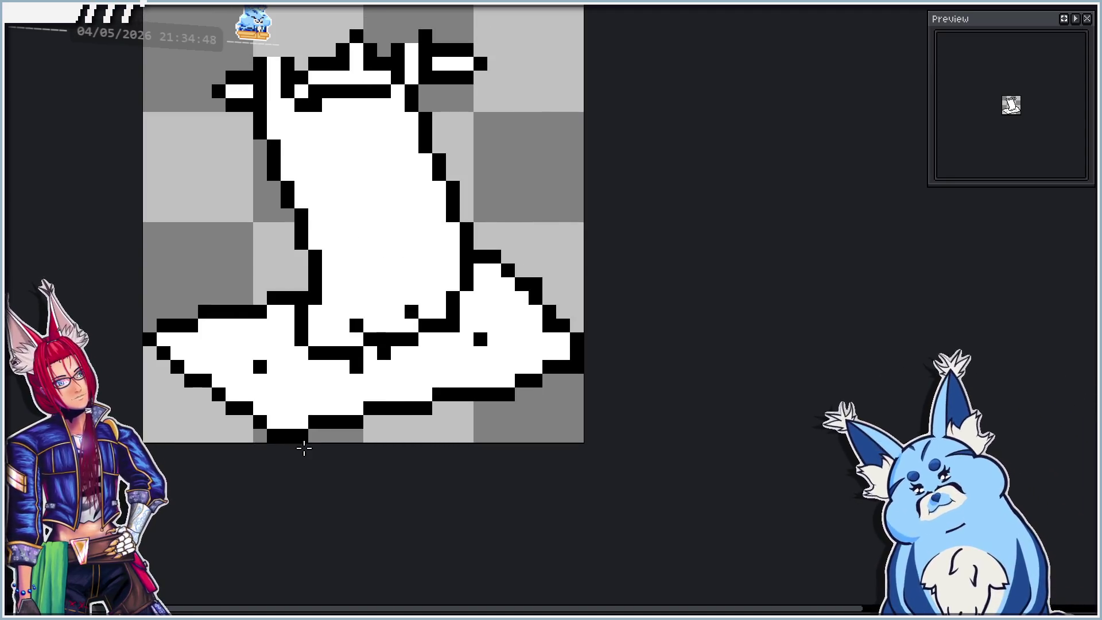
pyautogui.press('Right')
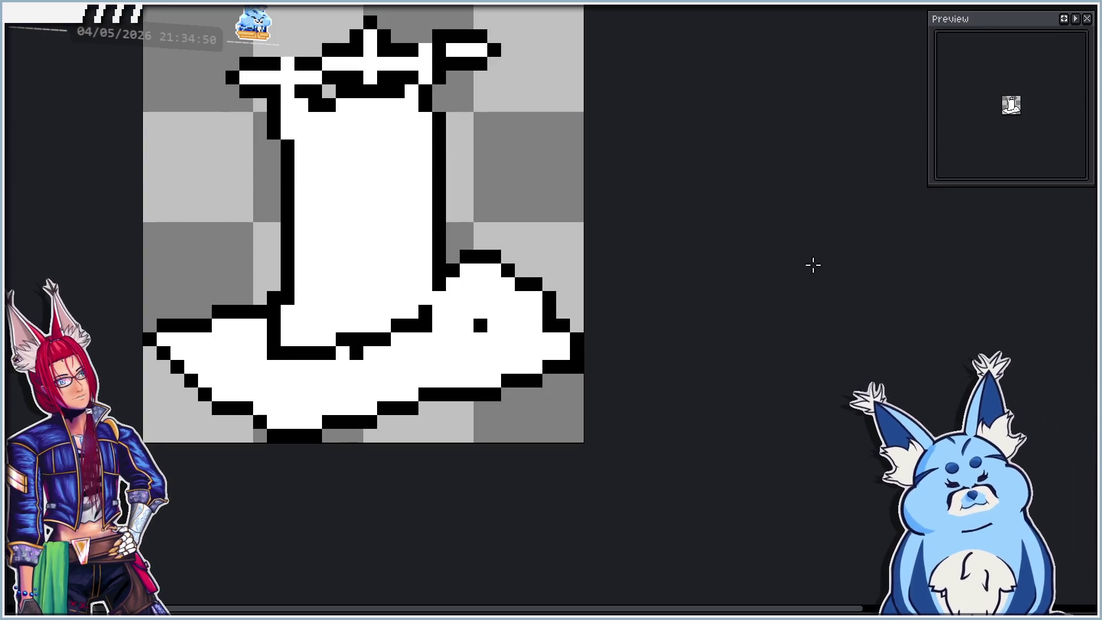
pyautogui.press('Right')
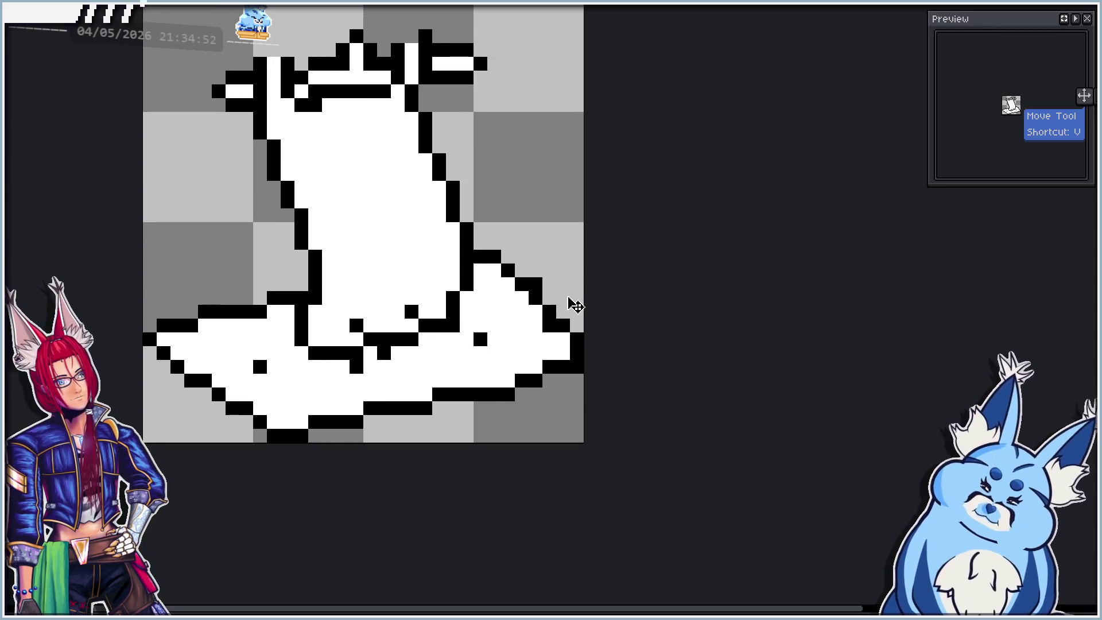
pyautogui.press('Right')
pyautogui.press('Right')
pyautogui.press('Left')
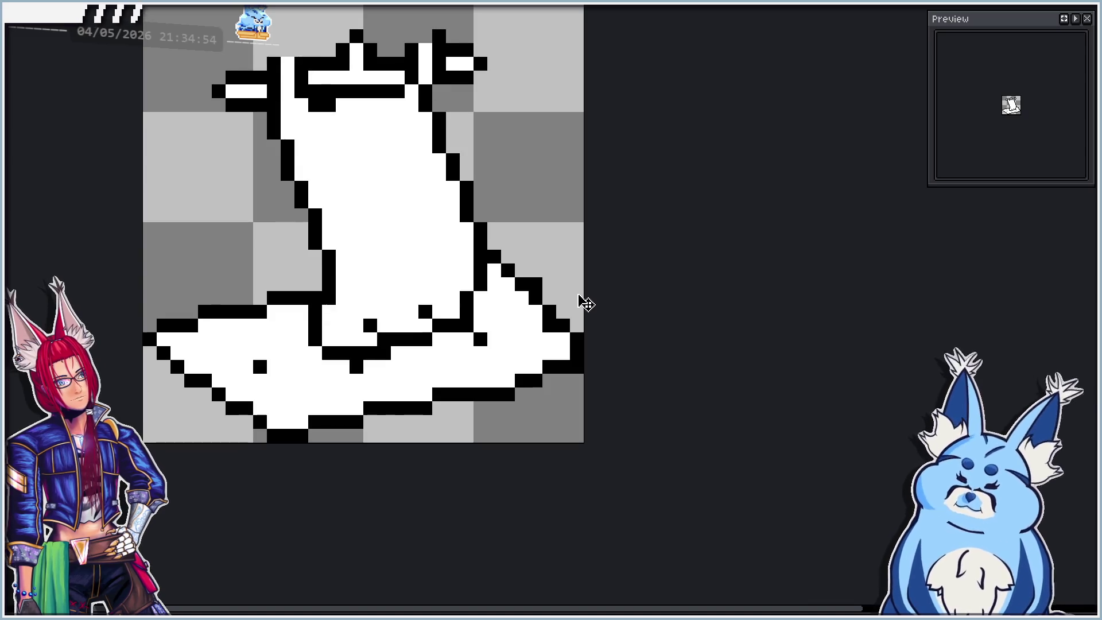
pyautogui.press('Right')
pyautogui.press('Right')
pyautogui.press('Right')
pyautogui.press('Right')
pyautogui.press('Right')
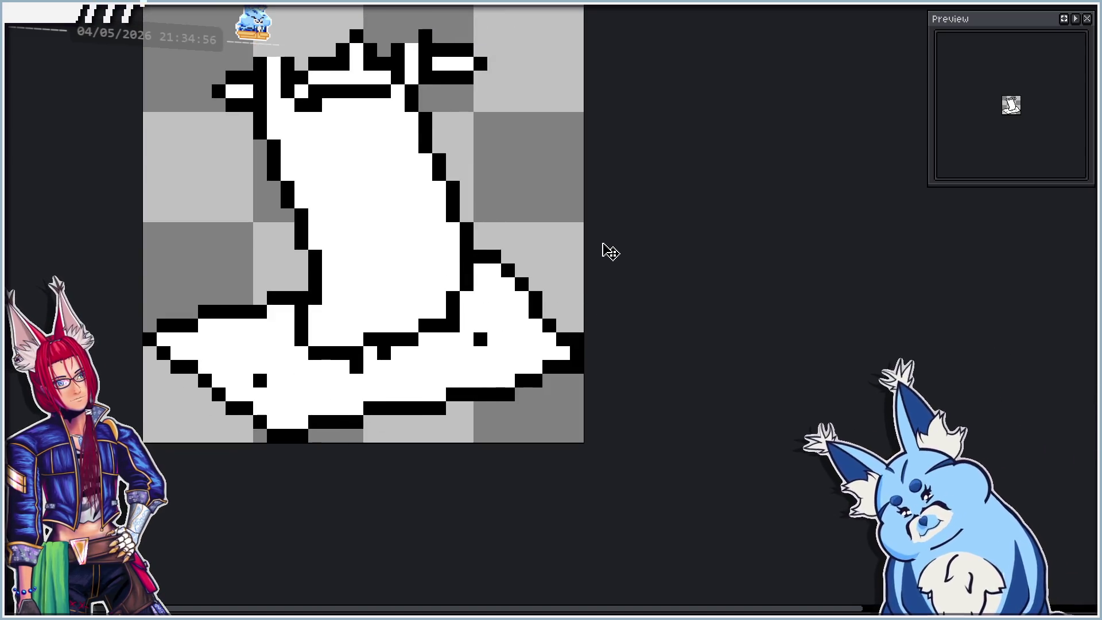
pyautogui.press('Left')
pyautogui.press('Right')
pyautogui.press('Left')
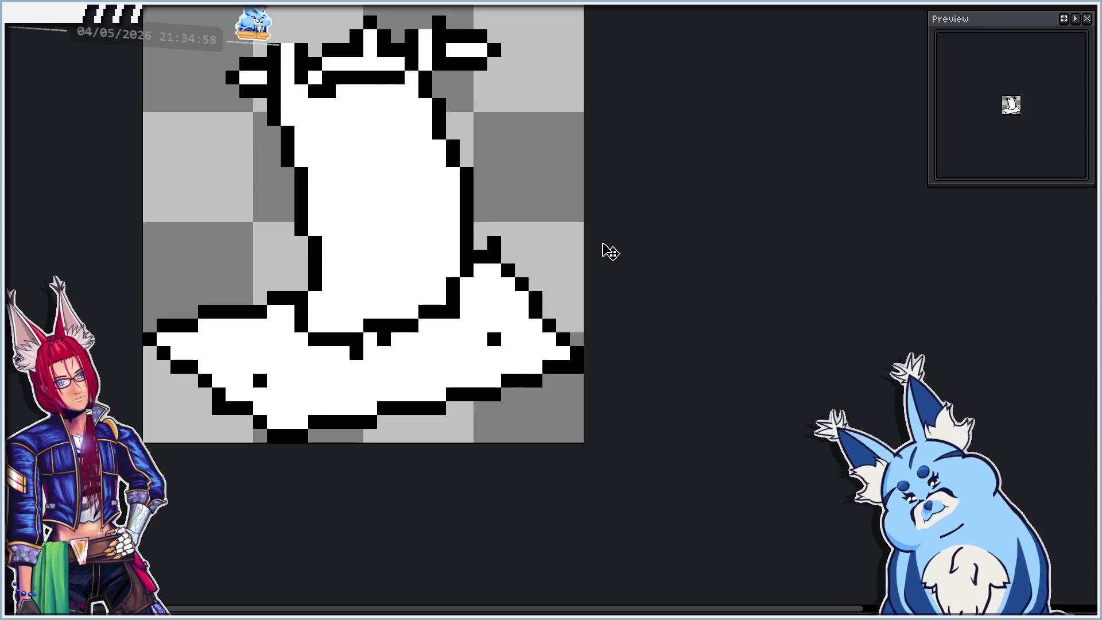
pyautogui.press('Right')
pyautogui.press('Right')
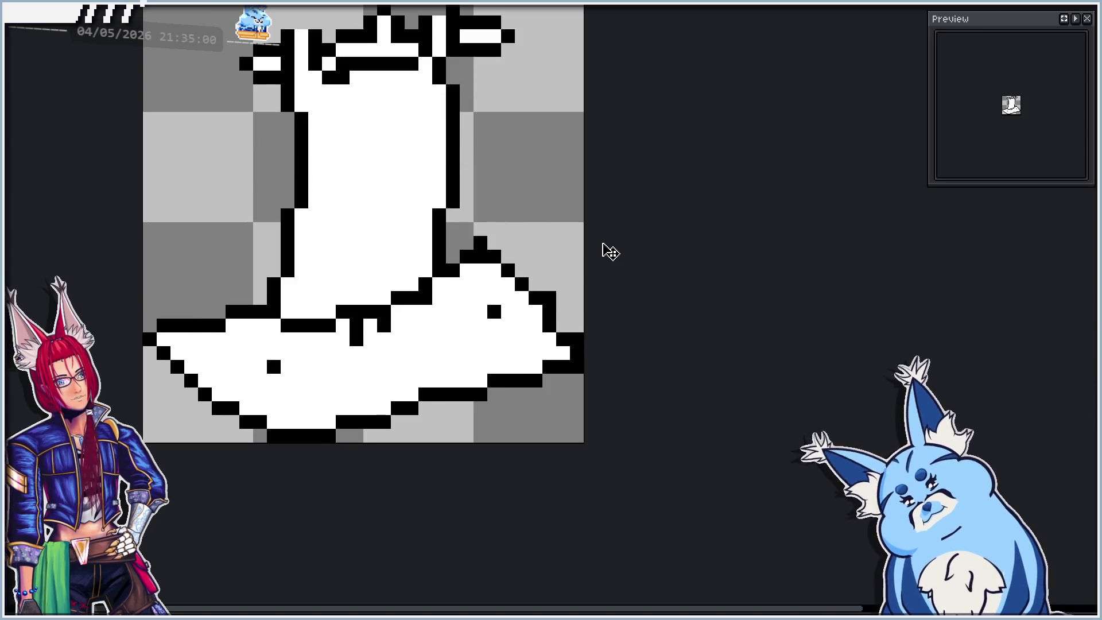
pyautogui.press('Right')
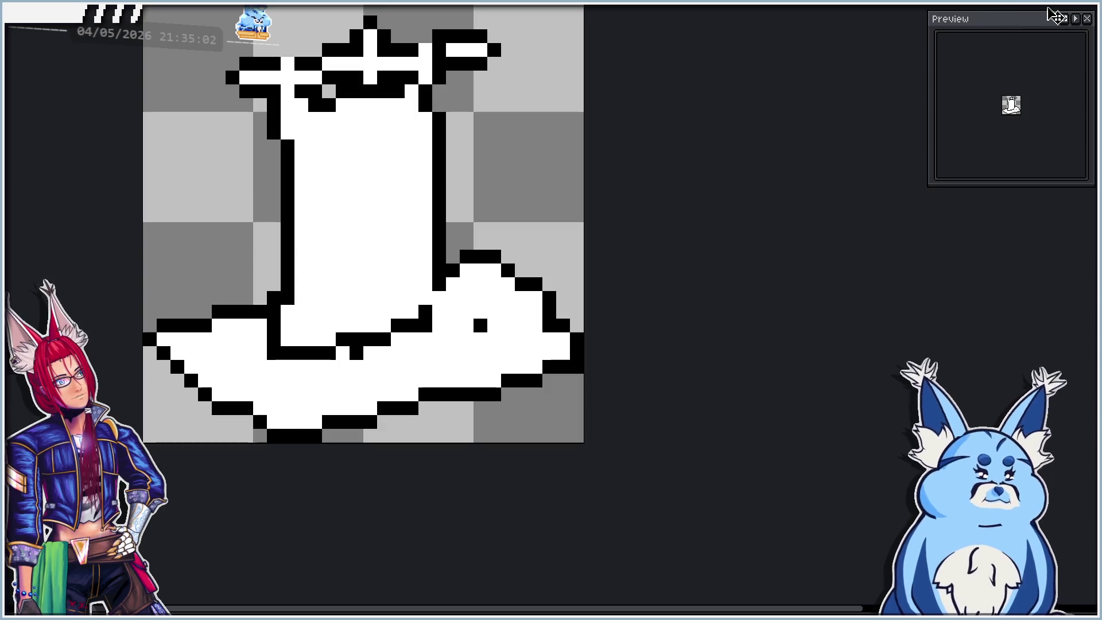
# Try moving the selected lower boot one pixel right, then undo it after comparing.
pyautogui.moveTo(218, 421)
pyautogui.mouseDown()
pyautogui.moveTo(490, 317)
pyautogui.moveTo(543, 226)
pyautogui.moveTo(542, 244)
pyautogui.mouseUp()
pyautogui.moveTo(480, 327); pyautogui.dragTo(499, 327)
pyautogui.click(705, 281)
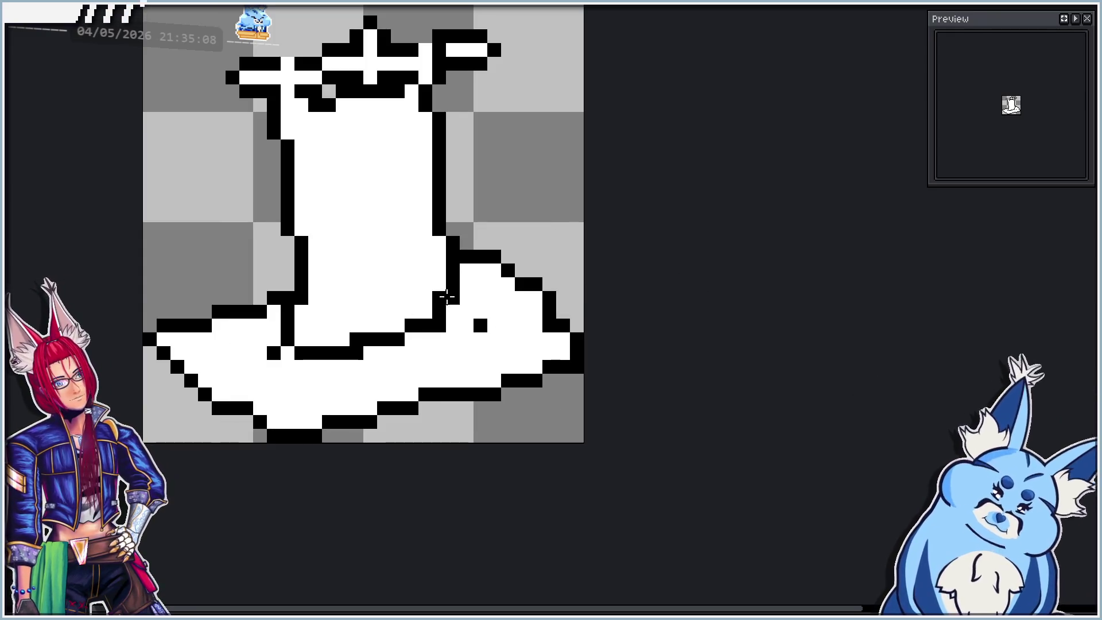
pyautogui.hotkey('ctrl', 'z')
pyautogui.hotkey('ctrl', 'y')
pyautogui.hotkey('ctrl', 'z')
# Erase two stray black pixels inside the boot and select its lower half.
pyautogui.rightClick(371, 325)
pyautogui.rightClick(425, 311)
pyautogui.moveTo(250, 418)
pyautogui.mouseDown()
pyautogui.moveTo(572, 247)
pyautogui.moveTo(413, 371)
pyautogui.moveTo(570, 255)
pyautogui.moveTo(505, 214)
pyautogui.moveTo(482, 252)
pyautogui.mouseUp()
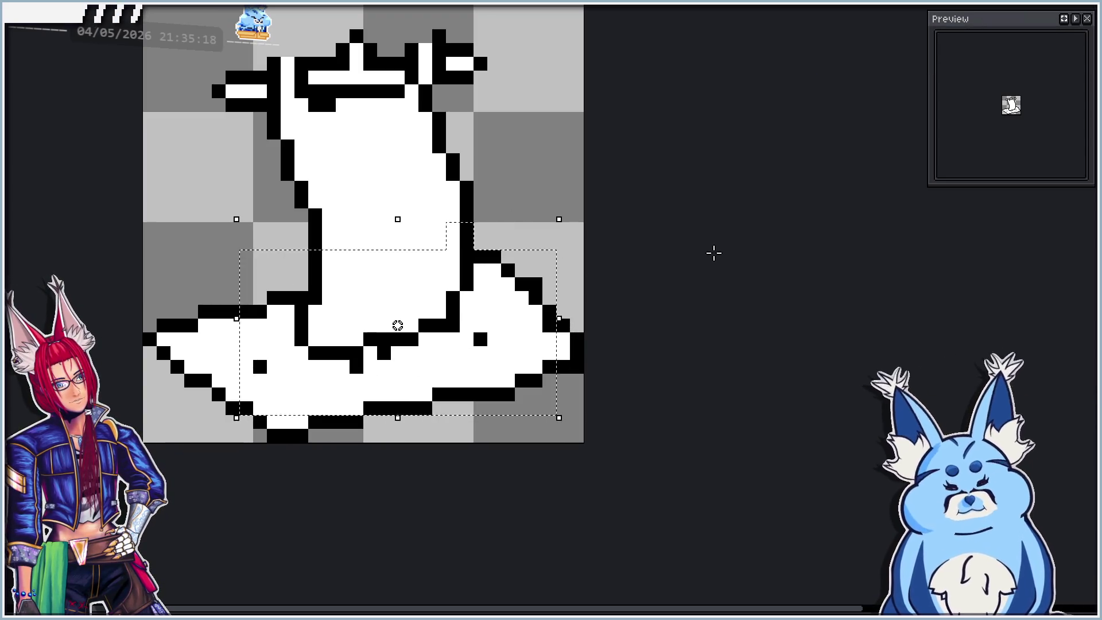
# Paste the copied lower boot and try dragging it left into place.
pyautogui.scroll(-3, 420, 249)
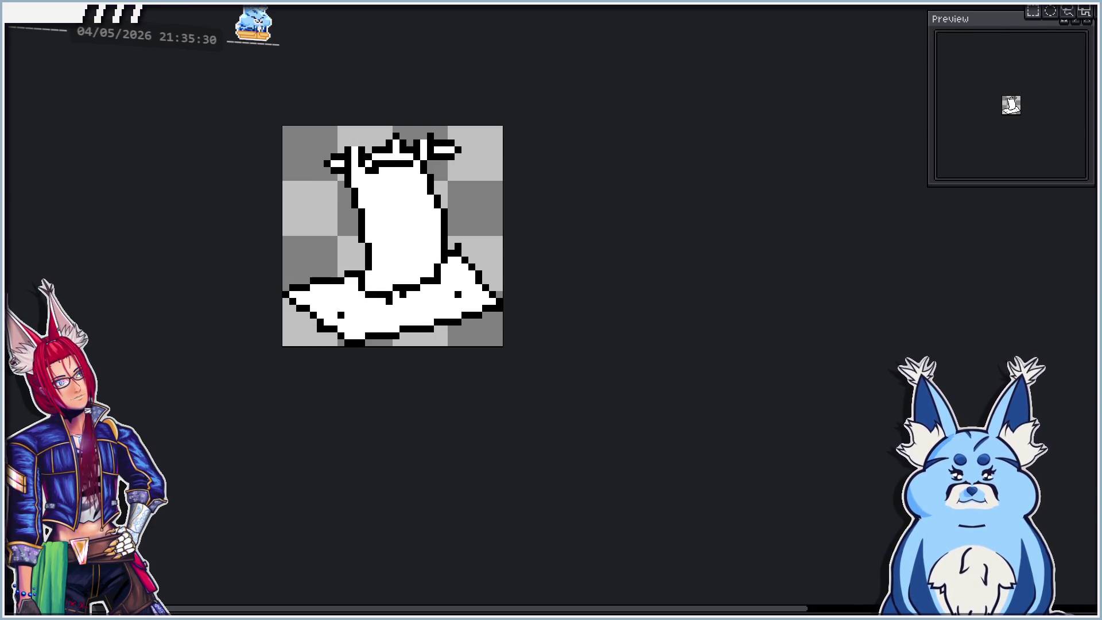
pyautogui.scroll(2, 431, 288)
pyautogui.hotkey('ctrl', 'v')
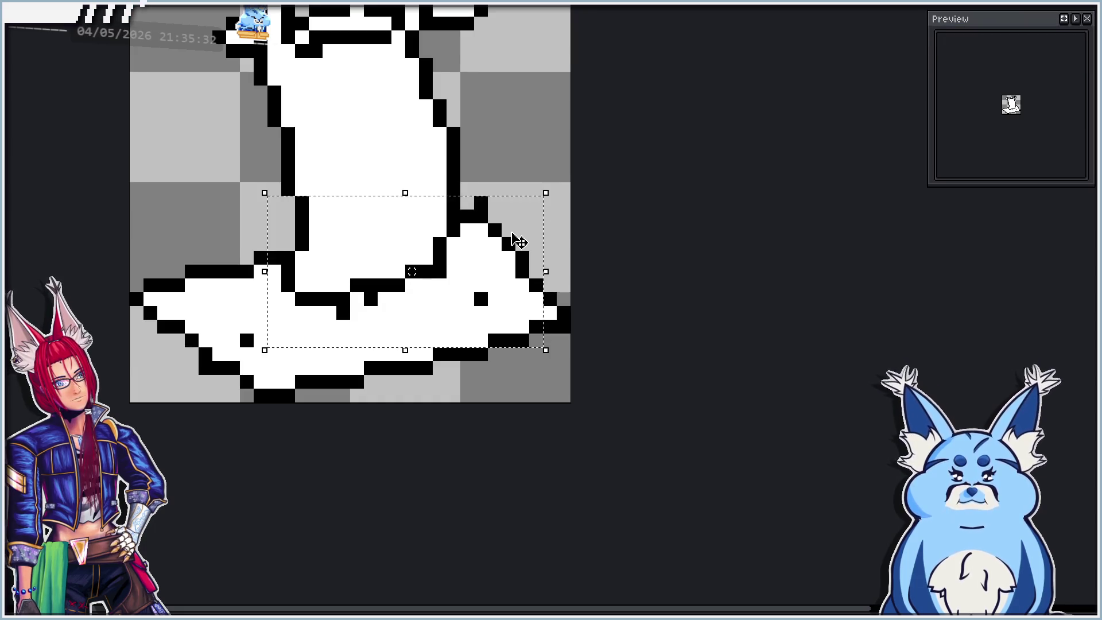
pyautogui.moveTo(516, 241); pyautogui.dragTo(505, 241)
pyautogui.press('Return')
pyautogui.hotkey('ctrl', 'z')
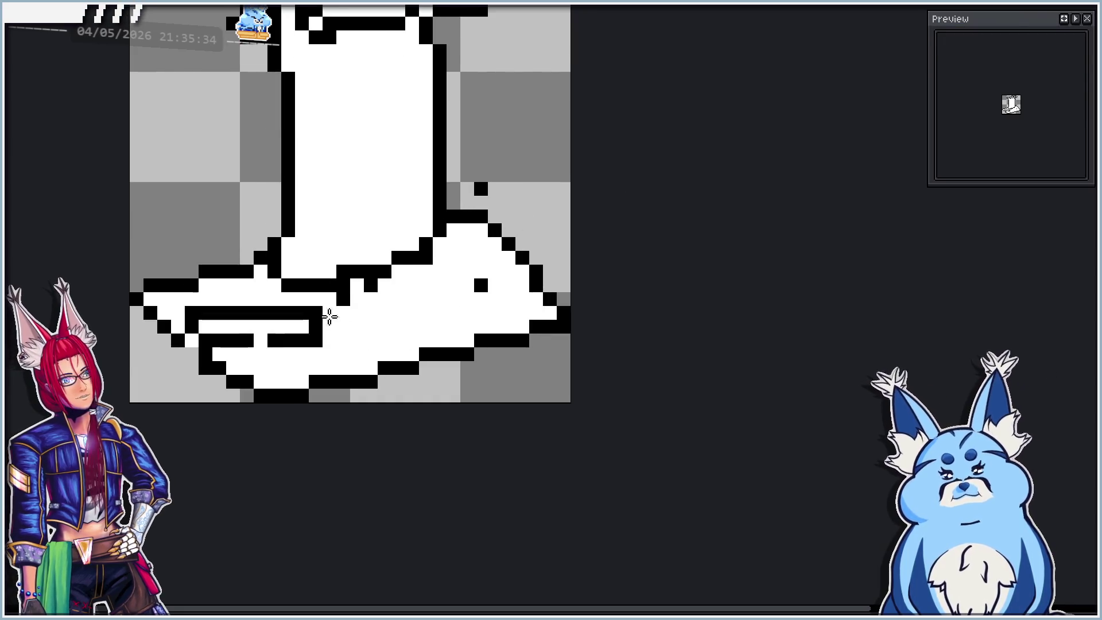
pyautogui.hotkey('ctrl', 'v')
pyautogui.moveTo(505, 256); pyautogui.dragTo(486, 260)
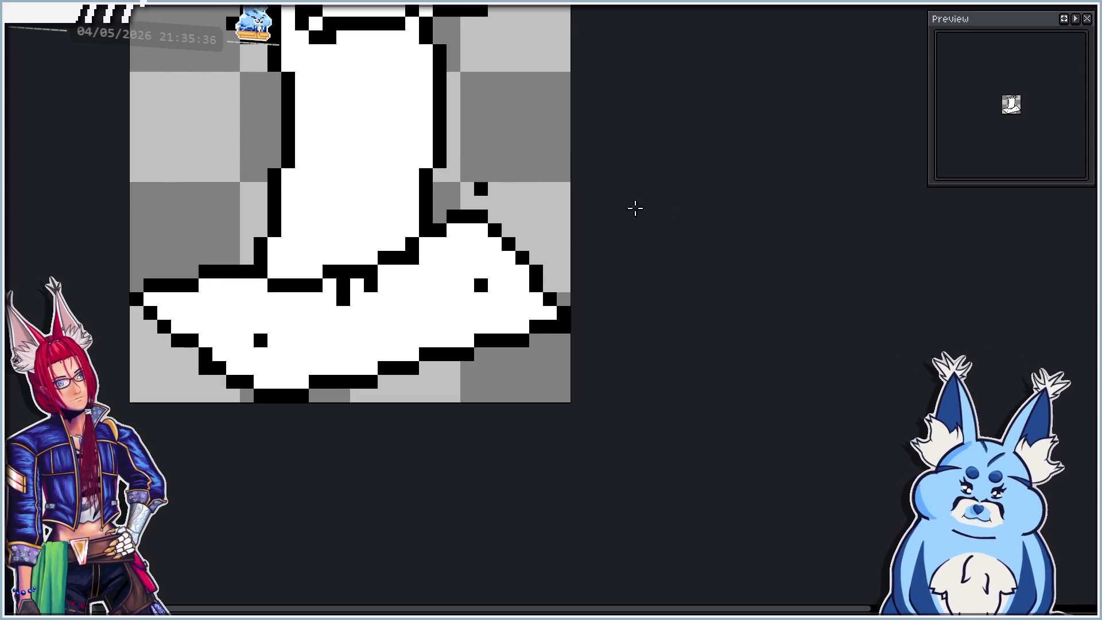
pyautogui.hotkey('ctrl', 'z')
# Re-paste the lower boot, nudge it one pixel left under the shaft, and commit it.
pyautogui.hotkey('ctrl', 'z')
pyautogui.hotkey('ctrl', 'z')
pyautogui.hotkey('ctrl', 'z')
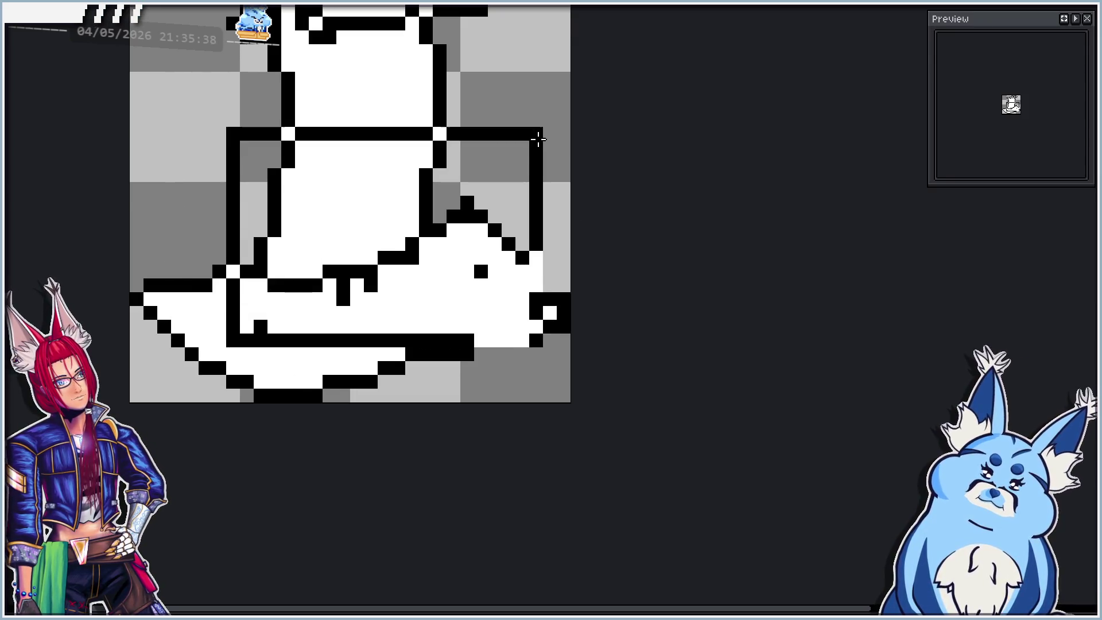
pyautogui.hotkey('ctrl', 'v')
pyautogui.hotkey('ctrl', 'z')
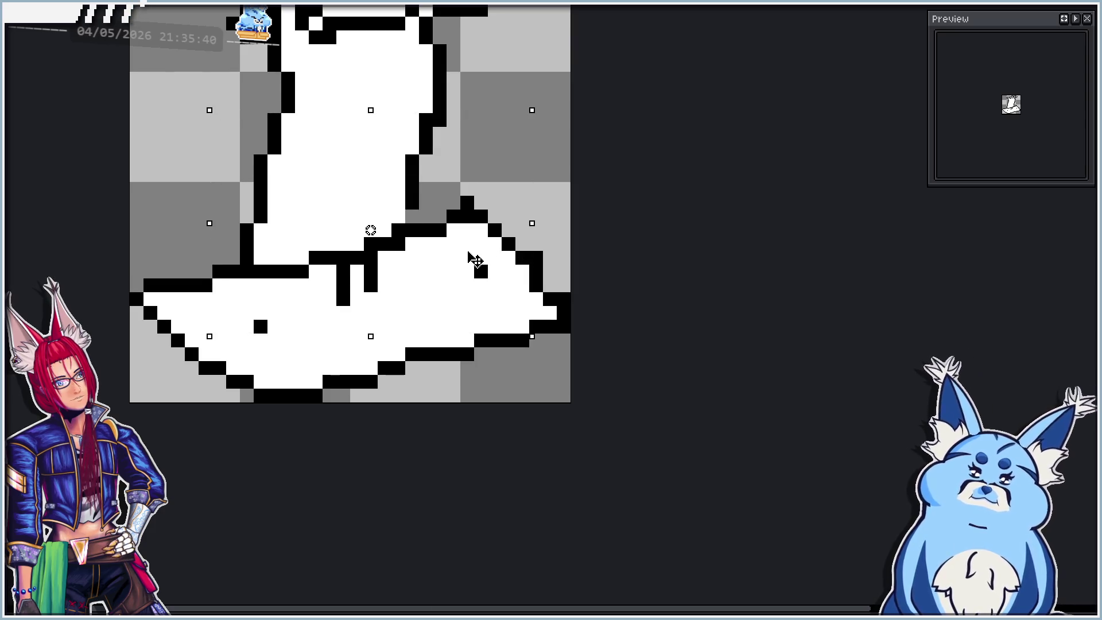
pyautogui.hotkey('ctrl', 'v')
pyautogui.press('Return')
pyautogui.hotkey('ctrl', 'z')
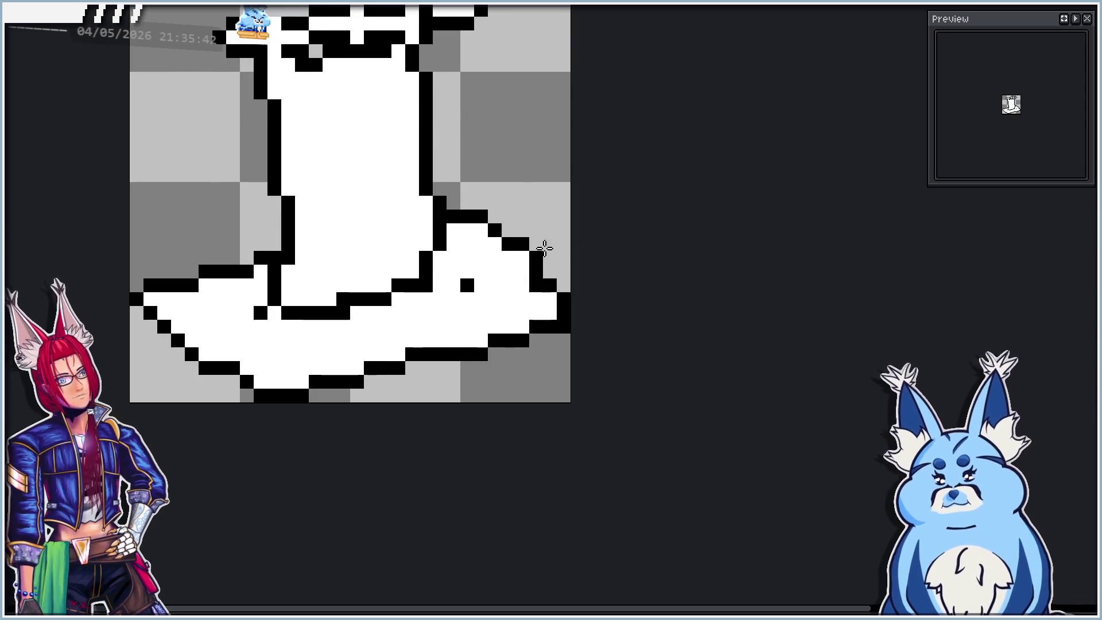
pyautogui.hotkey('ctrl', 'z')
pyautogui.hotkey('ctrl', 'v')
pyautogui.press('Left')
pyautogui.press('Return')
pyautogui.scroll(-4, 533, 270)
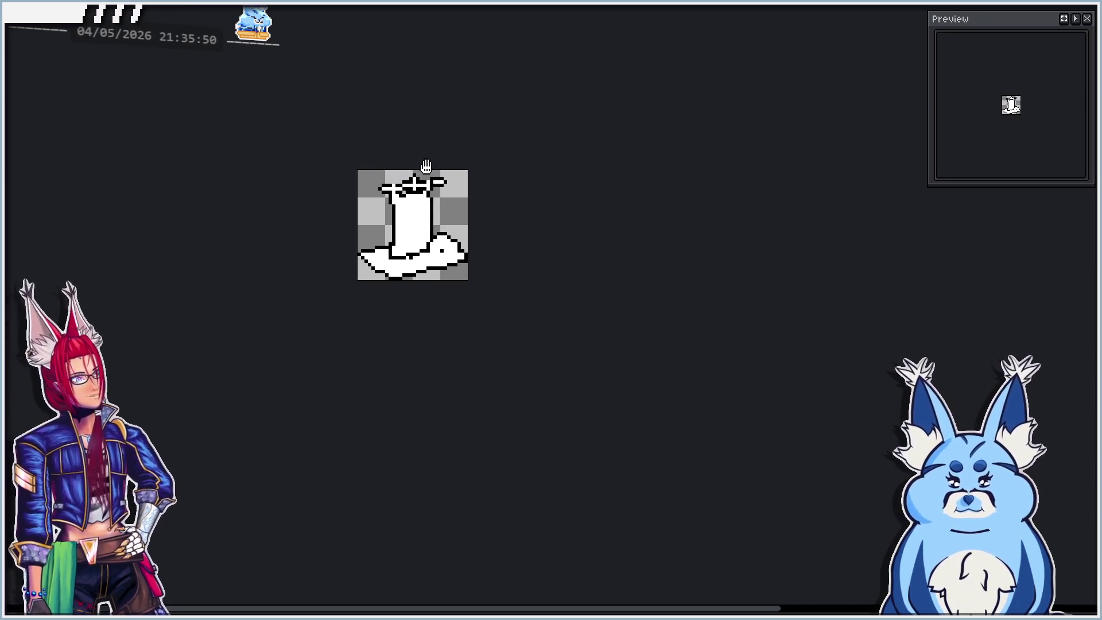
pyautogui.scroll(4, 443, 194)
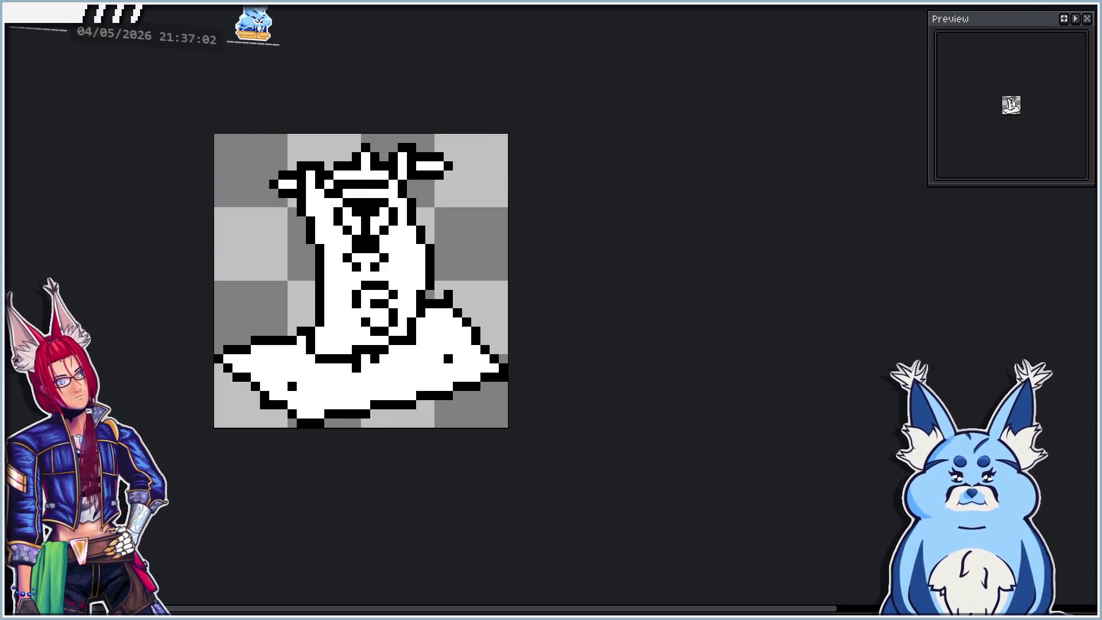
# Select the sprite's lower middle section.
pyautogui.moveTo(331, 429)
pyautogui.mouseDown()
pyautogui.moveTo(391, 382)
pyautogui.moveTo(456, 278)
pyautogui.mouseUp()
# Reselect the sprite's lower body, then commit the chest change and deselect.
pyautogui.click(420, 354)
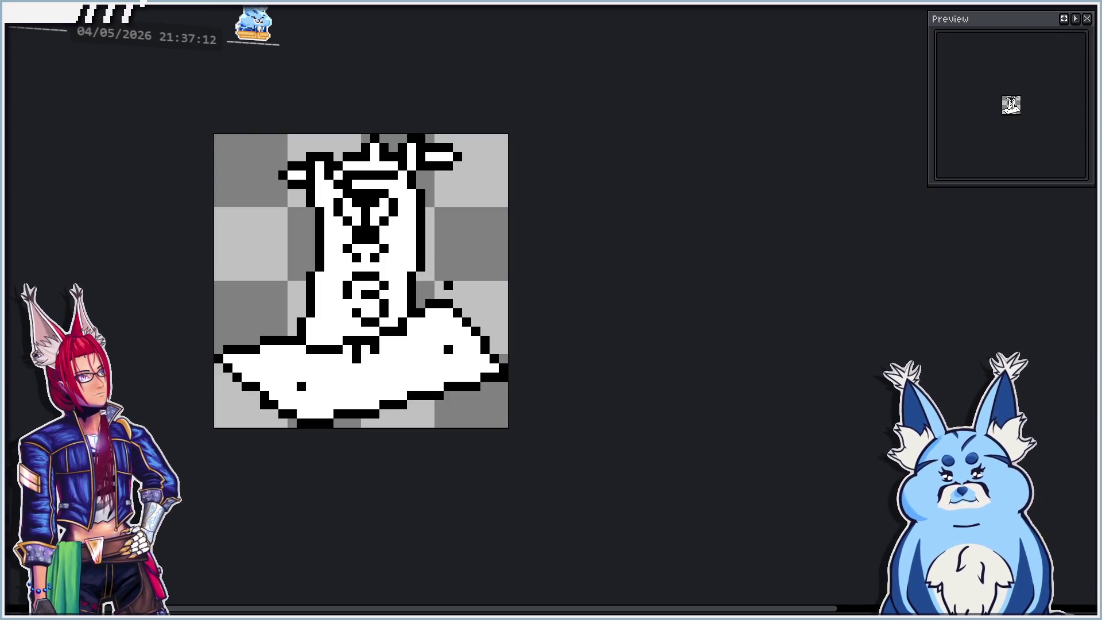
pyautogui.moveTo(312, 411); pyautogui.dragTo(455, 268)
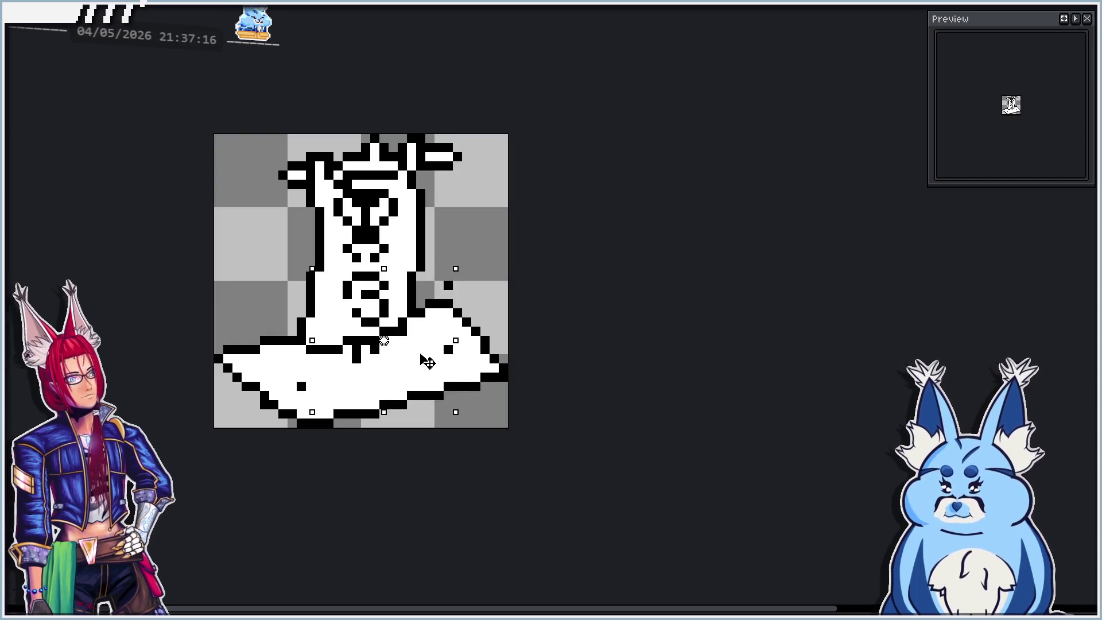
pyautogui.click(490, 336)
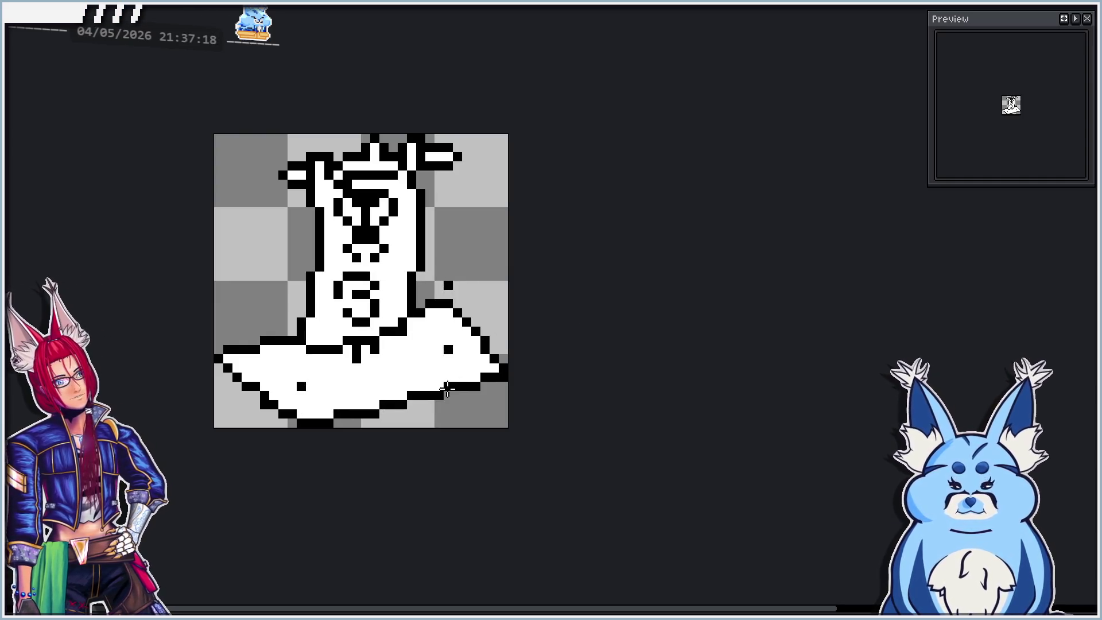
# On the next frame, move the flared base up and to the right.
pyautogui.press('Right')
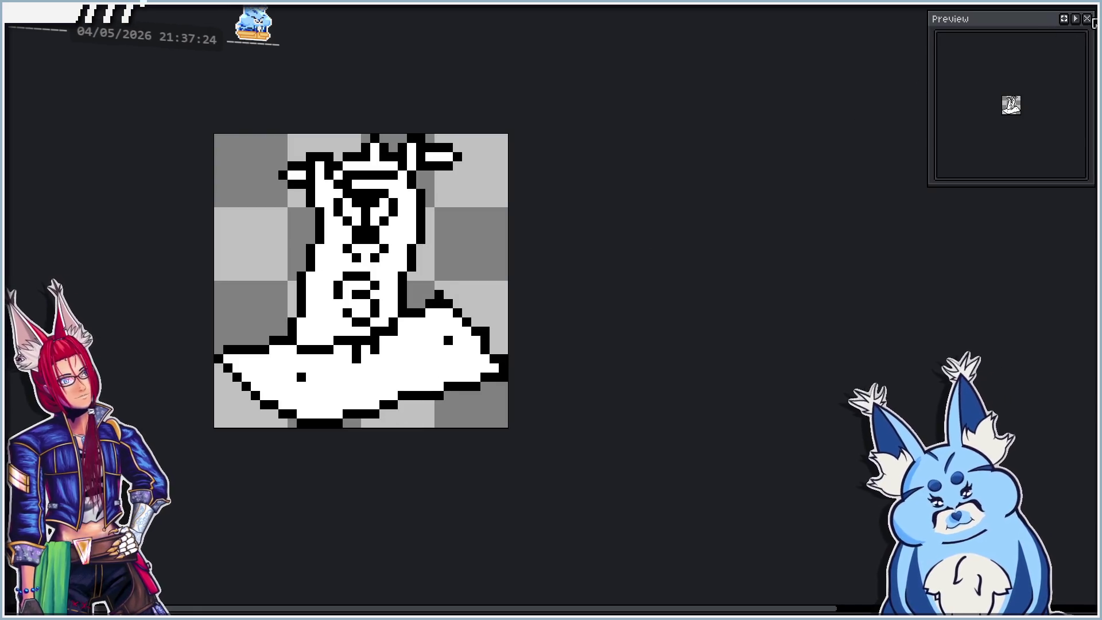
pyautogui.moveTo(256, 430); pyautogui.dragTo(455, 268)
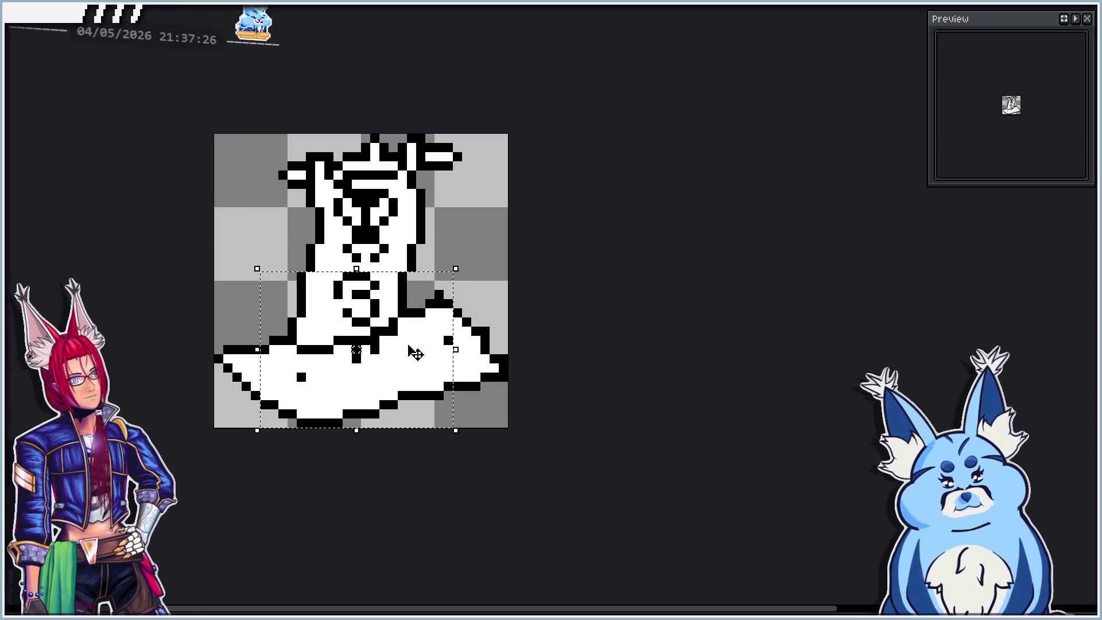
pyautogui.moveTo(327, 393)
pyautogui.mouseDown()
pyautogui.moveTo(414, 349)
pyautogui.moveTo(454, 288)
pyautogui.moveTo(421, 379)
pyautogui.mouseUp()
pyautogui.hotkey('ctrl', 'd')
pyautogui.scroll(1, 423, 332)
pyautogui.scroll(2, 278, 236)
pyautogui.press('b')
pyautogui.scroll(-2, 217, 183)
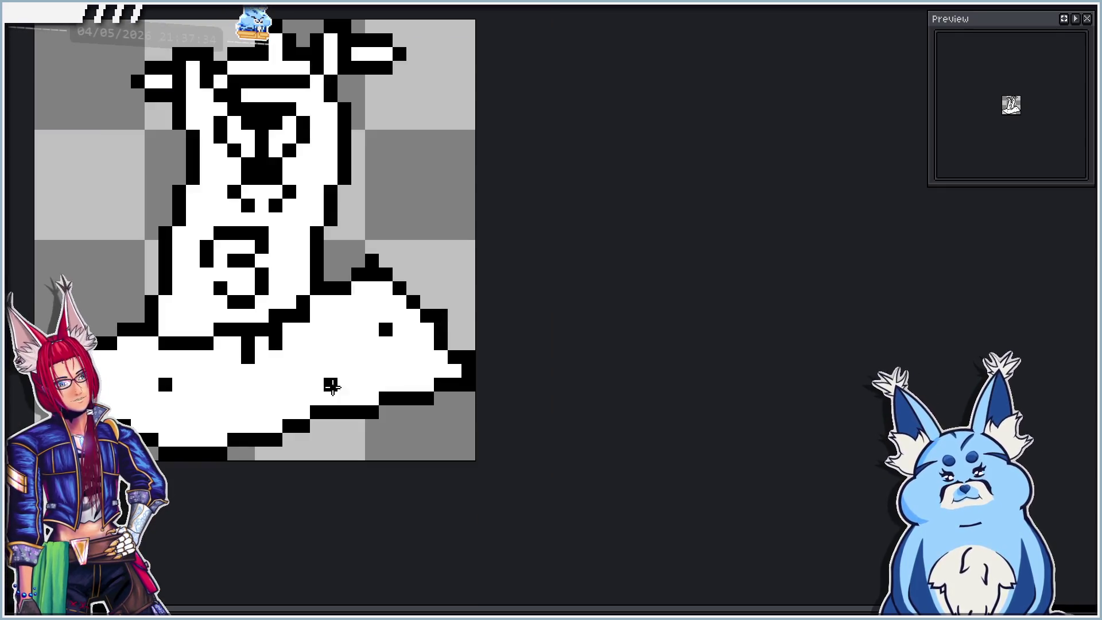
pyautogui.hotkey('ctrl', 'z')
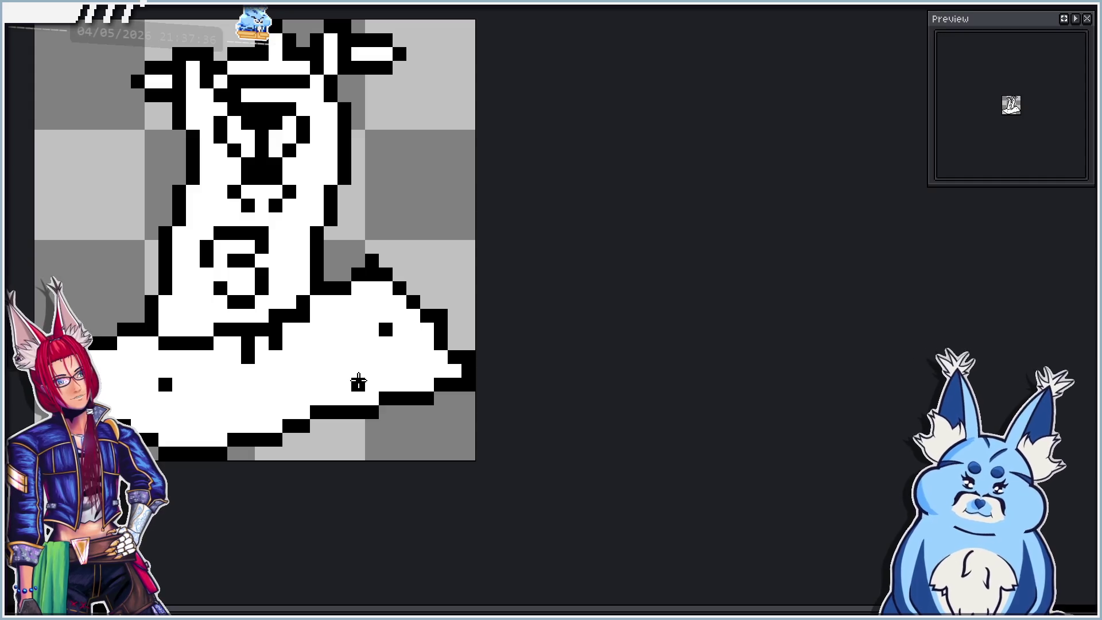
pyautogui.press('Right')
pyautogui.press('Left')
pyautogui.press('Right')
pyautogui.press('Right')
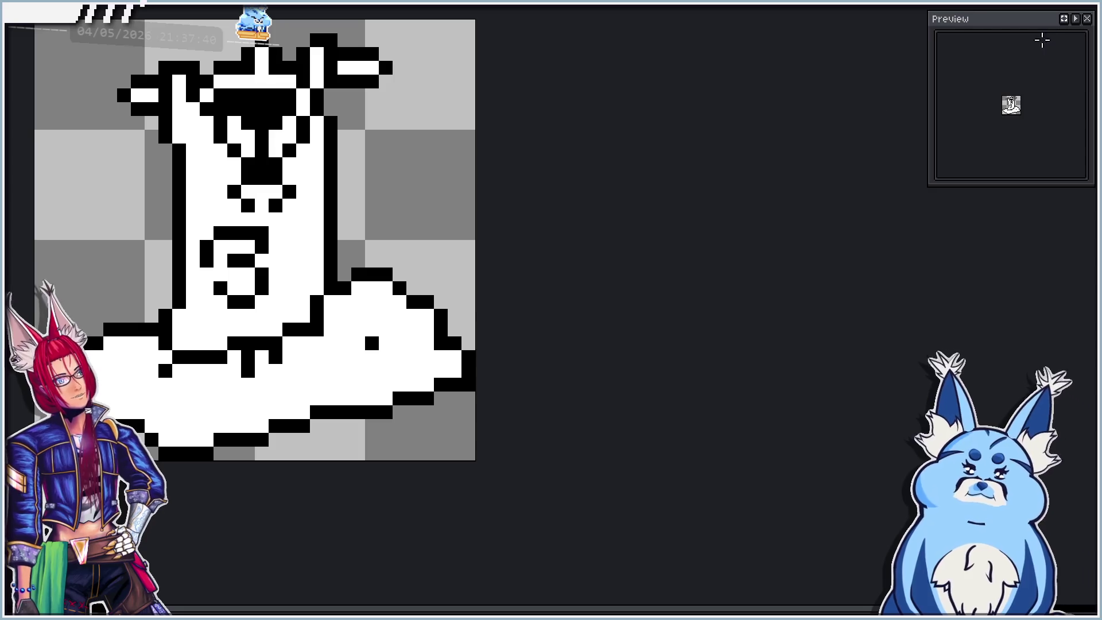
pyautogui.press('Right')
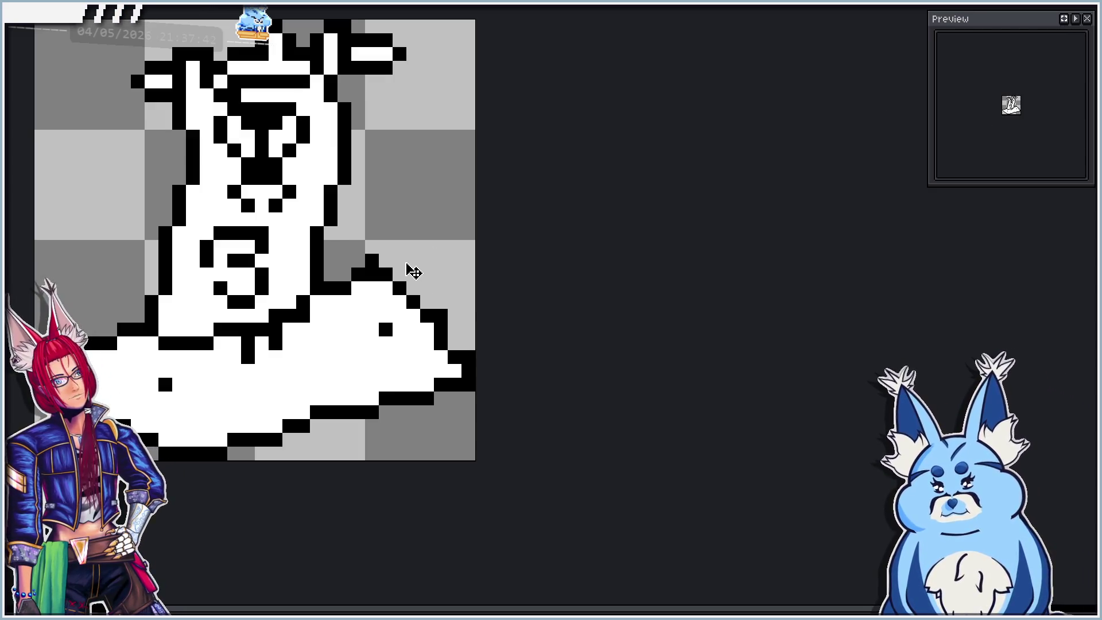
pyautogui.press('Right')
pyautogui.press('Right')
pyautogui.press('Right')
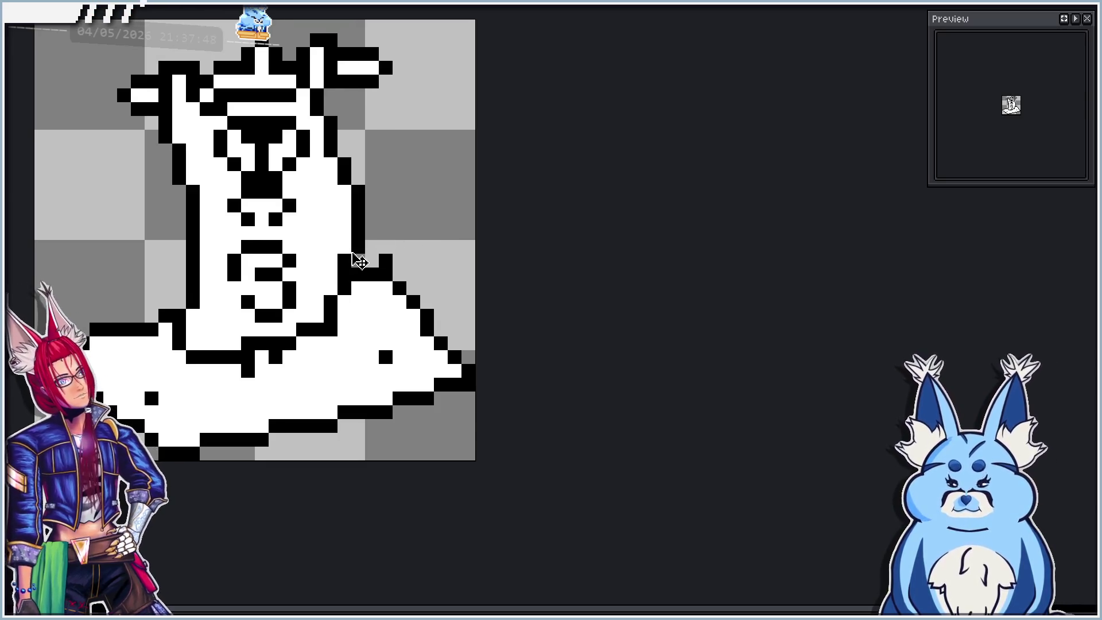
pyautogui.press('m')
pyautogui.moveTo(197, 381); pyautogui.dragTo(395, 223)
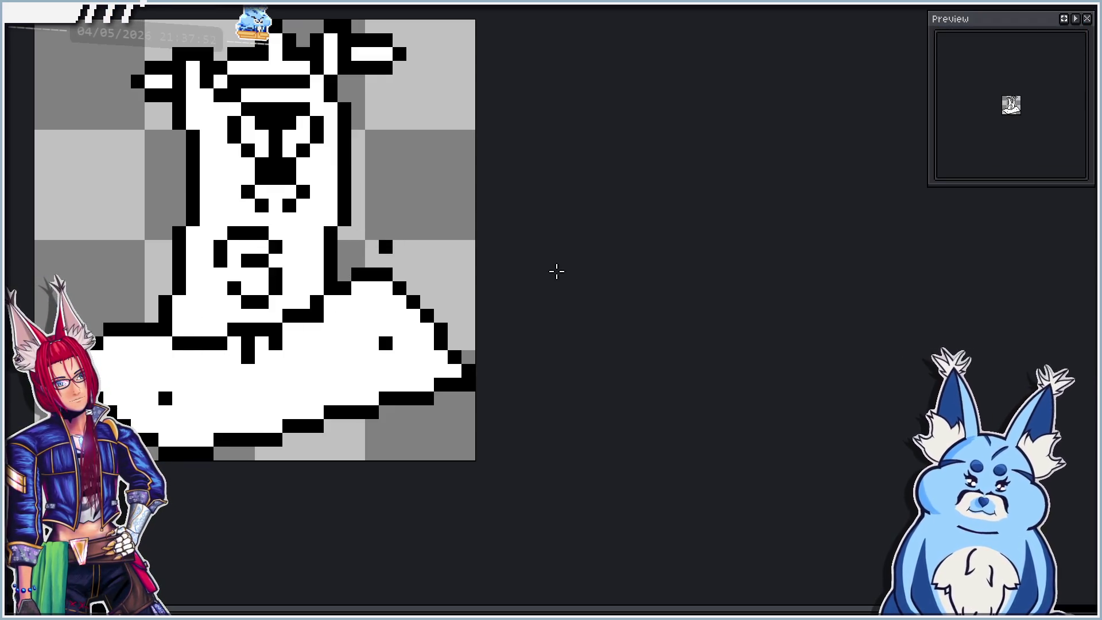
pyautogui.hotkey('ctrl', 'd')
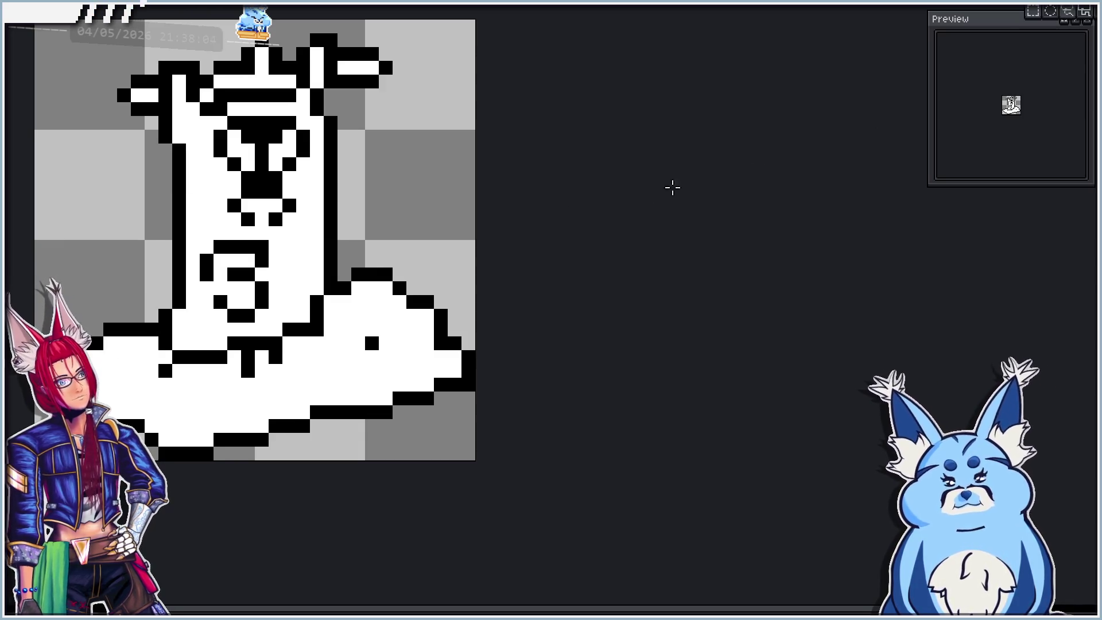
# Move the selected lower body one pixel right.
pyautogui.moveTo(169, 237); pyautogui.dragTo(327, 394)
pyautogui.moveTo(302, 315); pyautogui.dragTo(316, 315)
pyautogui.hotkey('ctrl', 'd')
# Step to a later frame, paste the copied skull head there, and nudge it one pixel right.
pyautogui.press('Right')
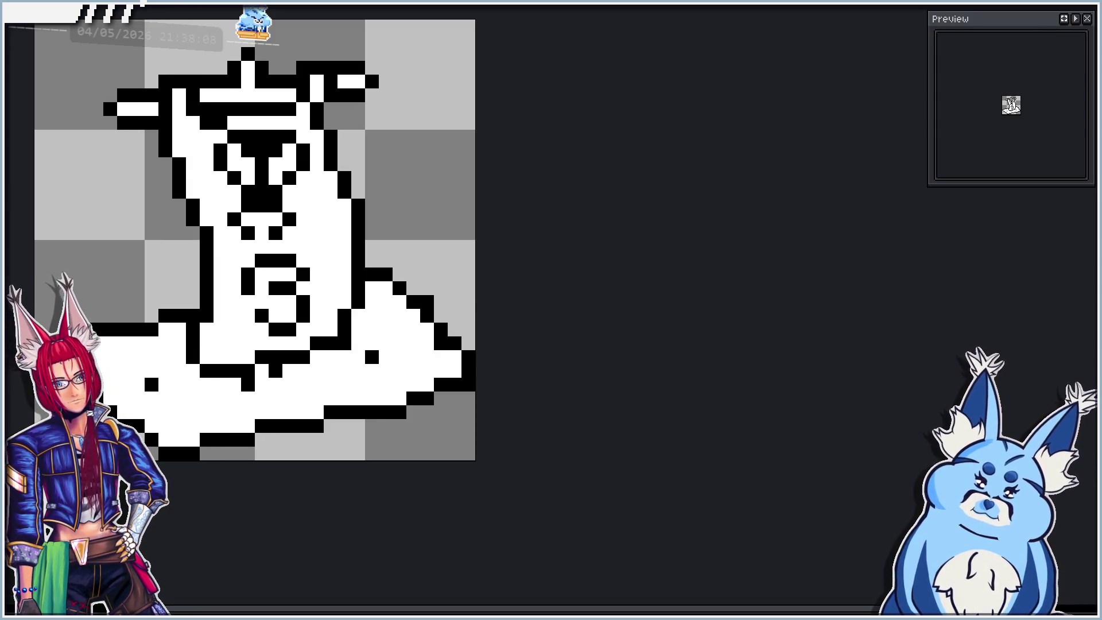
pyautogui.press('Right')
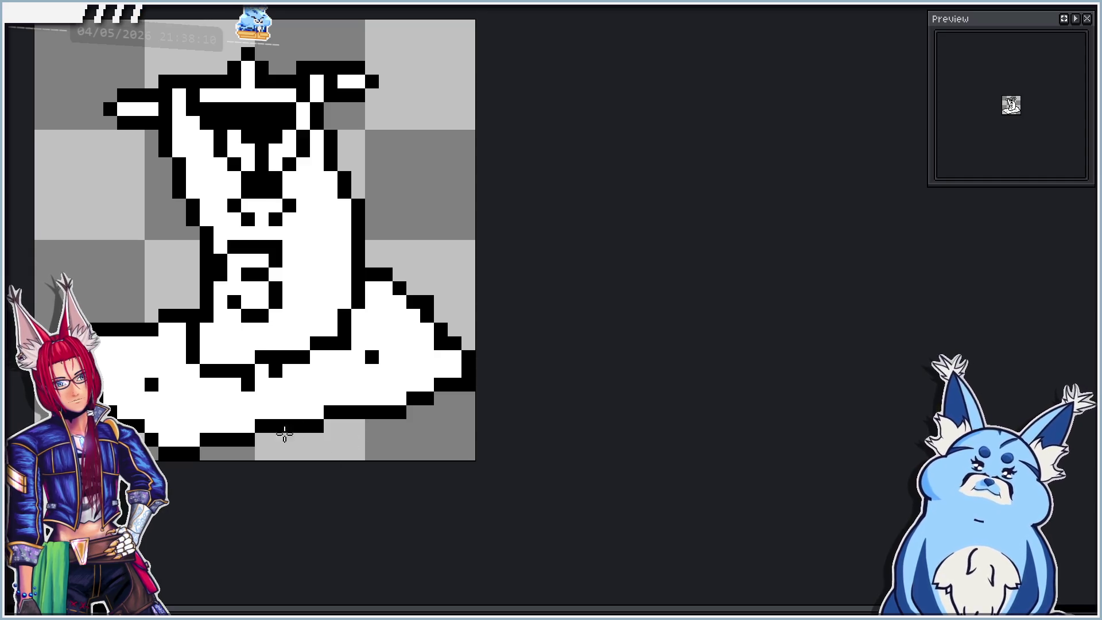
pyautogui.press('Right')
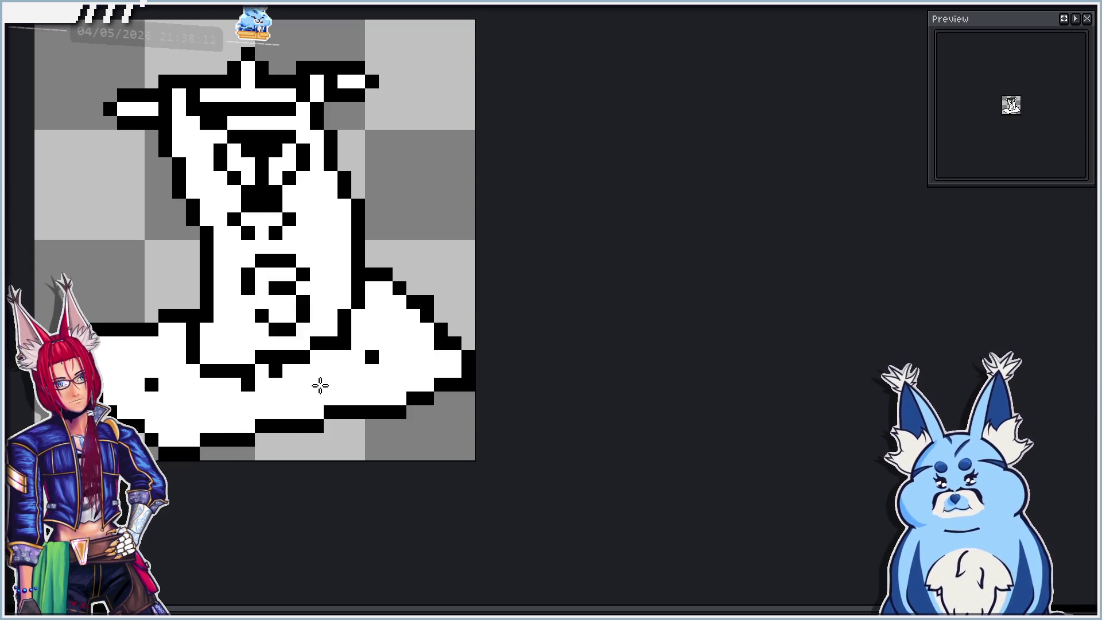
pyautogui.press('Right')
pyautogui.press('Left')
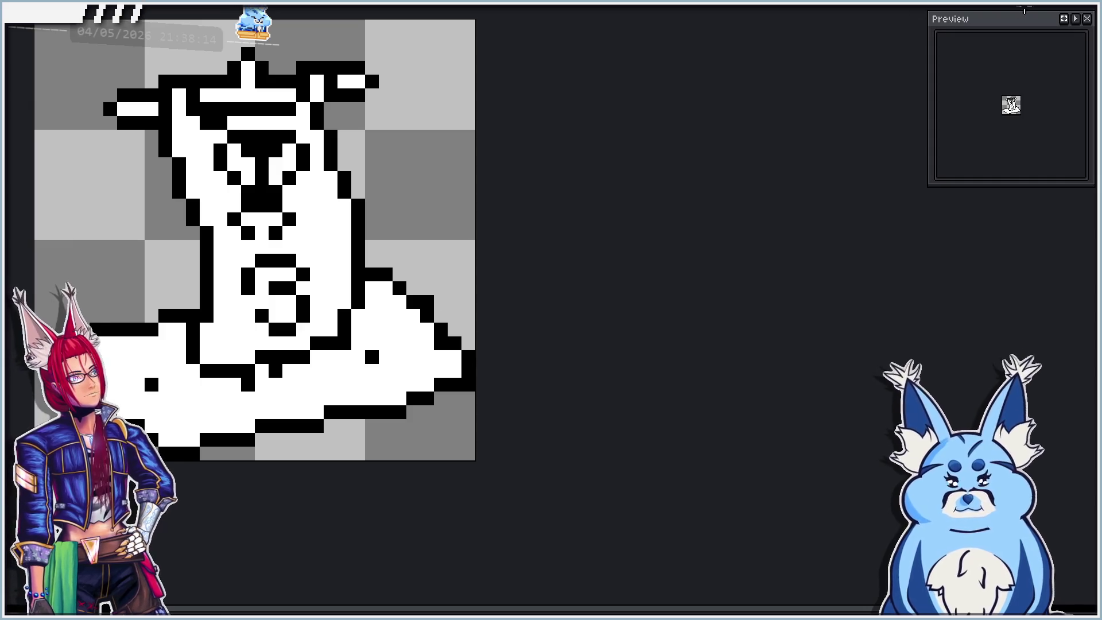
pyautogui.press('Right')
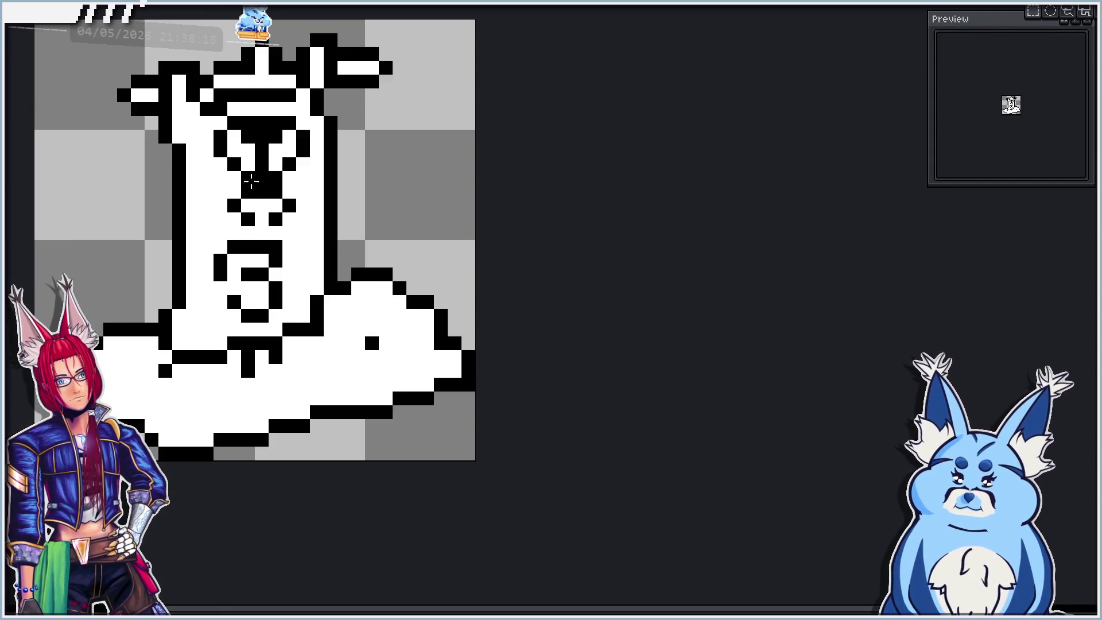
pyautogui.press('Right')
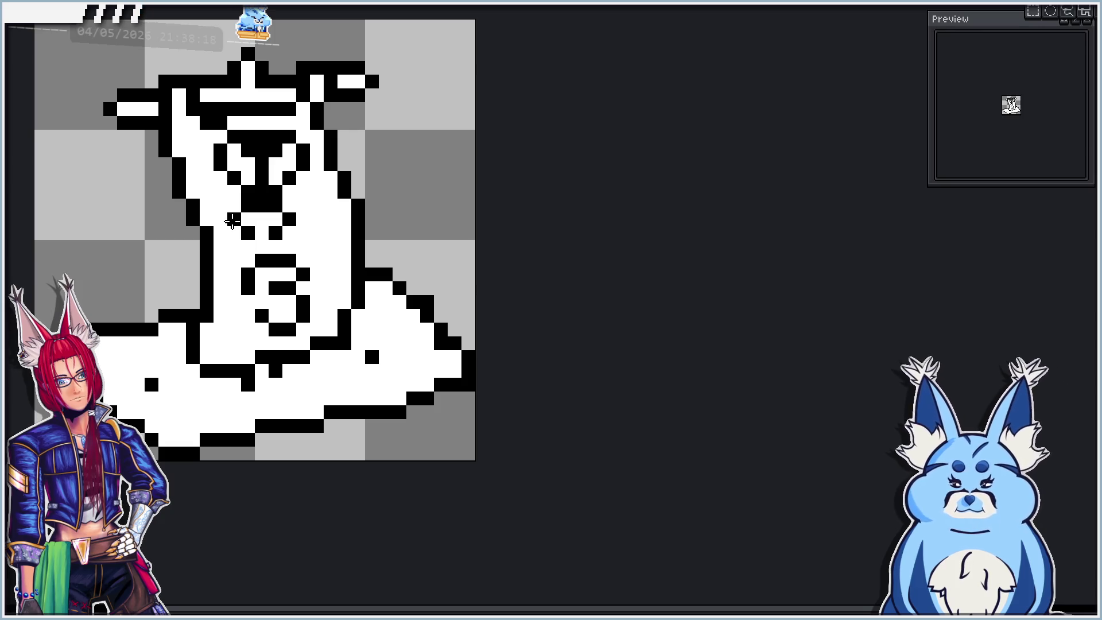
pyautogui.press('Right')
pyautogui.press('Right')
pyautogui.press('Right')
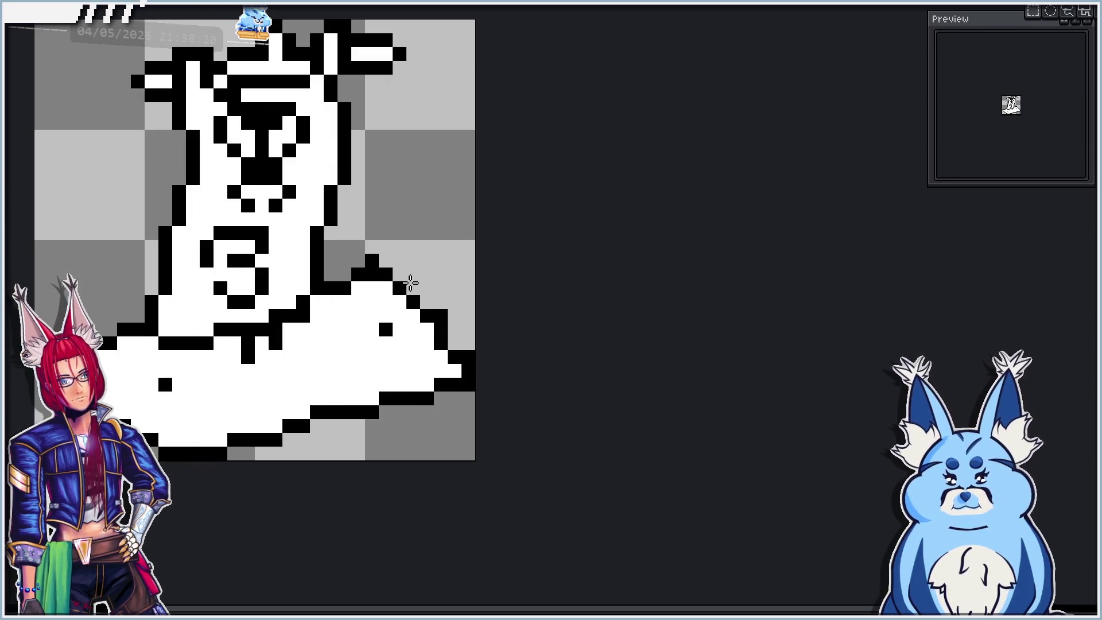
pyautogui.press('Right')
pyautogui.press('Right')
pyautogui.press('Right')
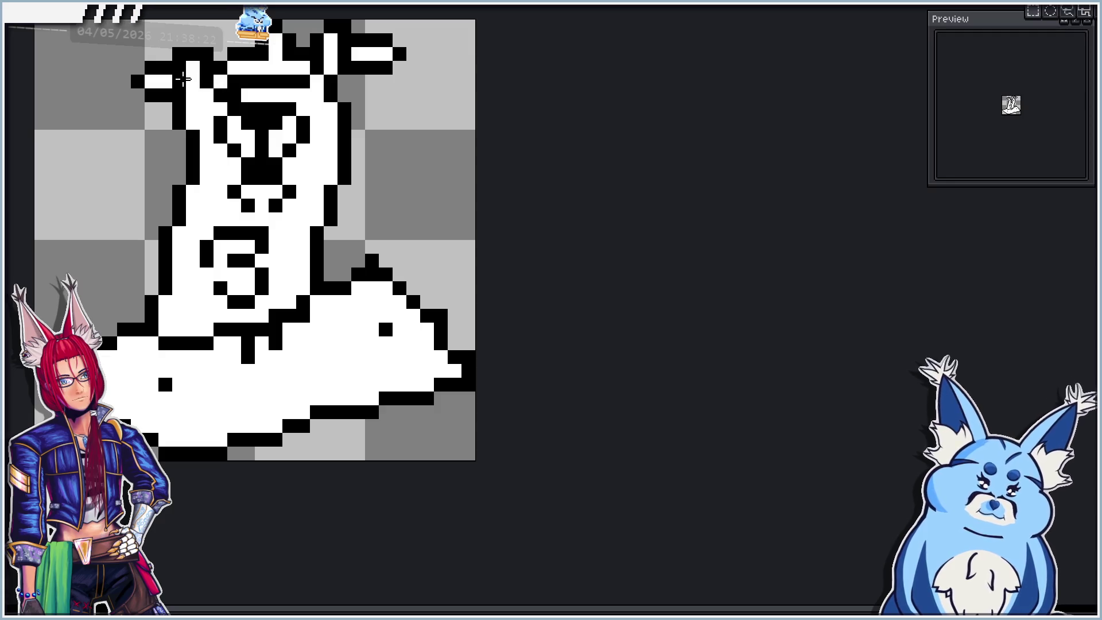
pyautogui.hotkey('ctrl', 'v')
pyautogui.press('Right')
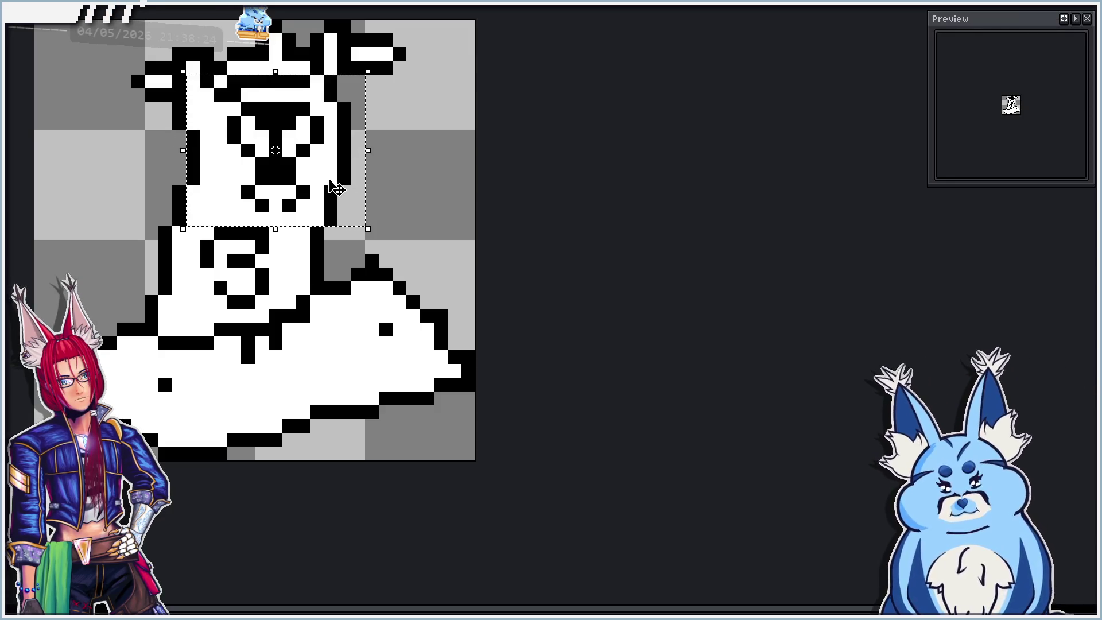
pyautogui.press('Return')
# On the next frame, paste the head and shift it one pixel left above the neck.
pyautogui.press('Right')
pyautogui.press('Right')
pyautogui.press('Right')
pyautogui.hotkey('ctrl', 'v')
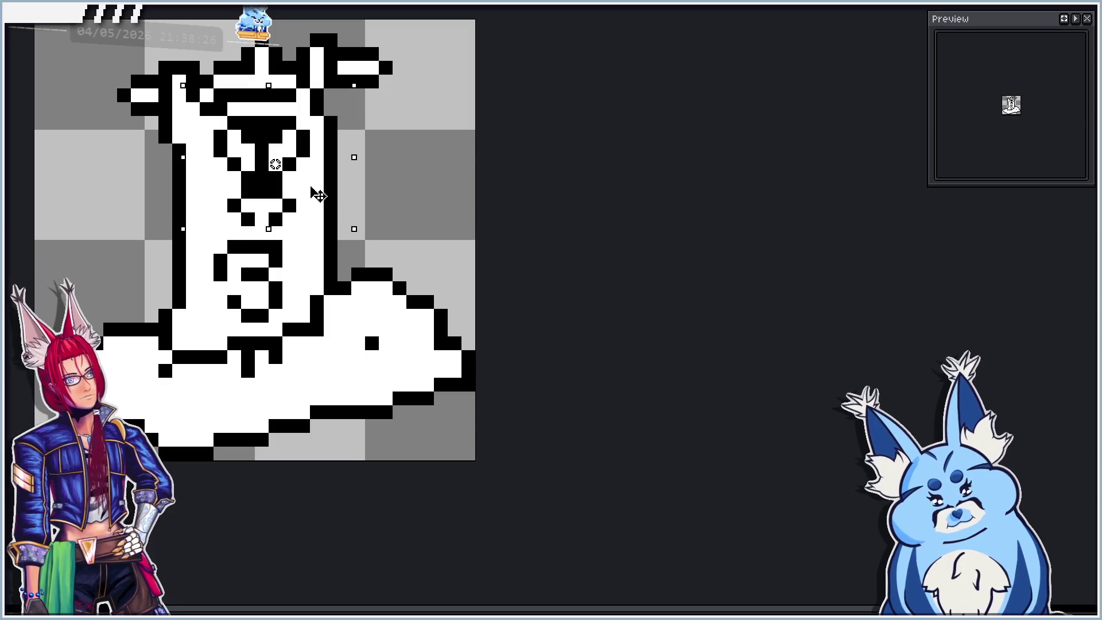
pyautogui.press('Left')
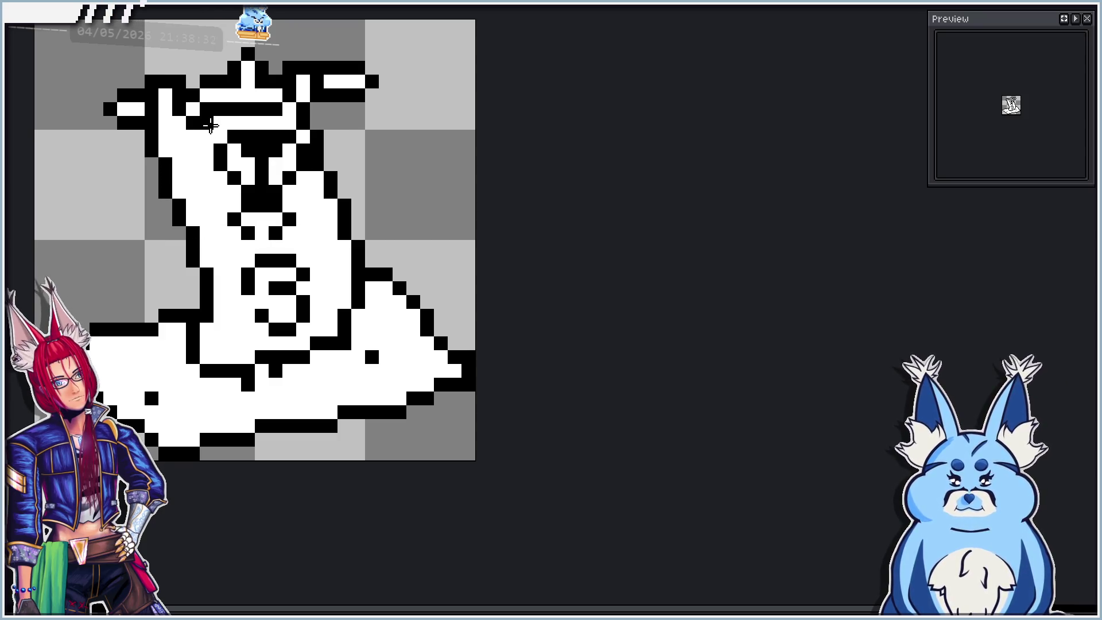
pyautogui.moveTo(180, 118)
pyautogui.mouseDown()
pyautogui.moveTo(376, 213)
pyautogui.moveTo(395, 253)
pyautogui.mouseUp()
pyautogui.moveTo(363, 208); pyautogui.dragTo(349, 209)
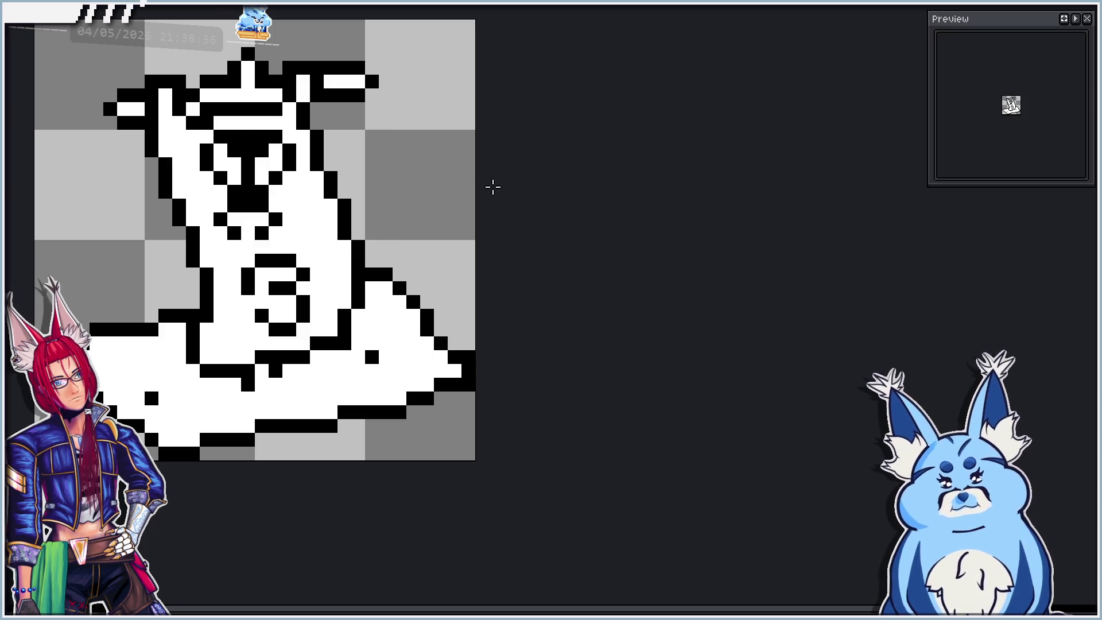
# Rename the frames 1–6 animation tag from 'Attack' to 'Attack 3'.
pyautogui.scroll(-3, 373, 232)
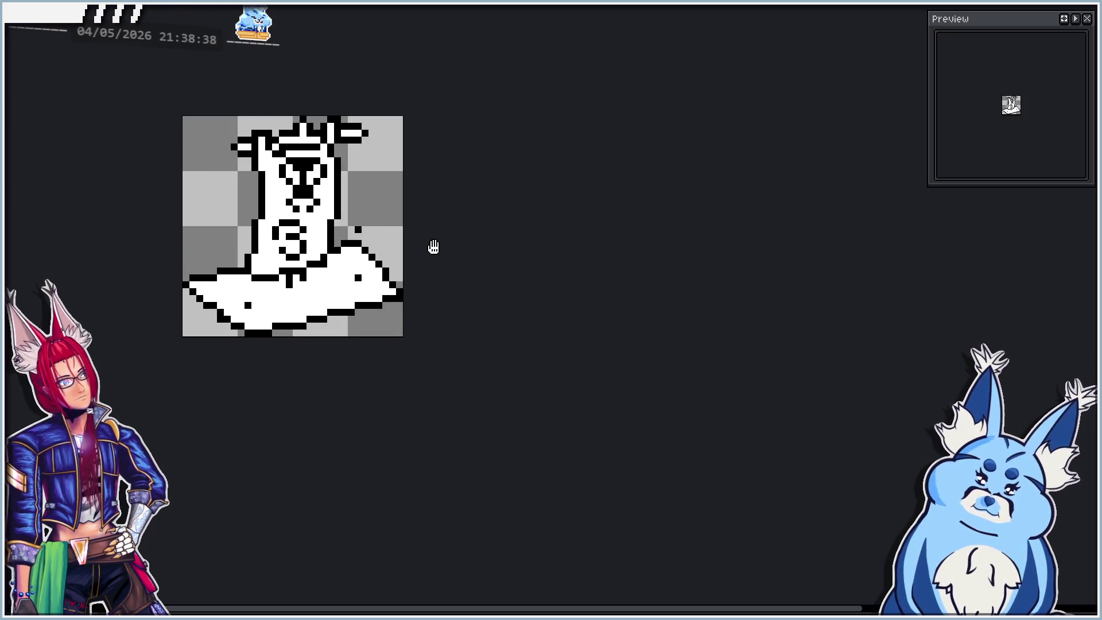
pyautogui.scroll(-4, 327, 247)
pyautogui.scroll(5, 322, 285)
pyautogui.scroll(-1, 321, 284)
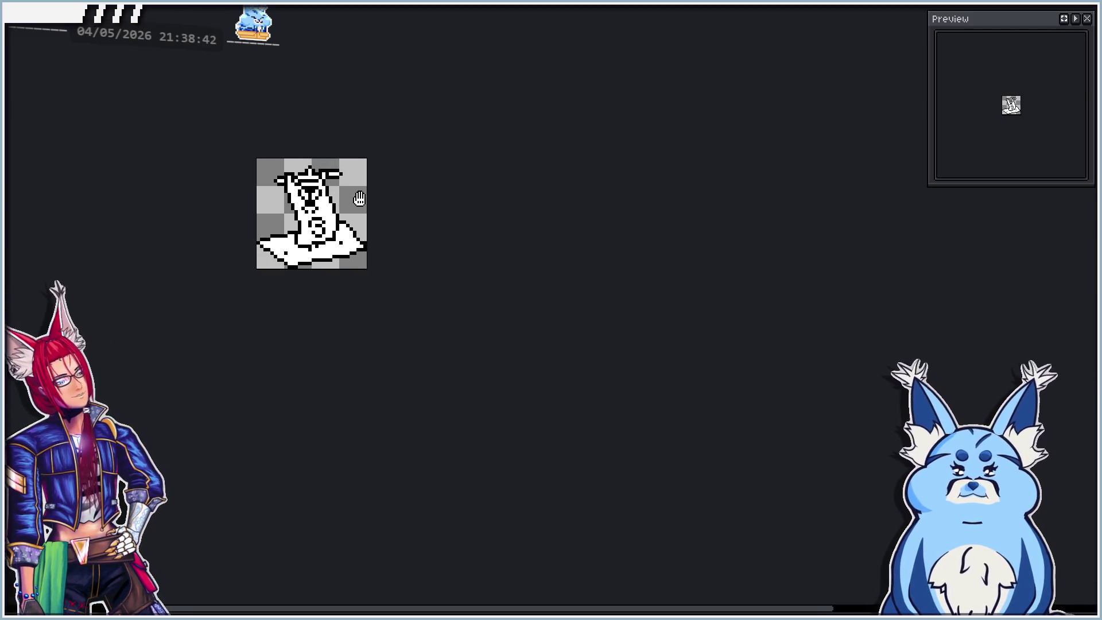
pyautogui.scroll(2, 292, 214)
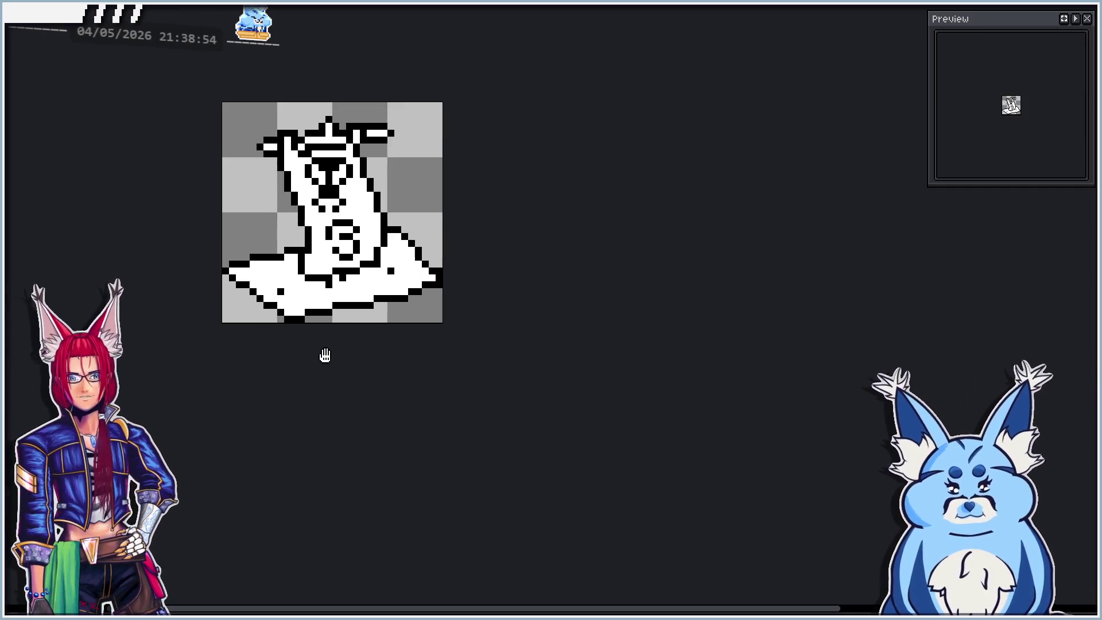
pyautogui.press('F2')
pyautogui.press('End')
pyautogui.write('3')
pyautogui.press('Return')
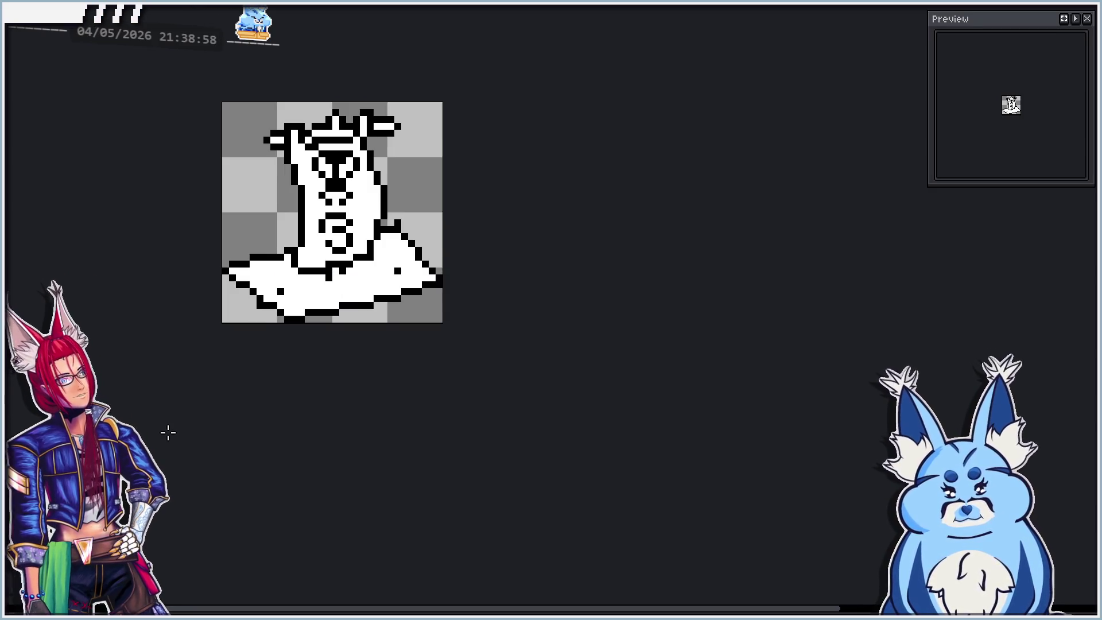
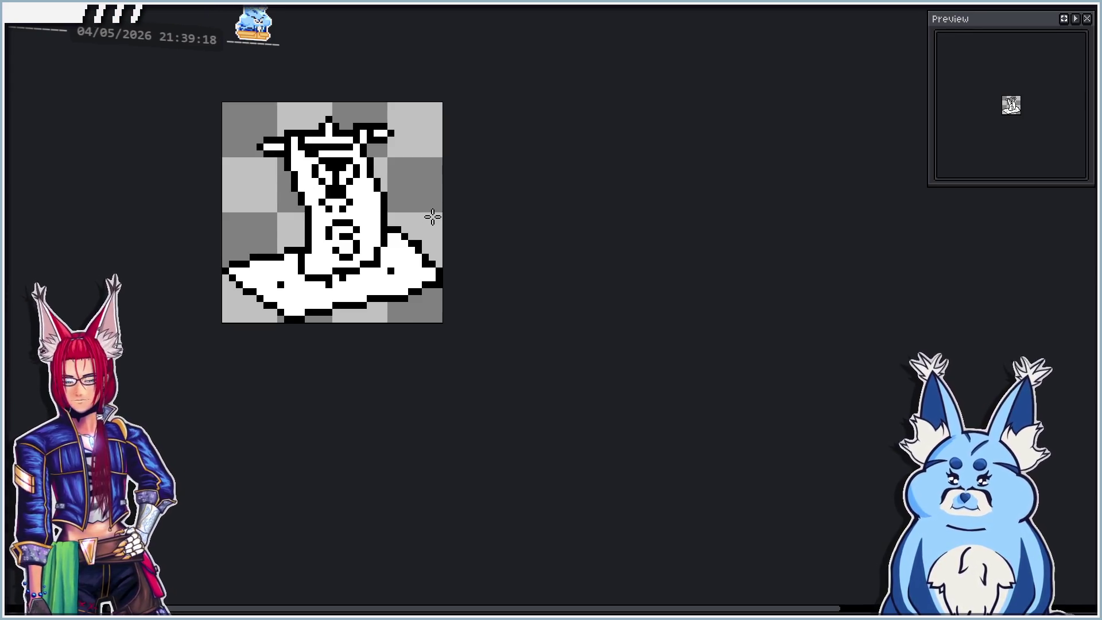
# Go to the blank frame after the creature drawing and glance back at the creature.
pyautogui.press('Delete')
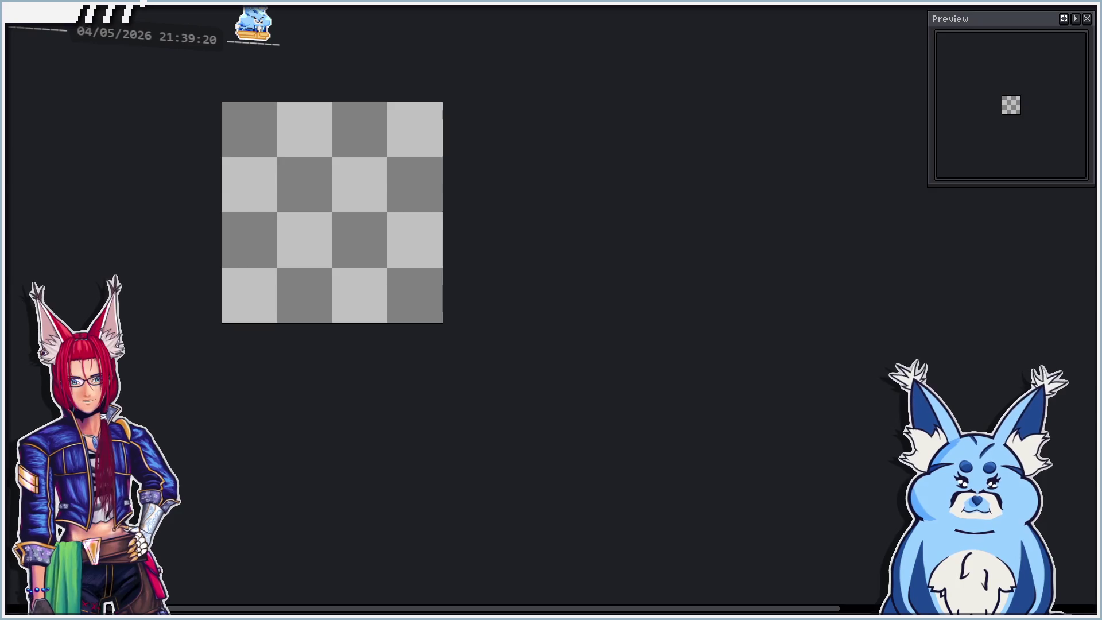
pyautogui.hotkey('ctrl', 'z')
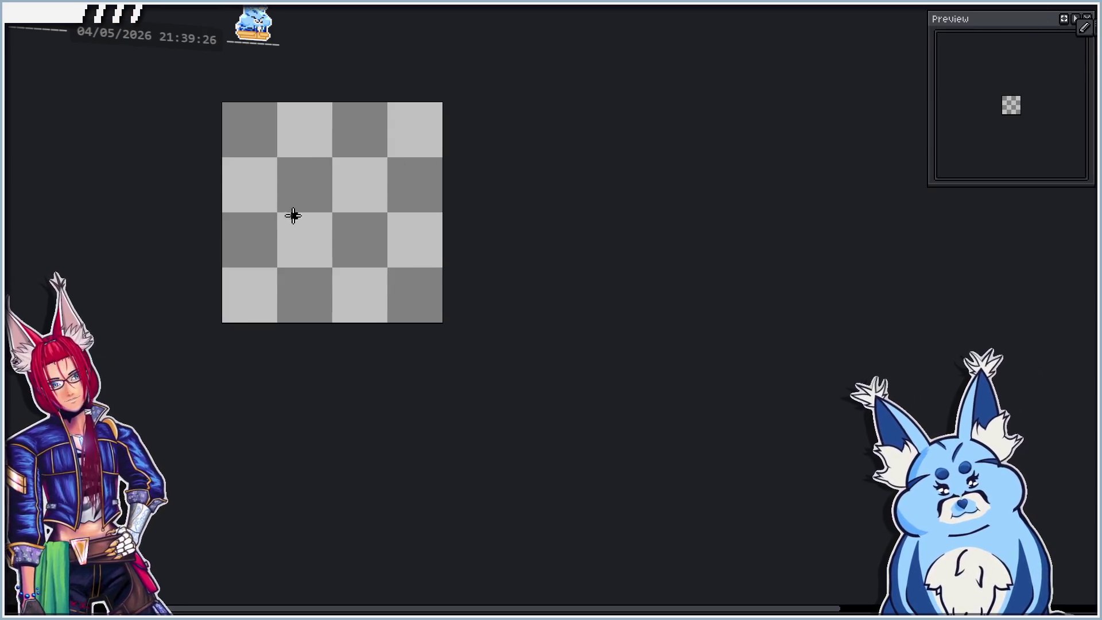
pyautogui.scroll(1, 328, 293)
pyautogui.scroll(-1, 361, 233)
pyautogui.scroll(1, 346, 257)
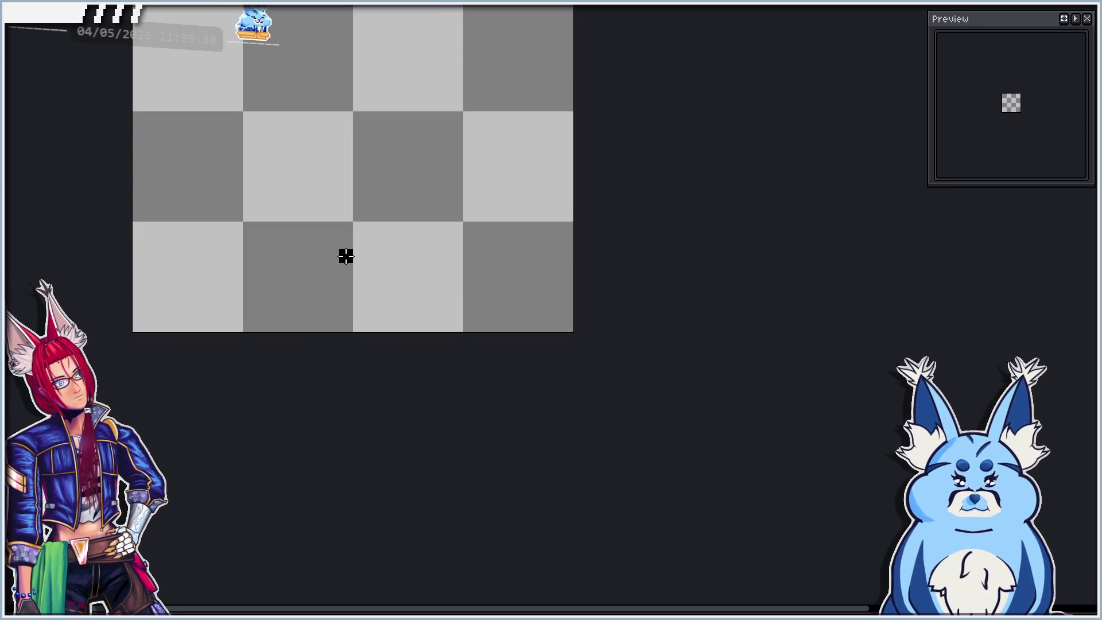
# Draw a straight black pole line slanting from lower left to upper right.
pyautogui.click(346, 257)
pyautogui.scroll(-1, 346, 257)
pyautogui.scroll(1, 367, 238)
pyautogui.keyDown('shift'); pyautogui.click(423, 46); pyautogui.keyUp('shift')
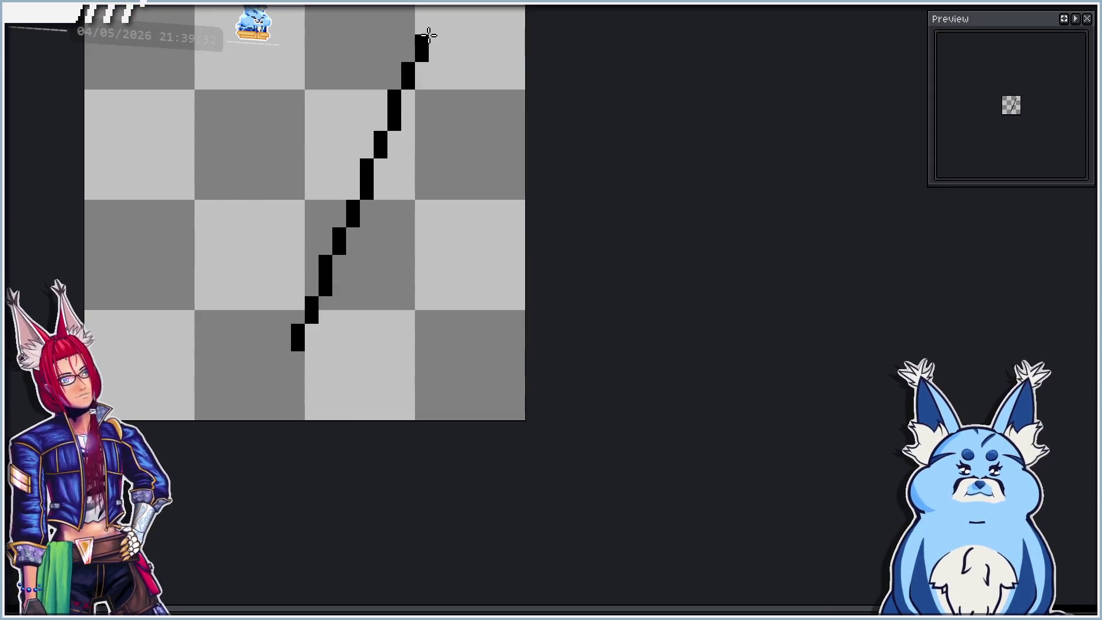
pyautogui.scroll(-1, 390, 189)
pyautogui.scroll(1, 412, 109)
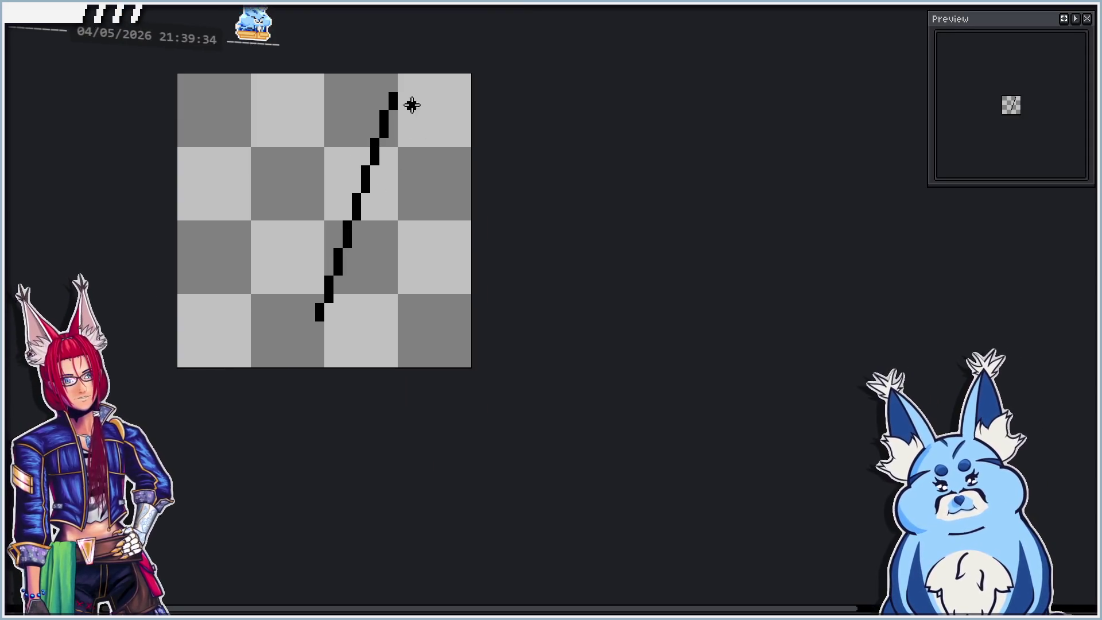
# Draw a second line parallel to the pole, compare with the creature frame, and start the flag's top edge.
pyautogui.moveTo(410, 96); pyautogui.dragTo(338, 320)
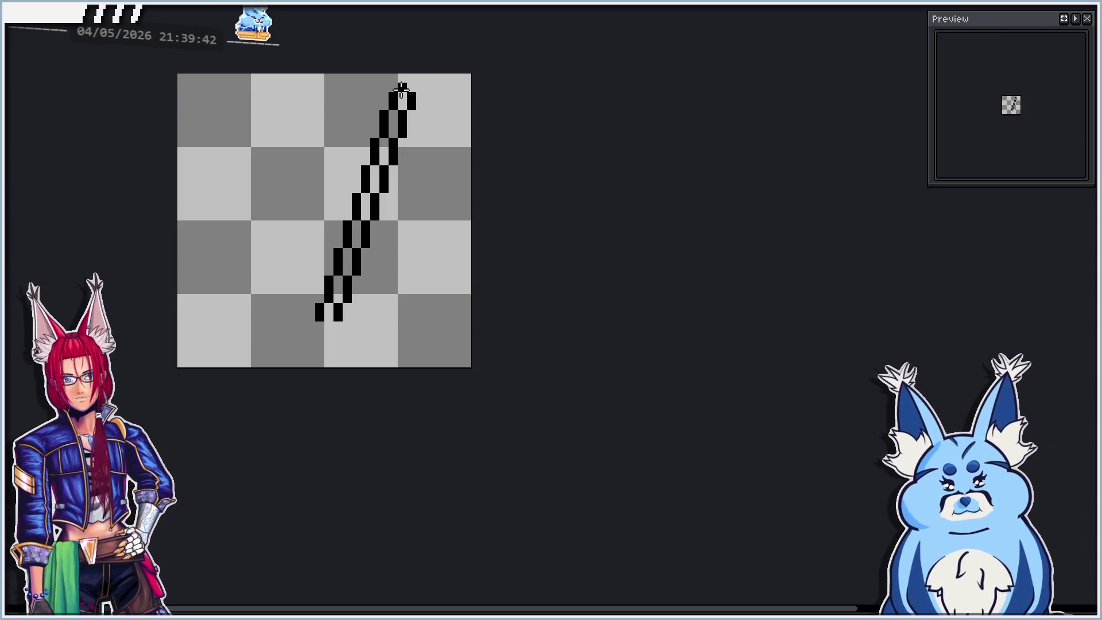
pyautogui.press('Right')
pyautogui.press('Left')
pyautogui.press('Right')
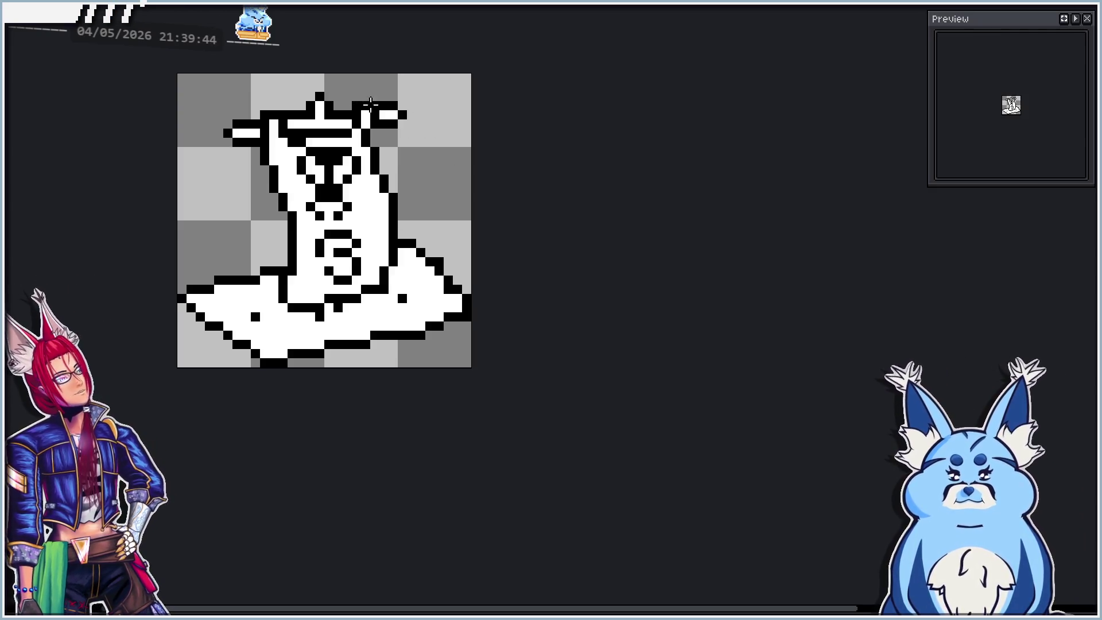
pyautogui.press('Left')
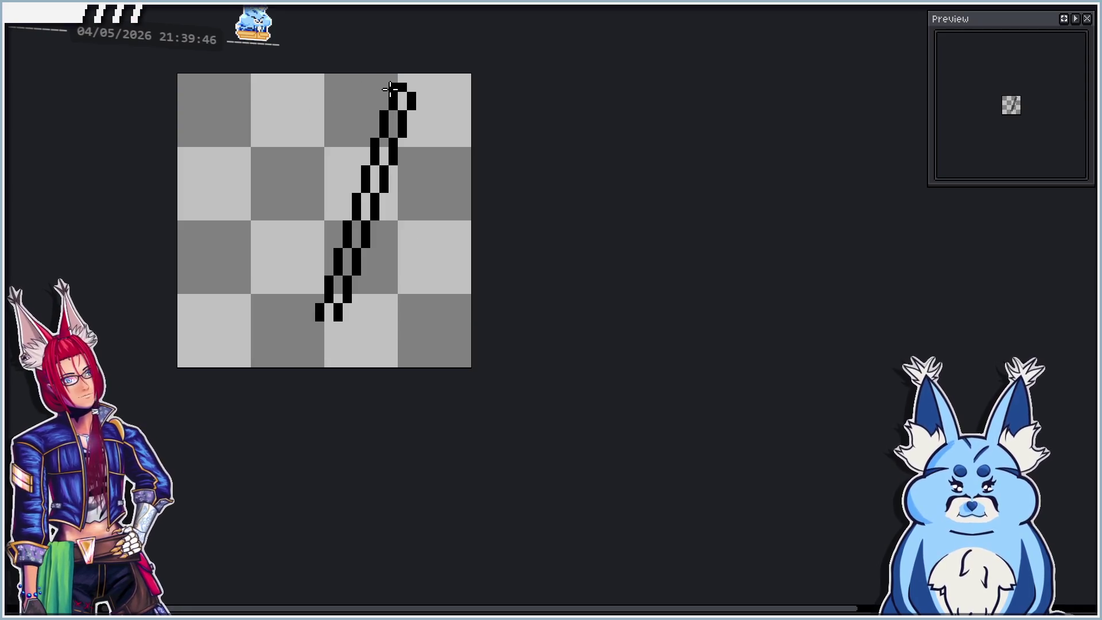
pyautogui.press('Right')
pyautogui.press('Left')
pyautogui.press('Right')
pyautogui.press('Left')
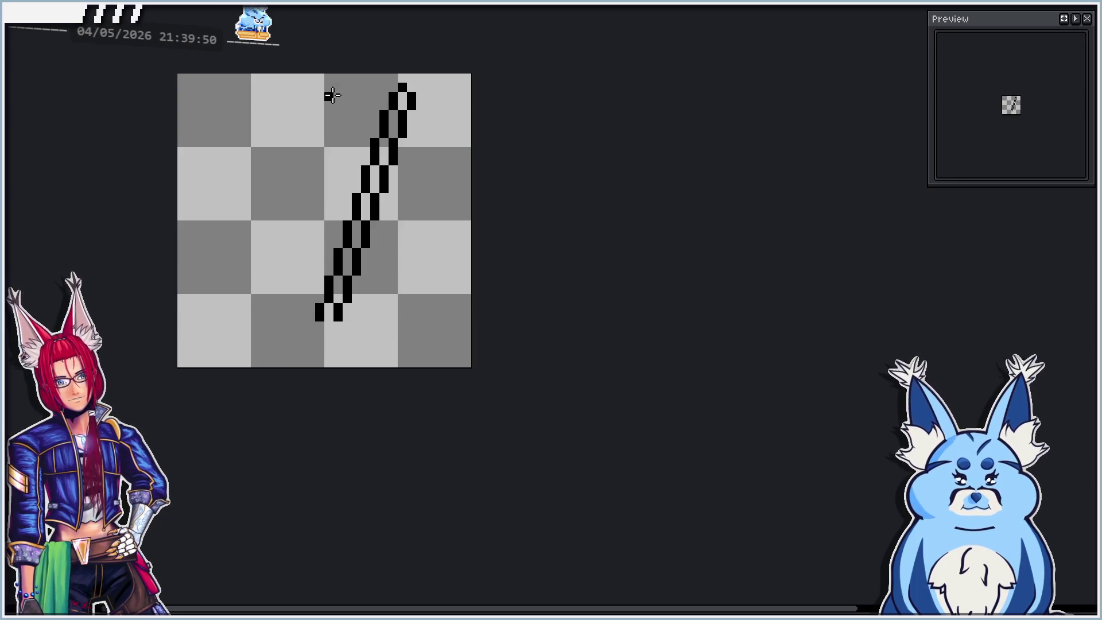
pyautogui.keyDown('shift'); pyautogui.click(228, 141); pyautogui.keyUp('shift')
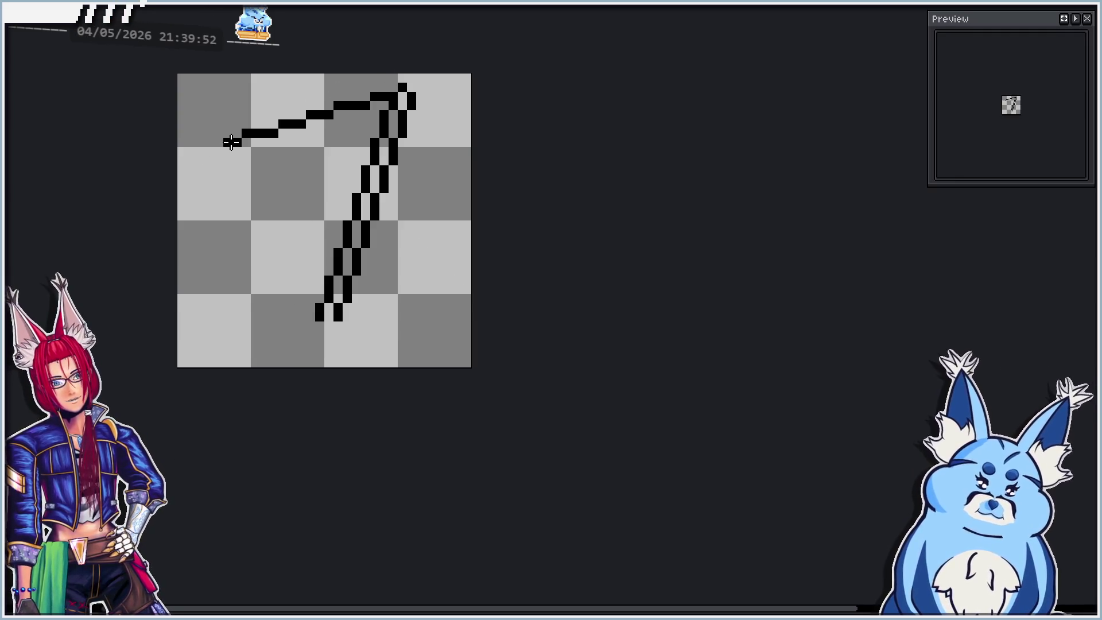
# Close the flag triangle with a lower edge back to the pole and fill the stroke gaps black.
pyautogui.moveTo(231, 142)
pyautogui.mouseDown()
pyautogui.moveTo(218, 163)
pyautogui.moveTo(370, 167)
pyautogui.moveTo(379, 186)
pyautogui.mouseUp()
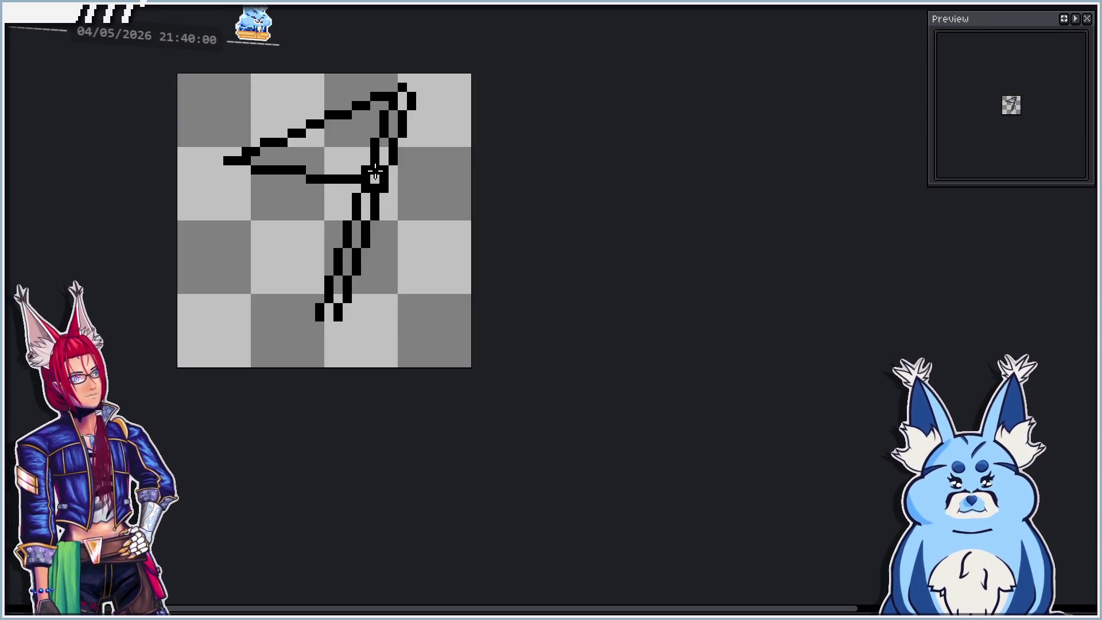
pyautogui.press('Right')
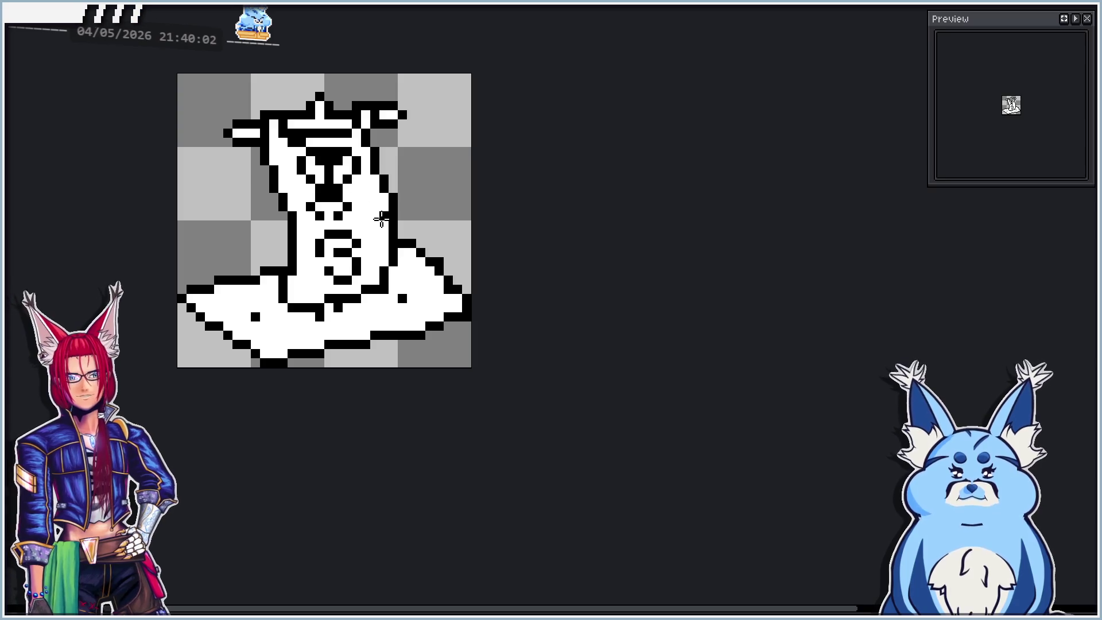
pyautogui.press('Left')
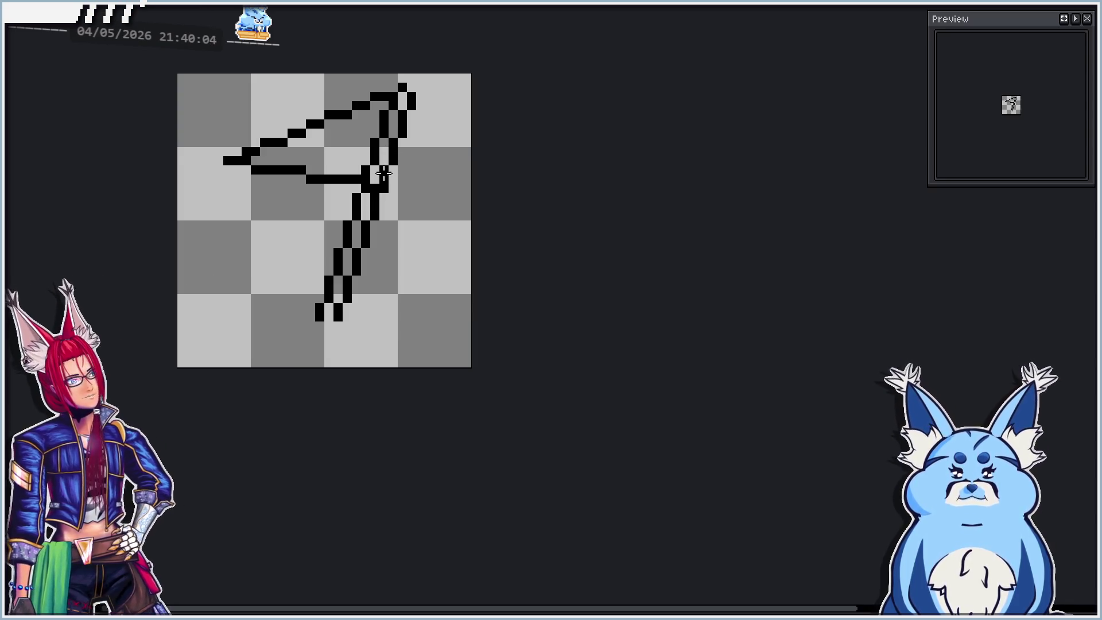
pyautogui.moveTo(382, 161)
pyautogui.mouseDown()
pyautogui.moveTo(396, 114)
pyautogui.moveTo(377, 134)
pyautogui.mouseUp()
pyautogui.press('Right')
pyautogui.press('Left')
pyautogui.click(374, 176)
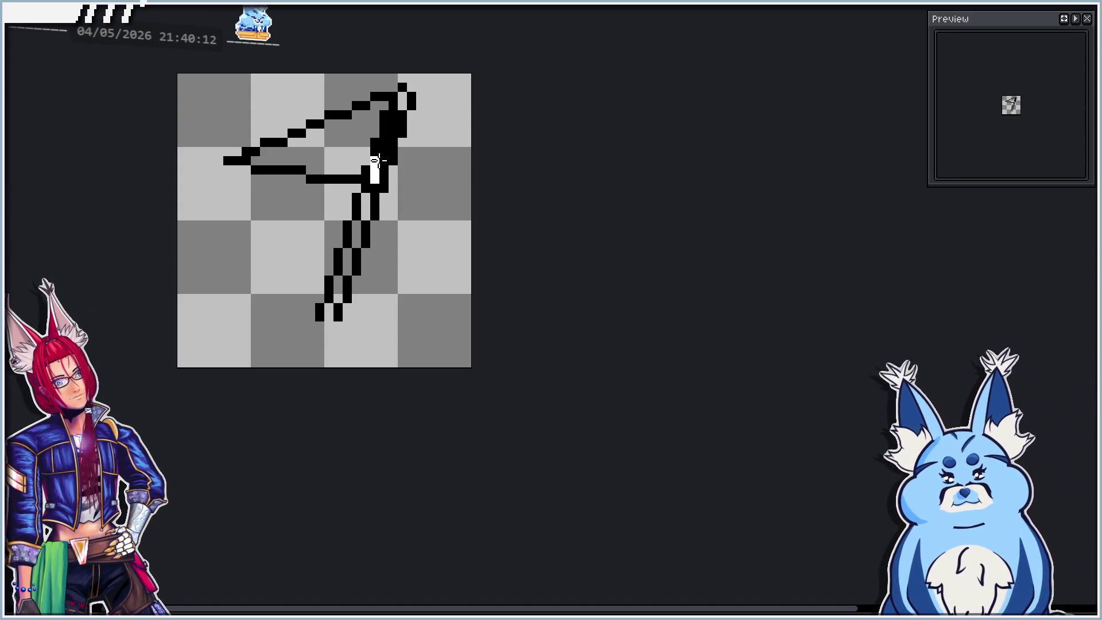
# Whiten the pole top's inner pixels, bucket-fill the flag triangle white, and compare with the creature.
pyautogui.moveTo(383, 151); pyautogui.dragTo(385, 118)
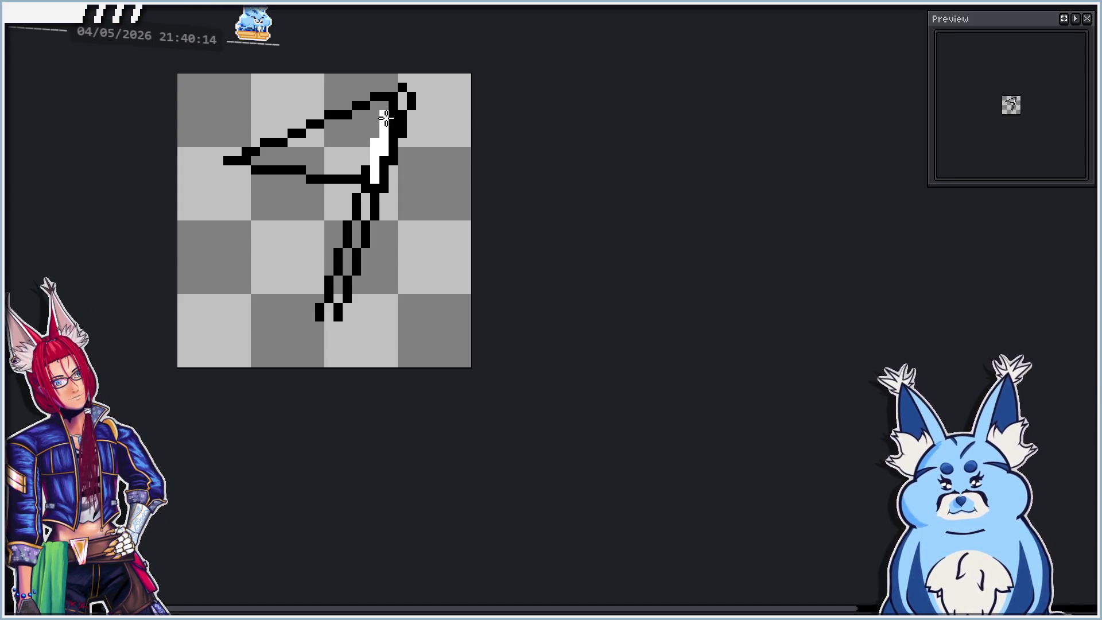
pyautogui.moveTo(384, 159); pyautogui.dragTo(382, 115)
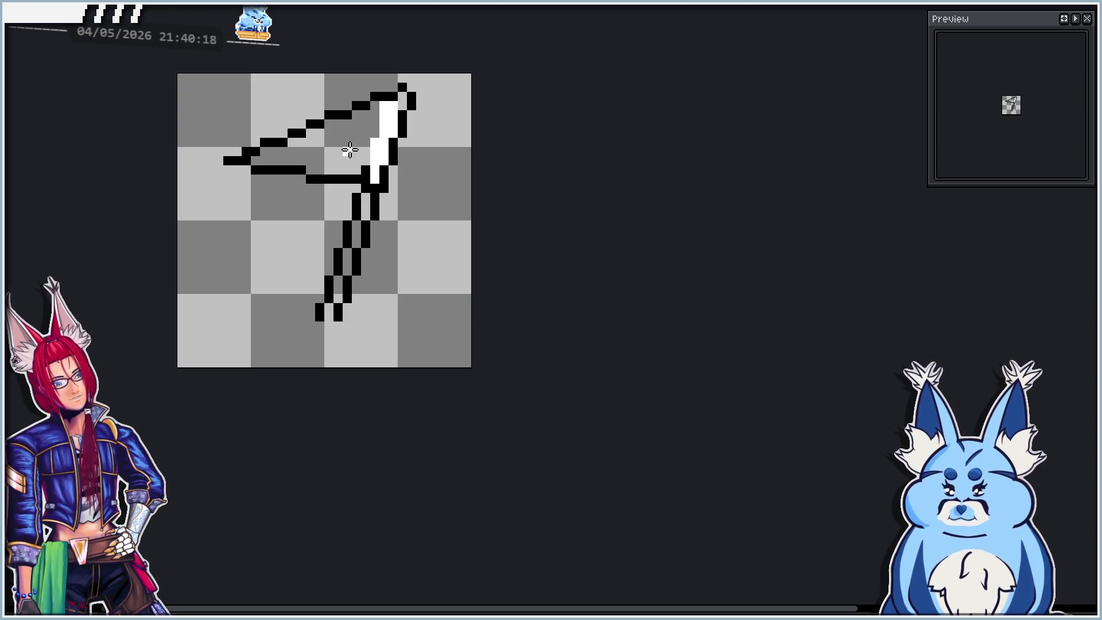
pyautogui.click(345, 152)
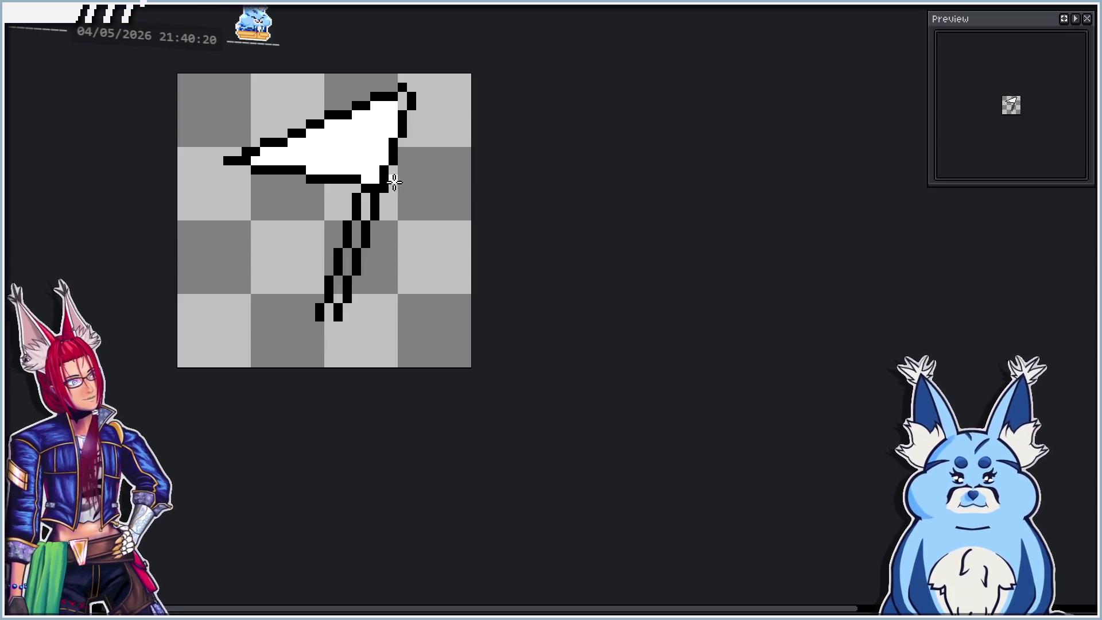
pyautogui.press('Right')
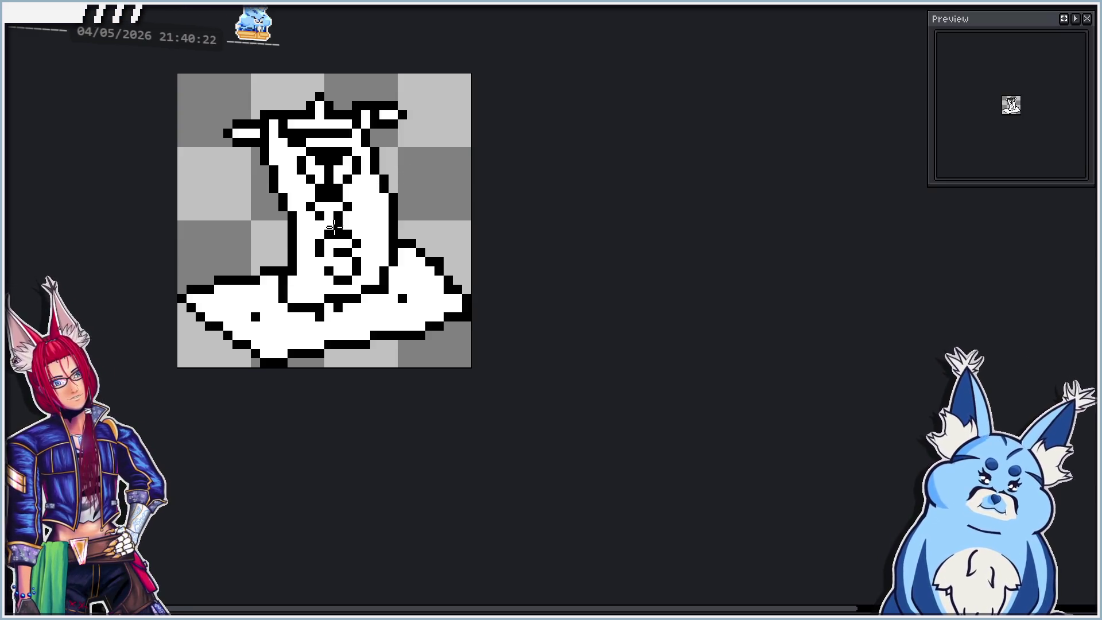
pyautogui.press('Left')
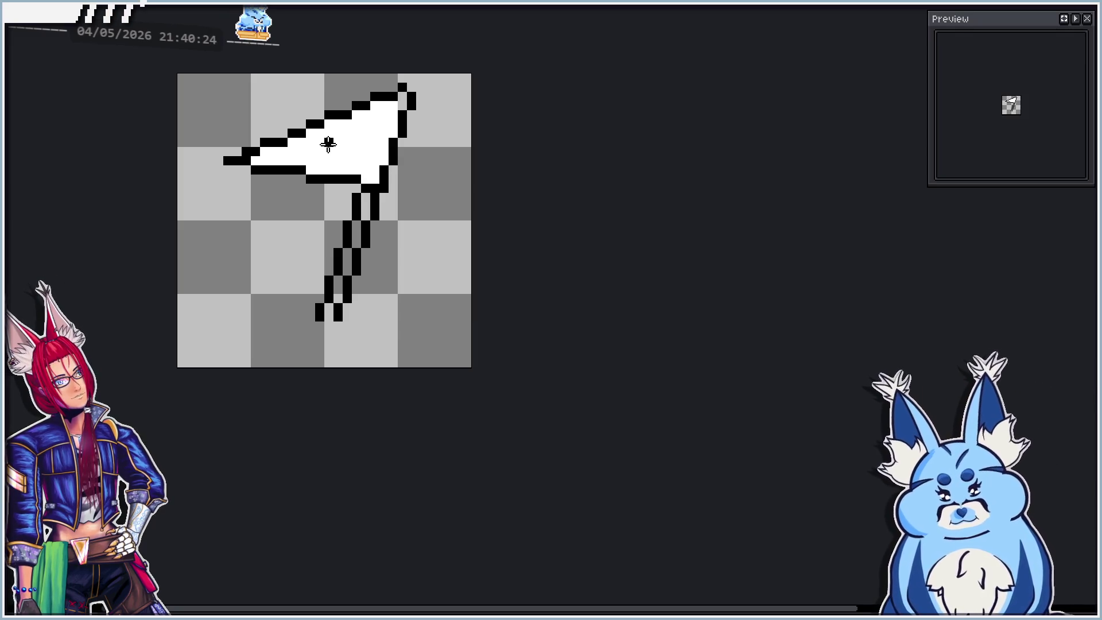
pyautogui.scroll(1, 309, 151)
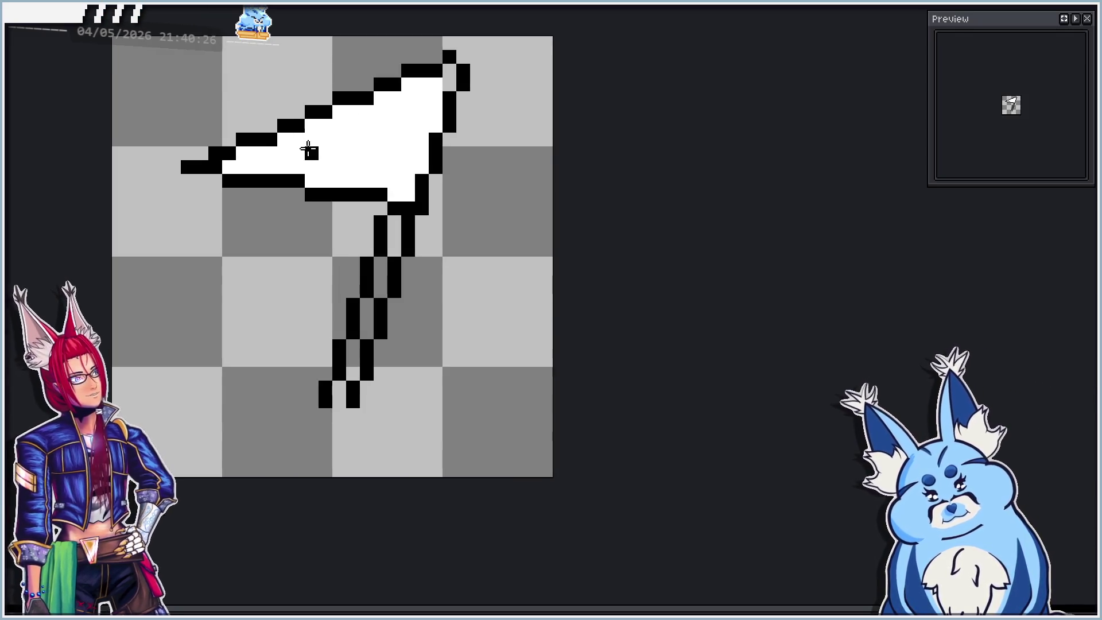
pyautogui.press('Right')
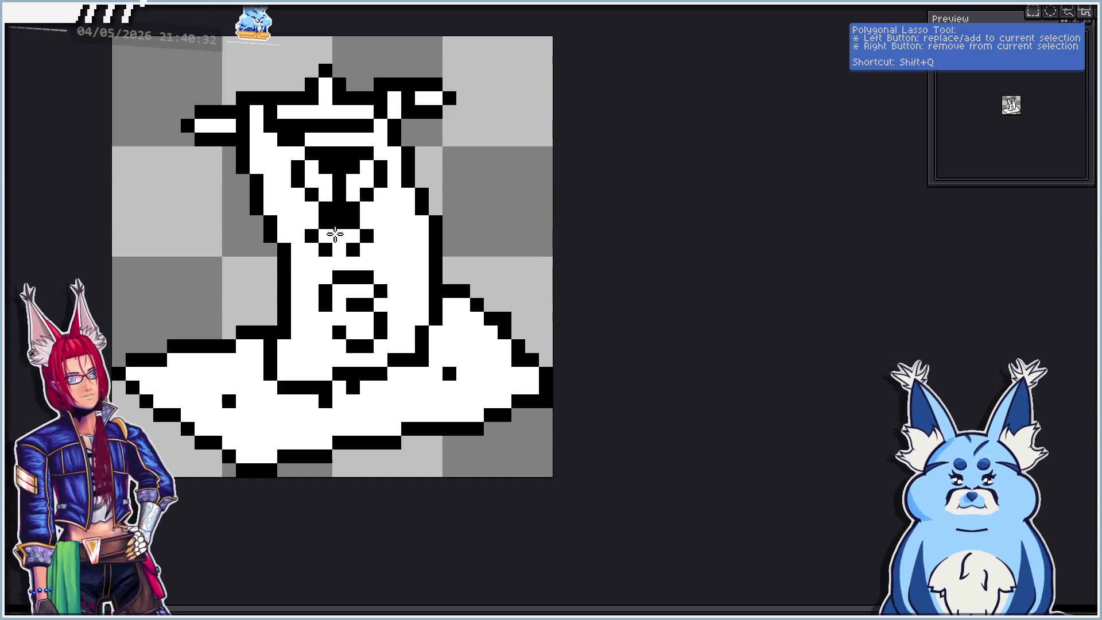
# Copy the creature's face into the flag frame below the flag, then discard that paste.
pyautogui.press('Right')
pyautogui.hotkey('ctrl', 'v')
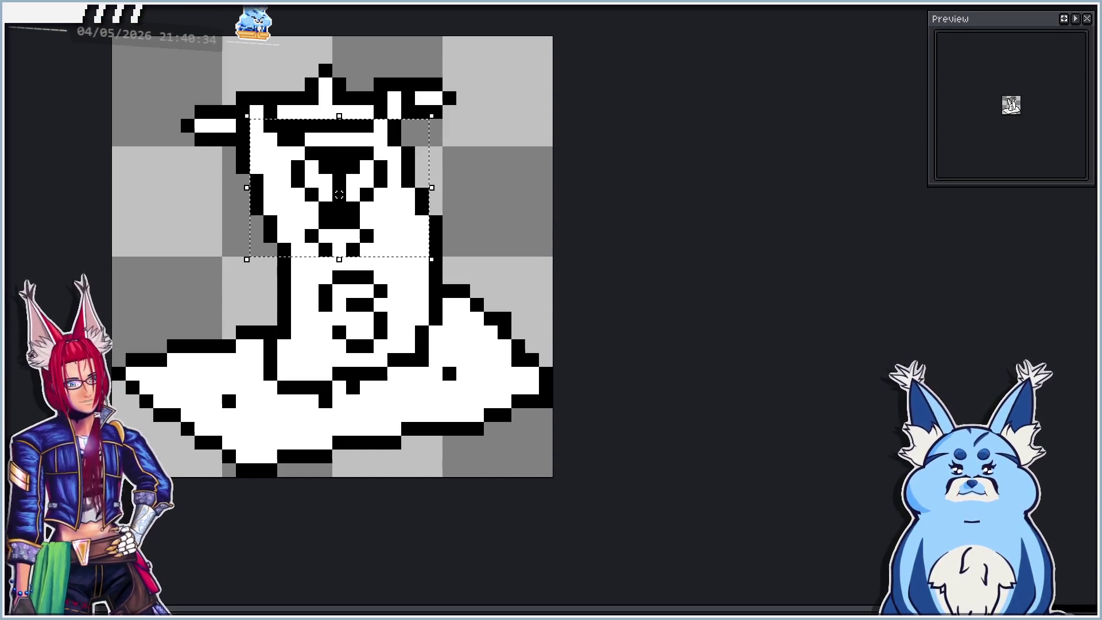
pyautogui.press('Right')
pyautogui.hotkey('ctrl', 'v')
pyautogui.moveTo(375, 229)
pyautogui.mouseDown()
pyautogui.moveTo(376, 215)
pyautogui.moveTo(295, 339)
pyautogui.moveTo(284, 281)
pyautogui.moveTo(291, 315)
pyautogui.mouseUp()
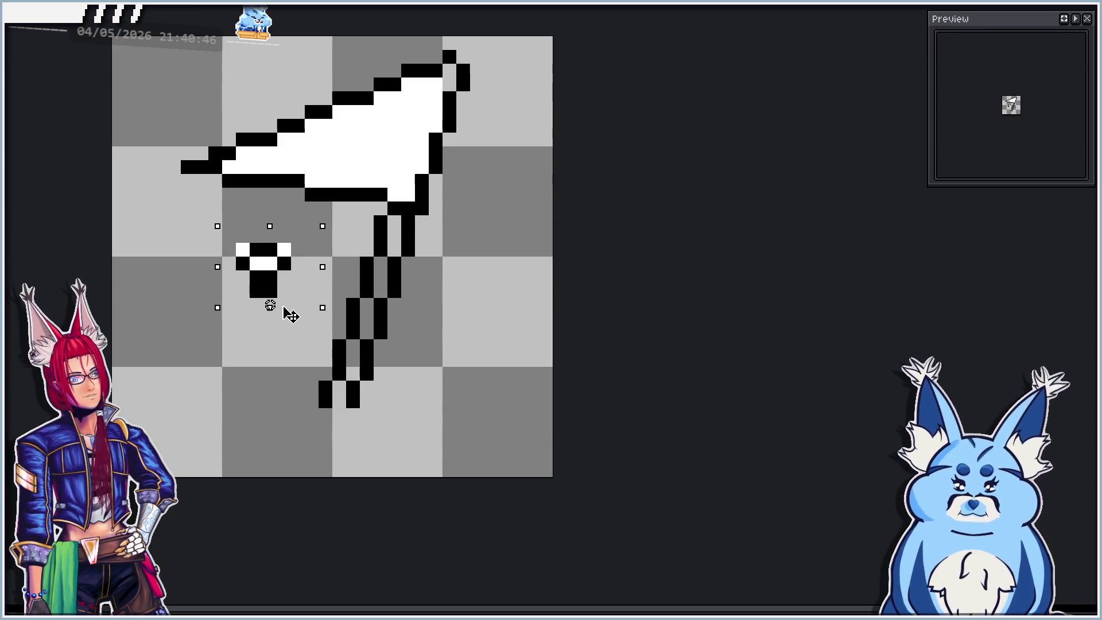
pyautogui.hotkey('ctrl', 'z')
# Paste the creature's whole head into the flag frame, placed down-left beside the pole.
pyautogui.press('Right')
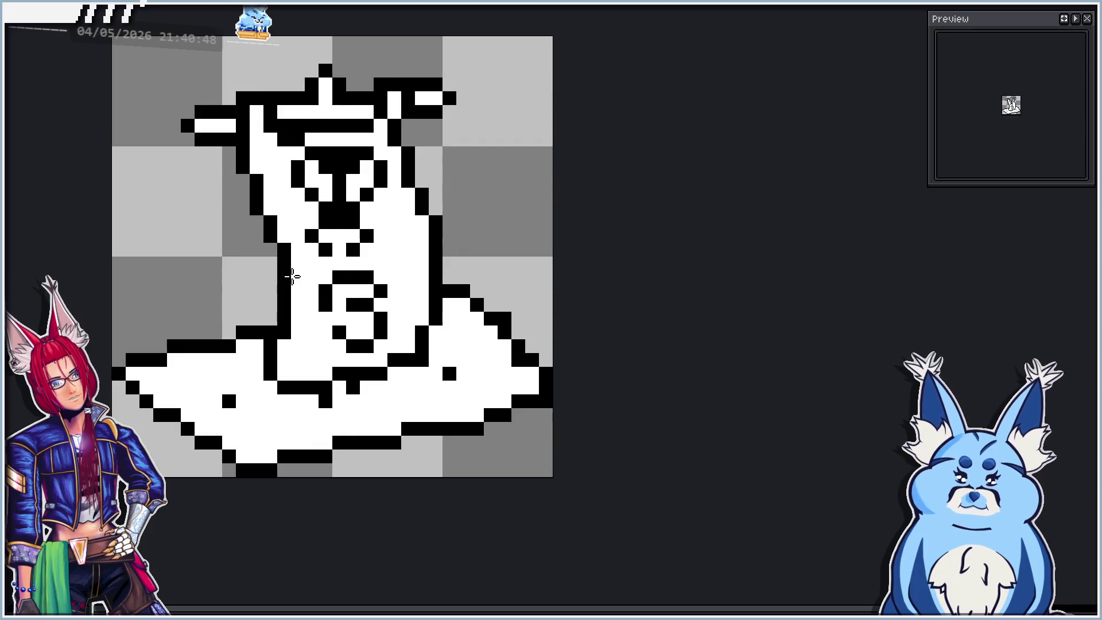
pyautogui.hotkey('ctrl', 'v')
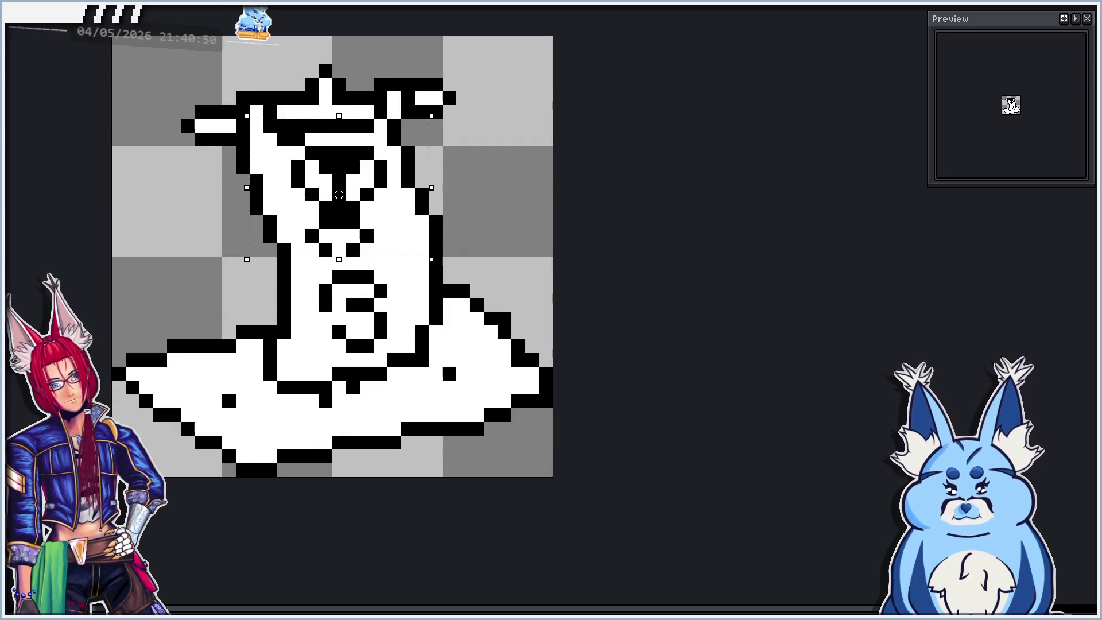
pyautogui.press('Right')
pyautogui.click(229, 381)
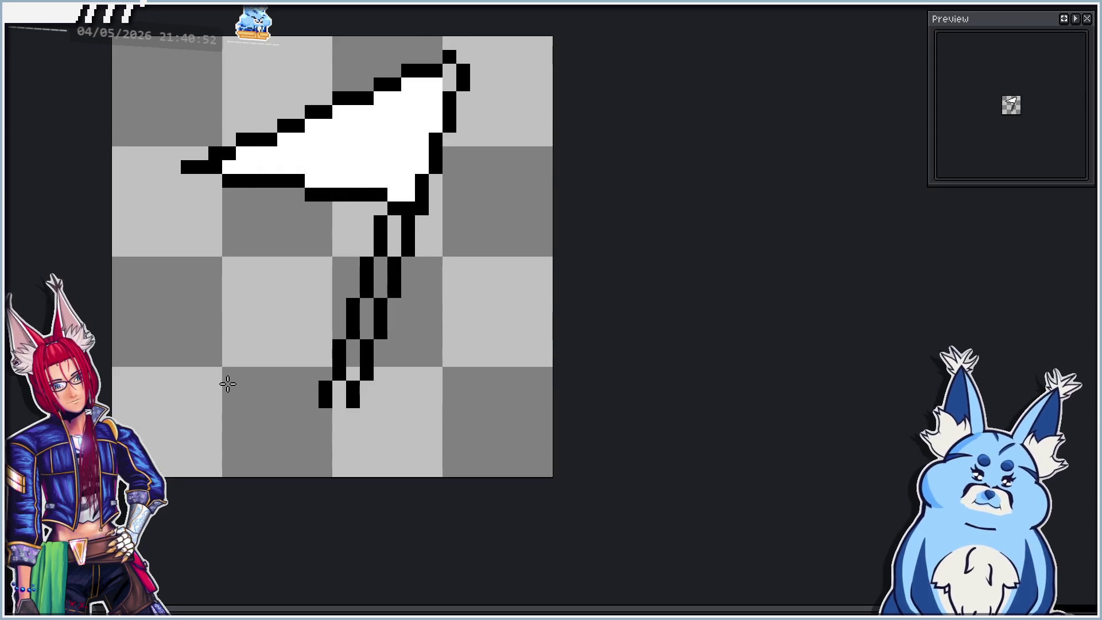
pyautogui.hotkey('ctrl', 'v')
pyautogui.moveTo(361, 230); pyautogui.dragTo(292, 326)
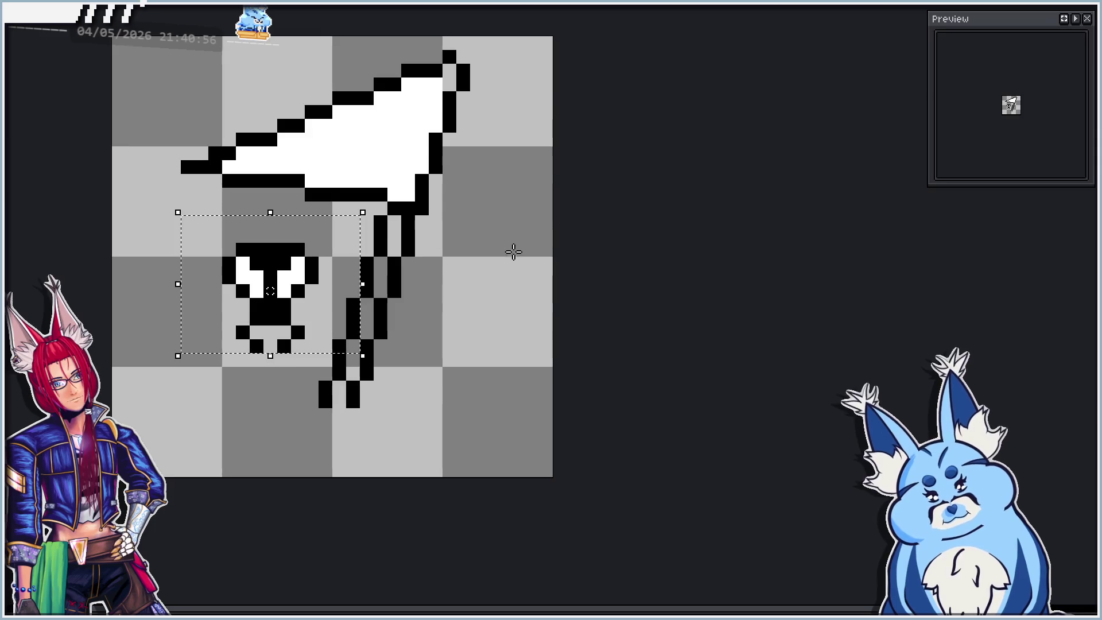
pyautogui.click(546, 322)
pyautogui.moveTo(228, 248)
pyautogui.mouseDown()
pyautogui.moveTo(318, 368)
pyautogui.moveTo(322, 355)
pyautogui.moveTo(275, 360)
pyautogui.moveTo(276, 299)
pyautogui.mouseUp()
# Try squashing the pasted head, then restore its size and drop it onto the canvas.
pyautogui.click(365, 308)
pyautogui.hotkey('ctrl', 'z')
pyautogui.hotkey('ctrl', 'z')
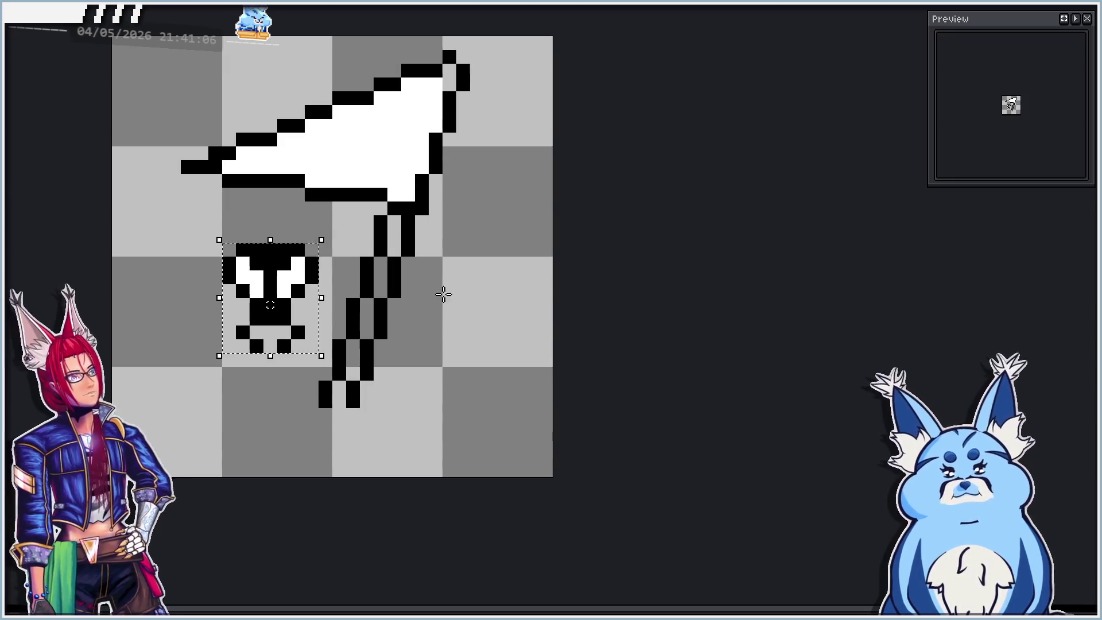
pyautogui.click(468, 265)
# Paint a black eye-like block inside the flag with a few white highlight pixels.
pyautogui.press('b')
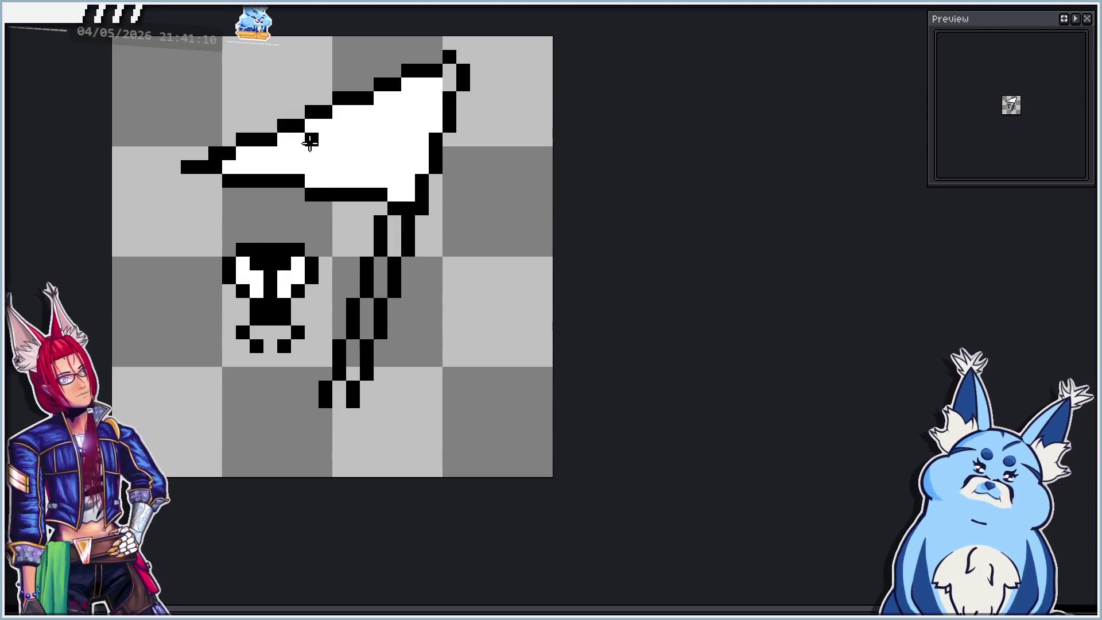
pyautogui.moveTo(310, 141)
pyautogui.mouseDown()
pyautogui.moveTo(339, 142)
pyautogui.moveTo(313, 168)
pyautogui.moveTo(338, 167)
pyautogui.mouseUp()
pyautogui.rightClick(318, 153)
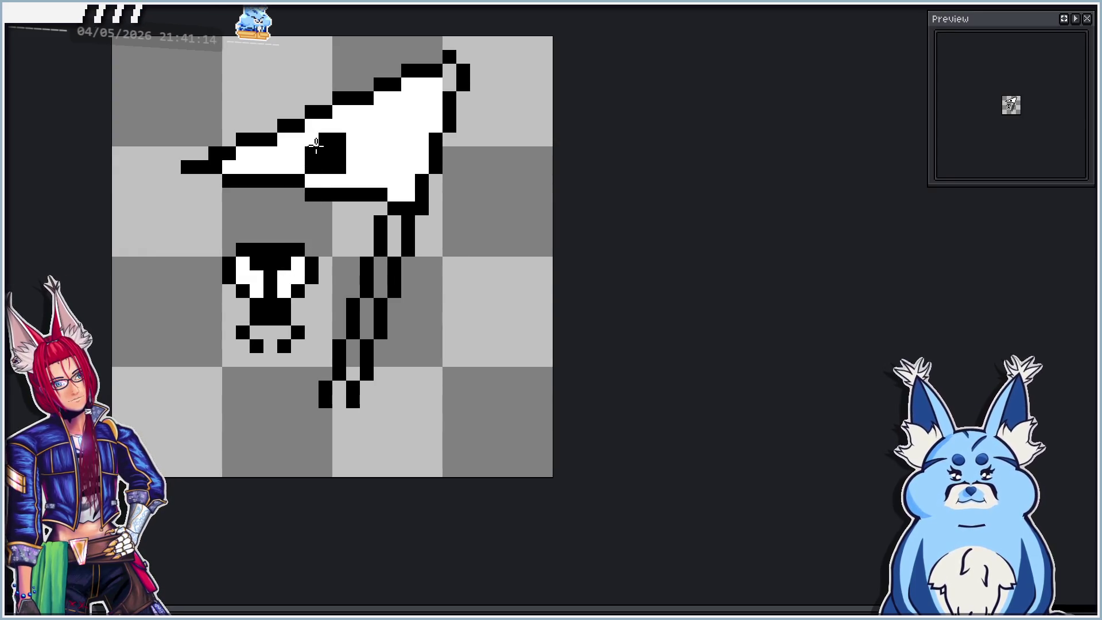
pyautogui.rightClick(338, 154)
pyautogui.rightClick(336, 167)
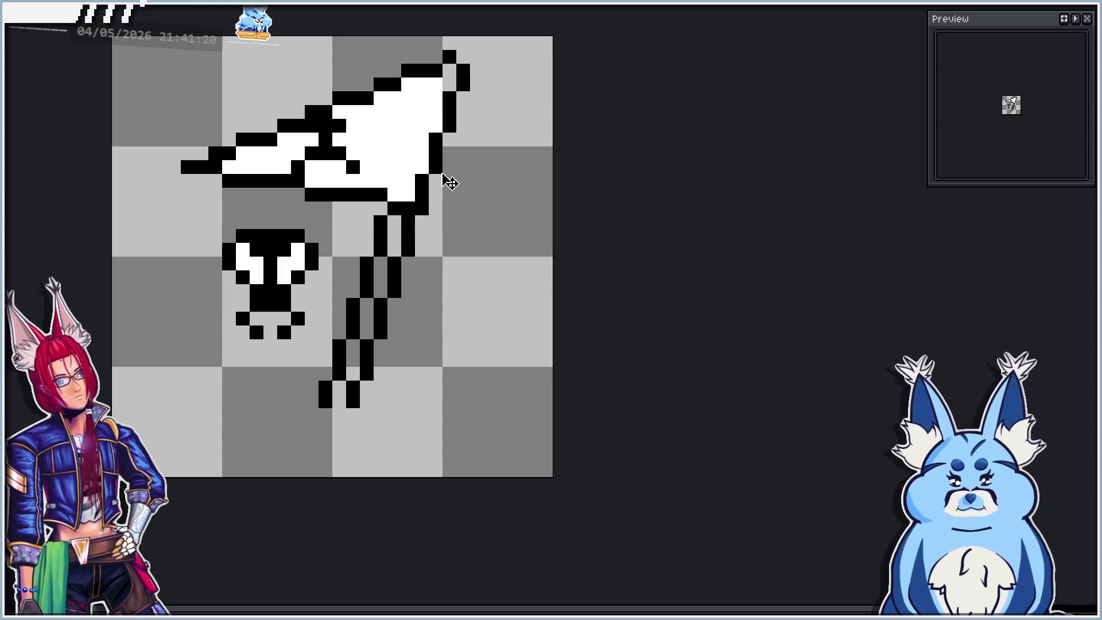
pyautogui.press('ctrl')
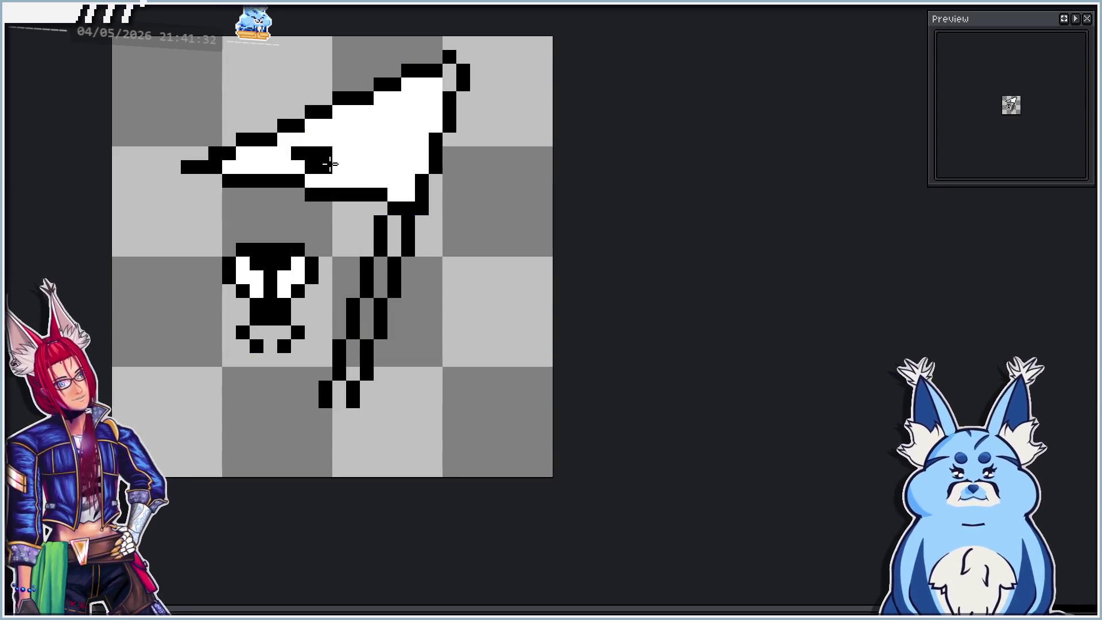
pyautogui.scroll(-5, 376, 231)
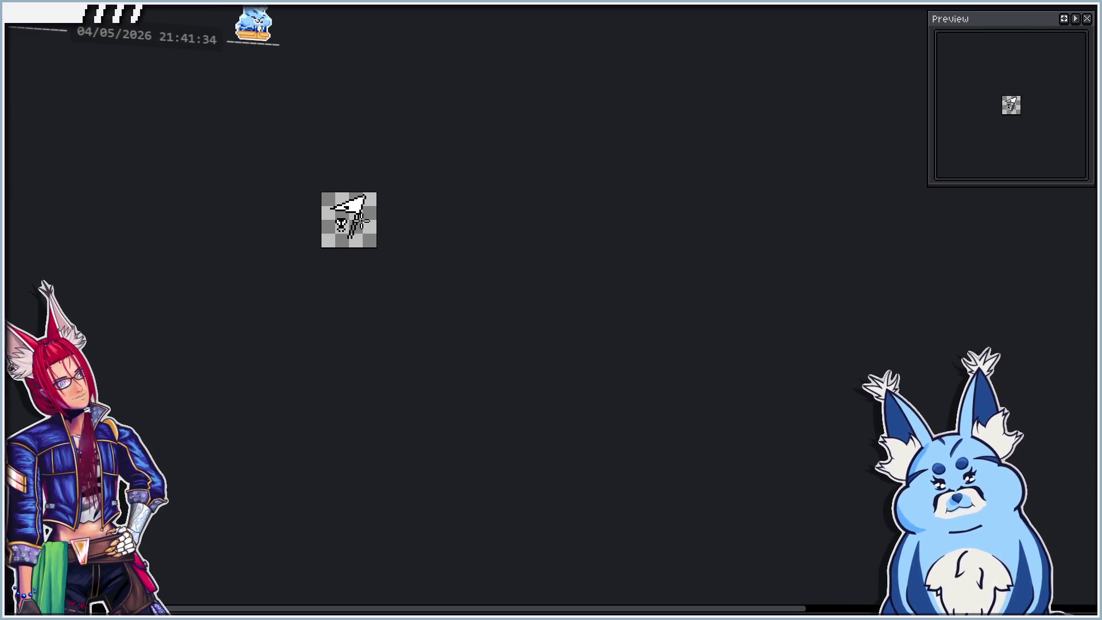
# Recenter the drawing and compare the flag frame with creature frame 3.
pyautogui.scroll(2, 360, 220)
pyautogui.scroll(2, 280, 161)
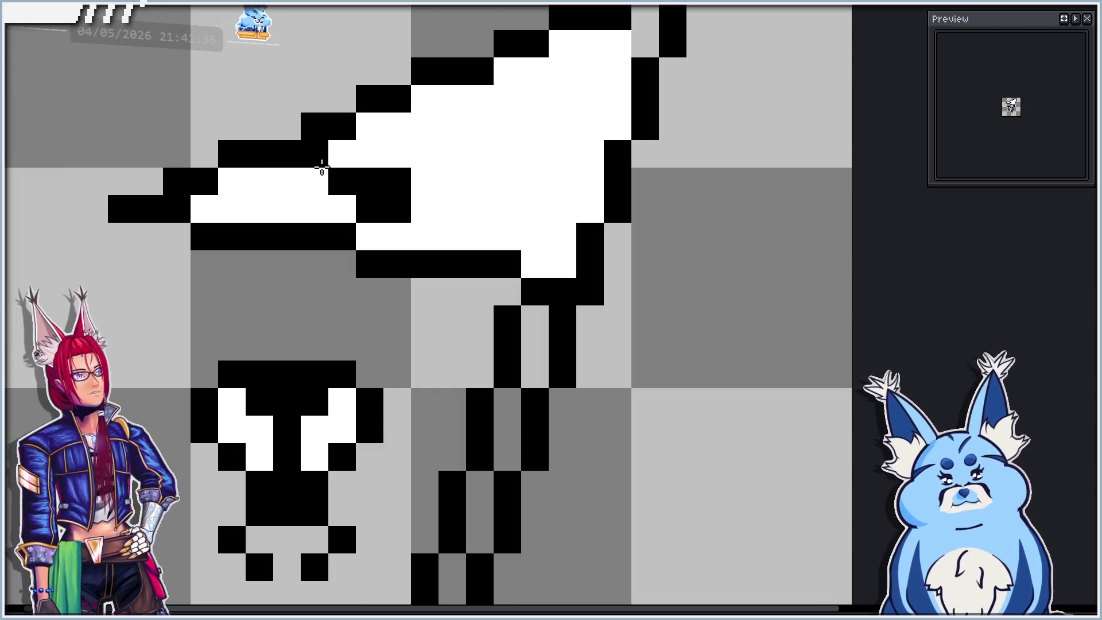
pyautogui.scroll(-3, 315, 187)
pyautogui.press('ctrl')
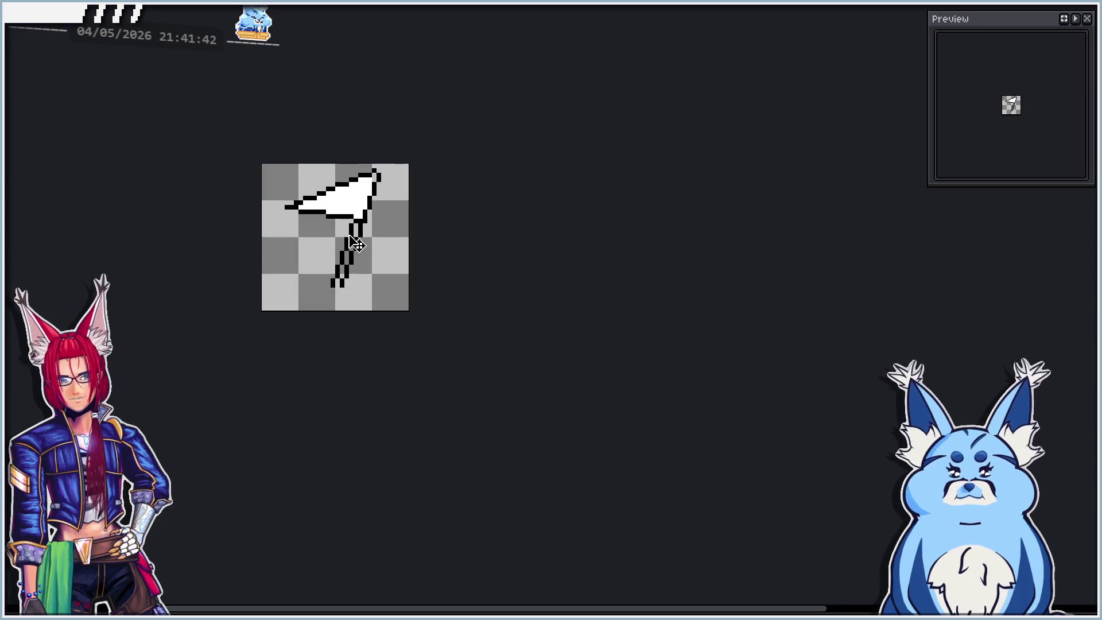
pyautogui.scroll(2, 326, 238)
pyautogui.scroll(-1, 322, 234)
pyautogui.moveTo(320, 232); pyautogui.dragTo(328, 241)
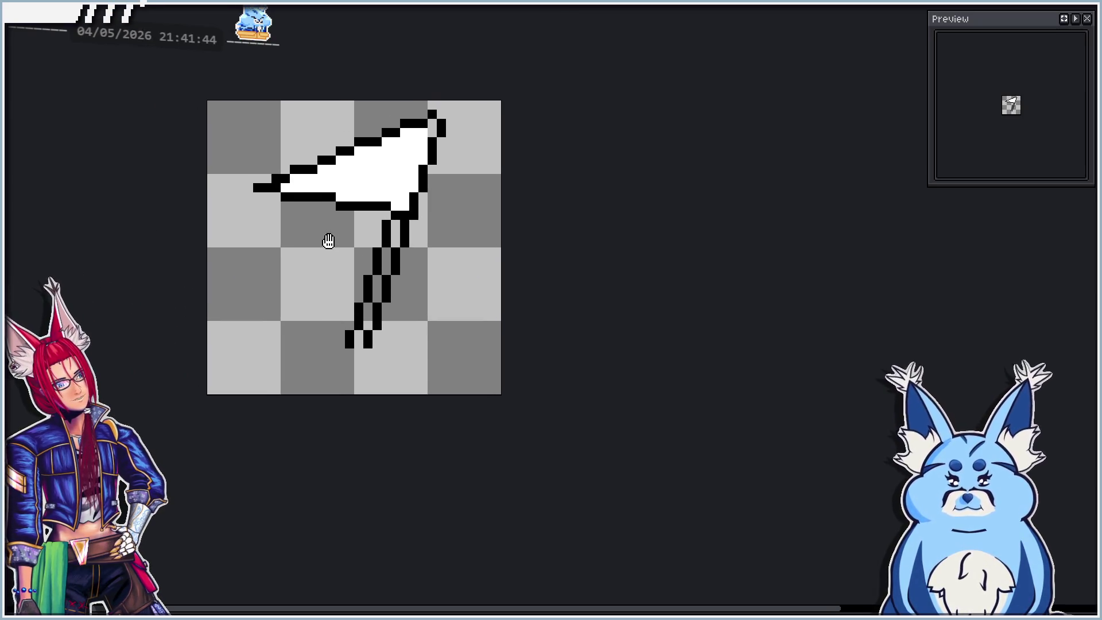
pyautogui.press('Right')
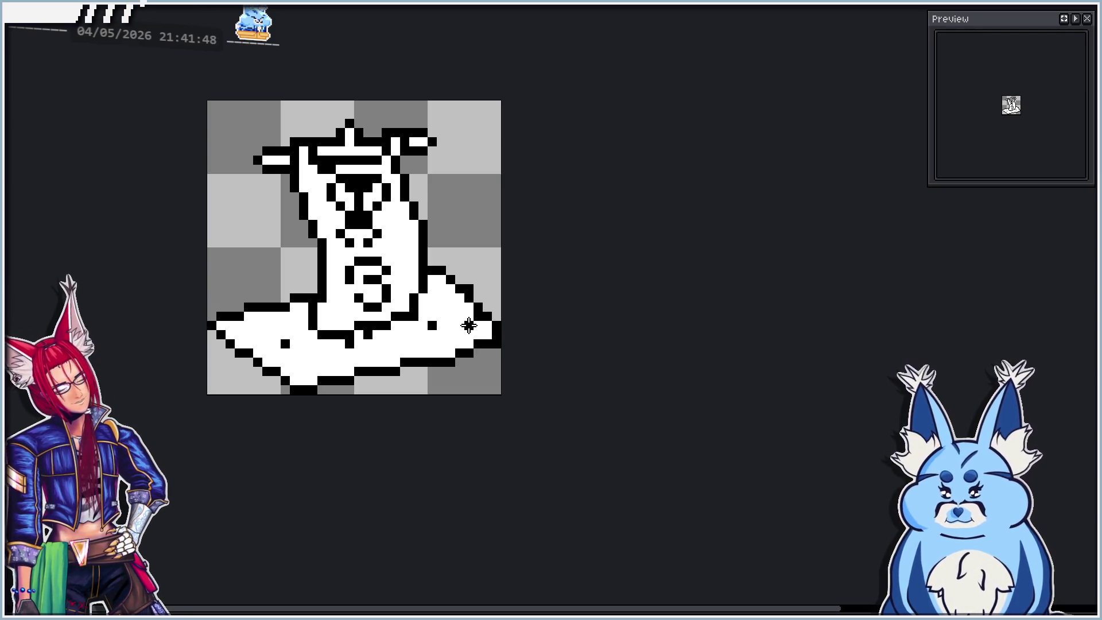
pyautogui.press('Left')
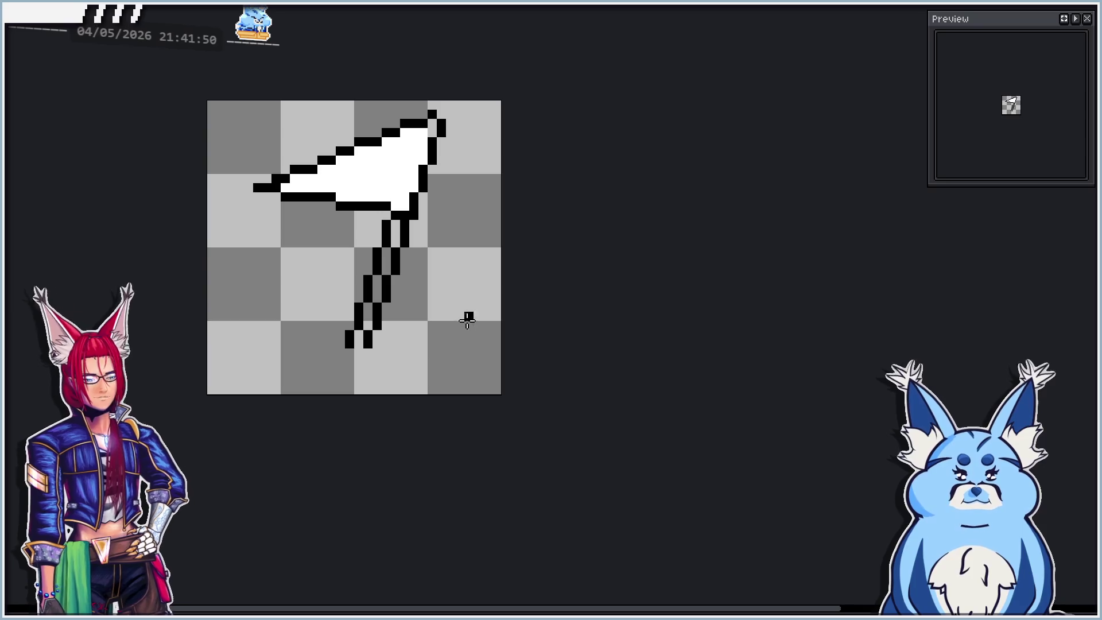
# Redraw the curled black mark inside the flag, undoing mistakes and whitening stray pixels.
pyautogui.scroll(3, 336, 205)
pyautogui.moveTo(358, 169); pyautogui.dragTo(391, 192)
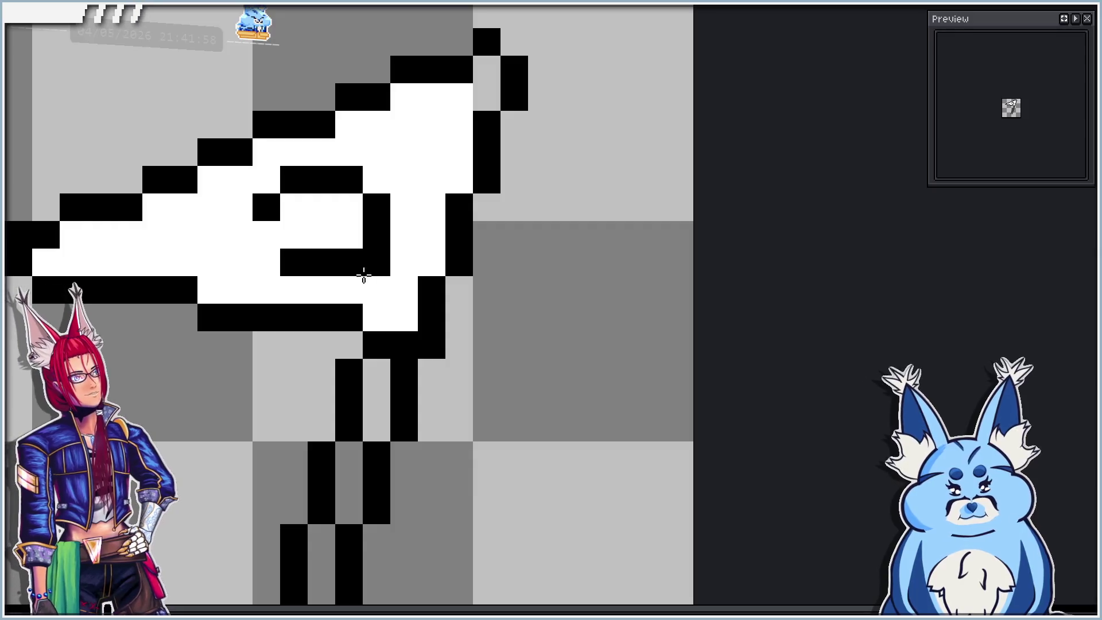
pyautogui.hotkey('ctrl', 'z')
pyautogui.hotkey('ctrl', 'z')
pyautogui.hotkey('ctrl', 'z')
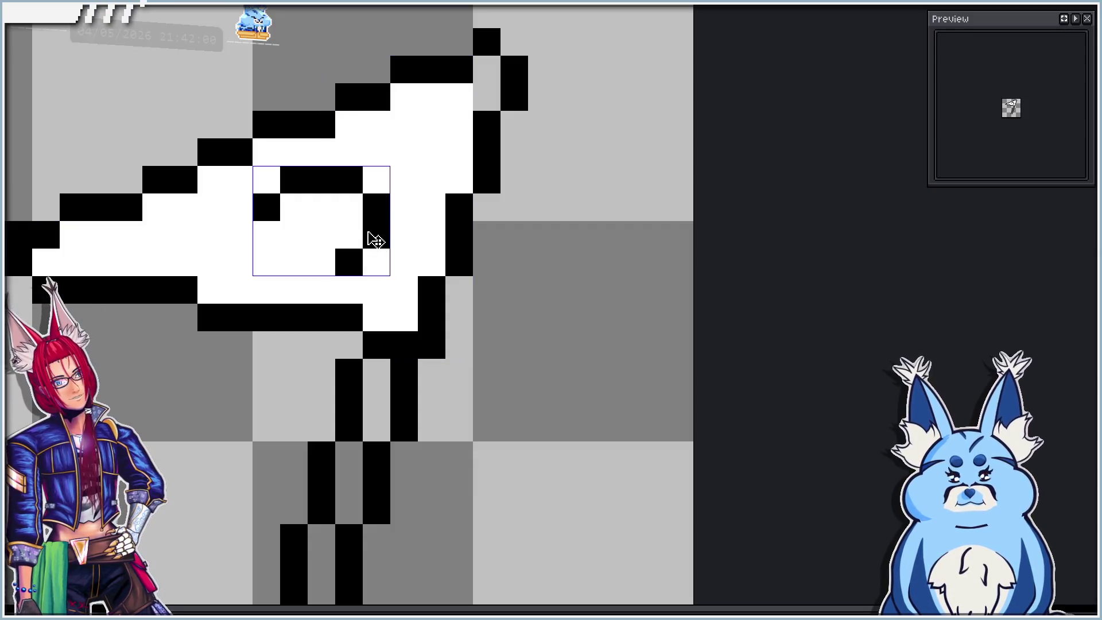
pyautogui.hotkey('ctrl', 'z')
pyautogui.hotkey('ctrl', 'z')
pyautogui.hotkey('ctrl', 'z')
pyautogui.moveTo(319, 259); pyautogui.dragTo(296, 269)
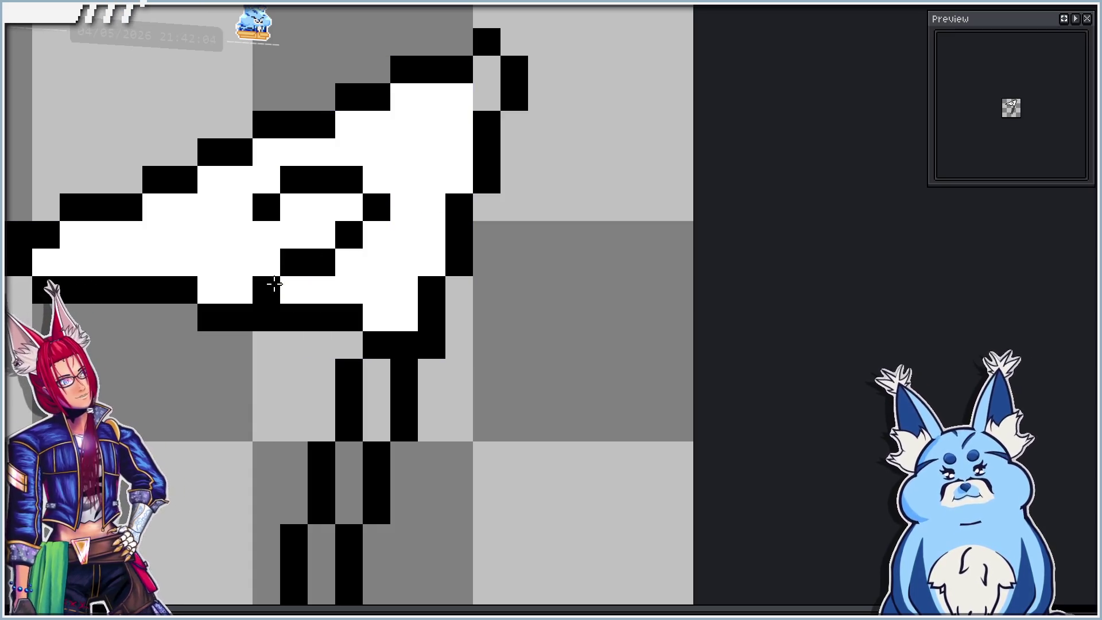
pyautogui.moveTo(264, 279); pyautogui.dragTo(375, 290)
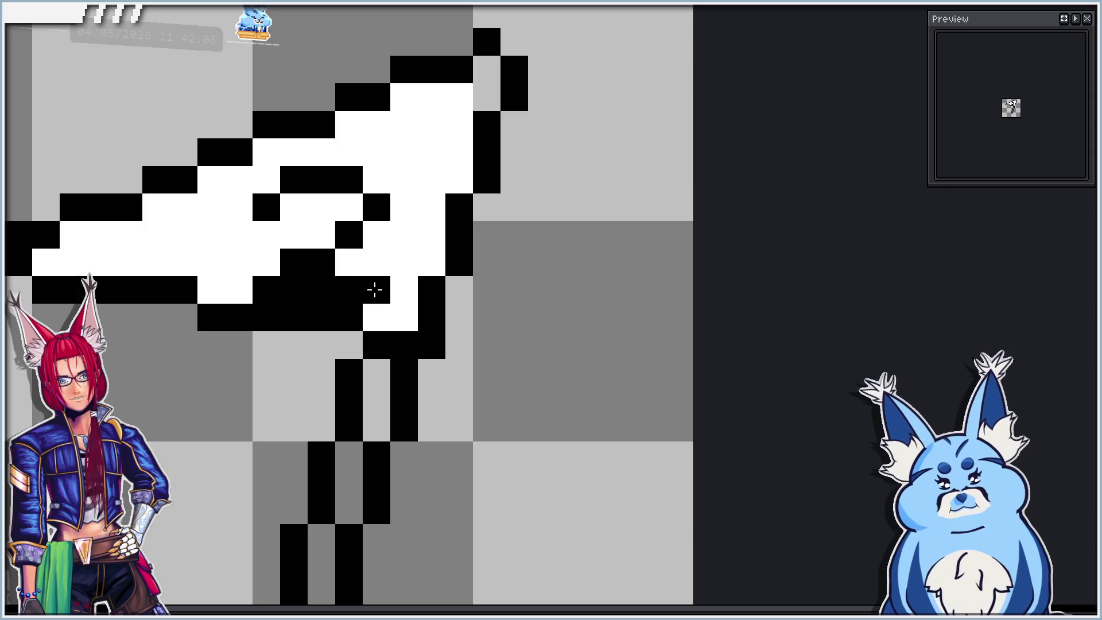
pyautogui.scroll(-2, 372, 281)
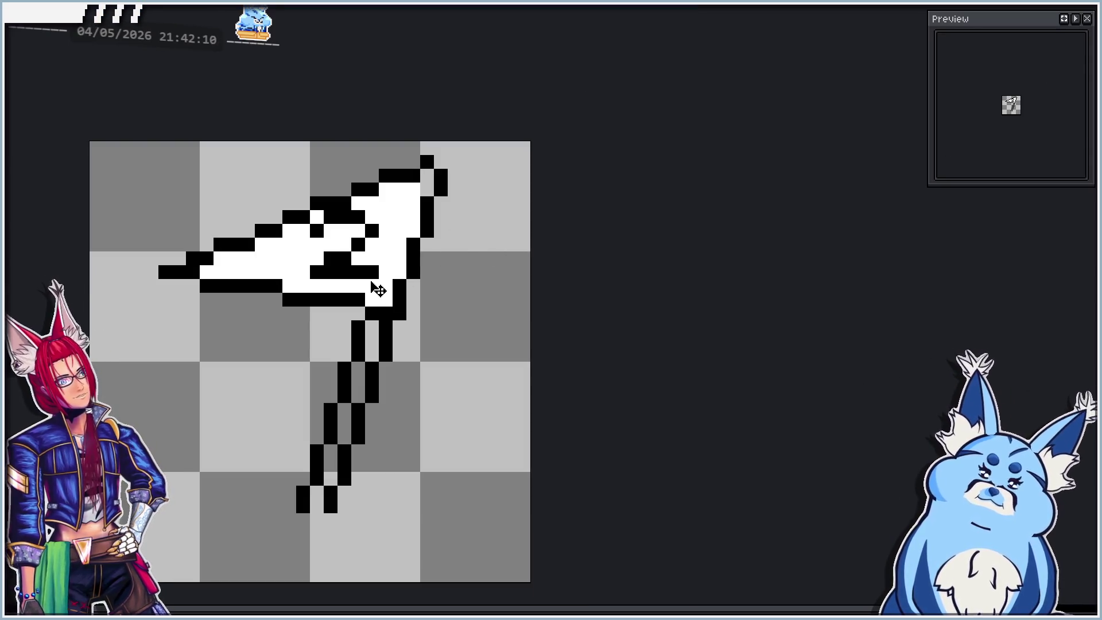
pyautogui.scroll(-1, 373, 287)
pyautogui.scroll(2, 356, 261)
pyautogui.click(302, 234)
pyautogui.click(320, 216)
pyautogui.click(320, 272)
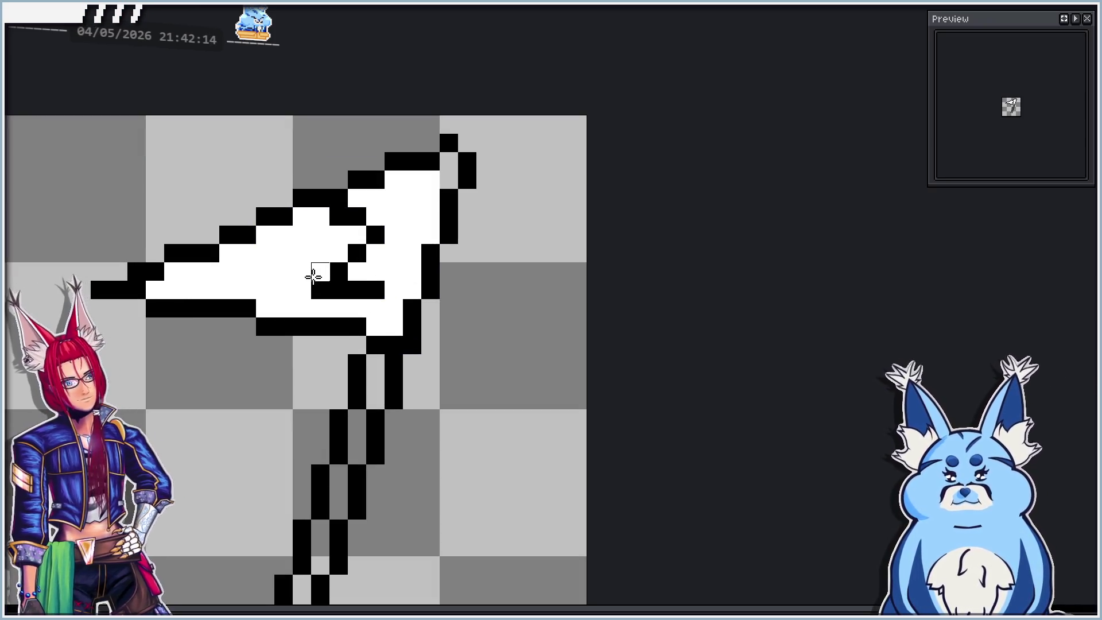
pyautogui.click(320, 235)
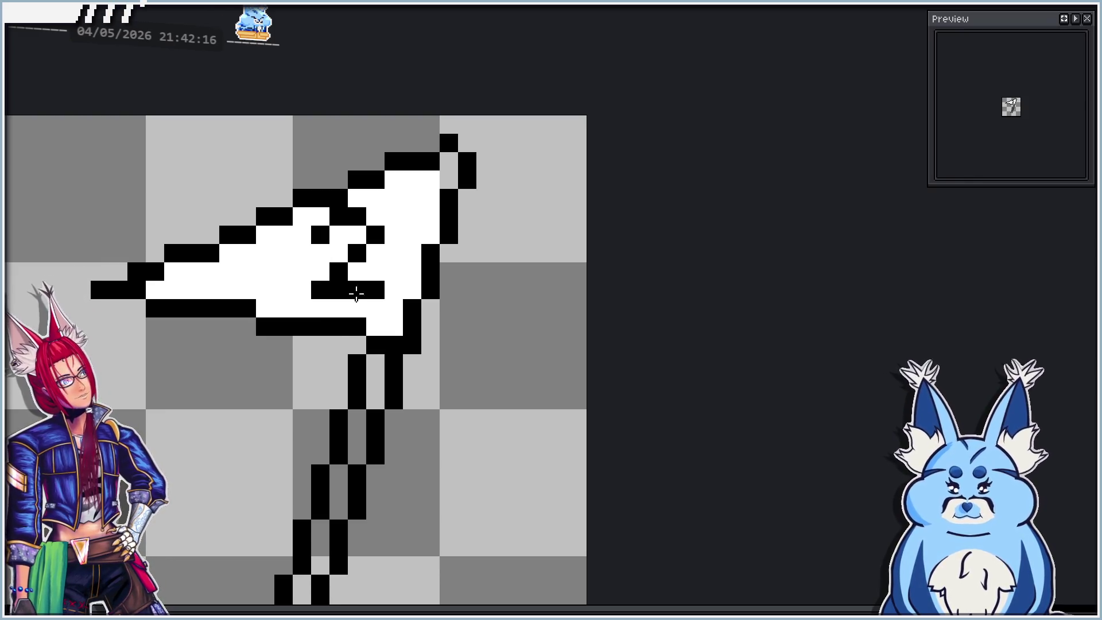
# Shift the inner black mark one pixel to the right.
pyautogui.scroll(-3, 369, 296)
pyautogui.scroll(1, 369, 296)
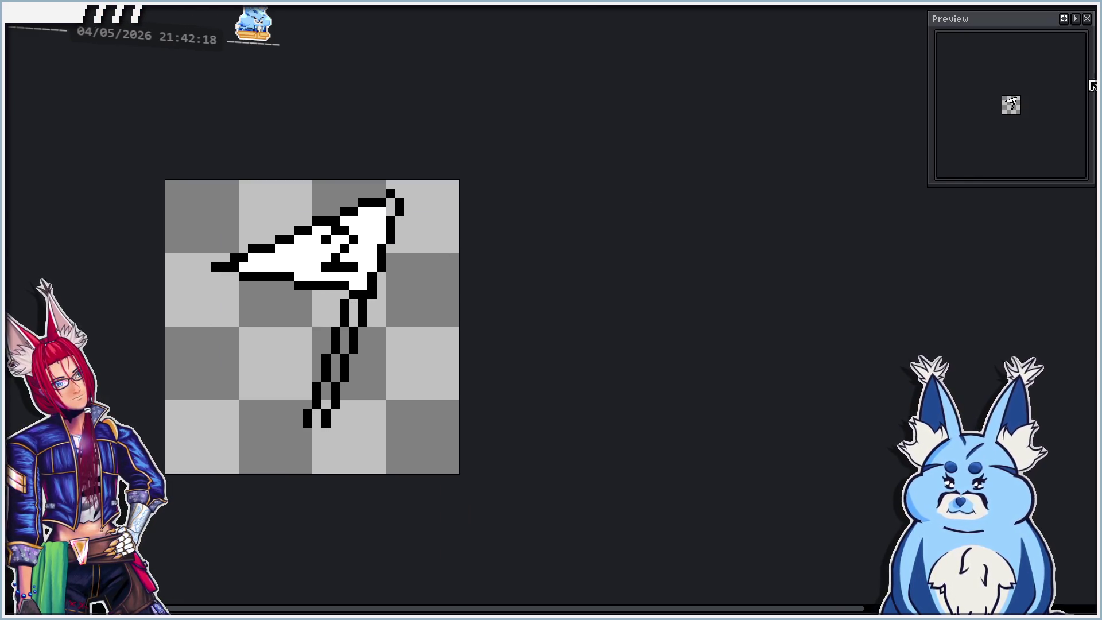
pyautogui.moveTo(467, 258); pyautogui.dragTo(481, 261)
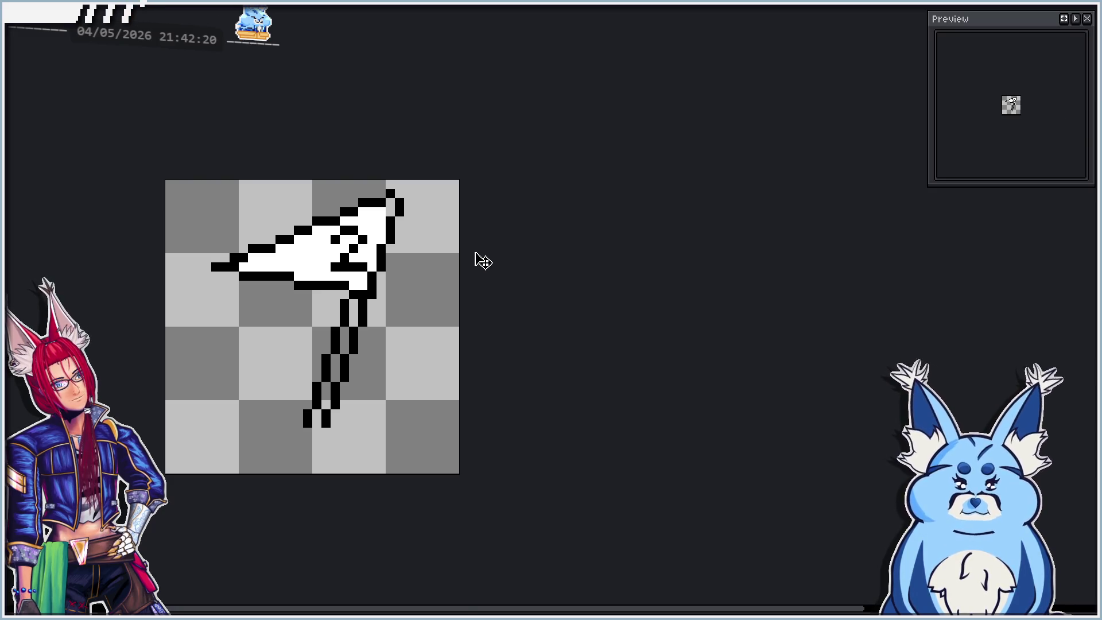
pyautogui.scroll(-3, 272, 296)
pyautogui.scroll(3, 301, 321)
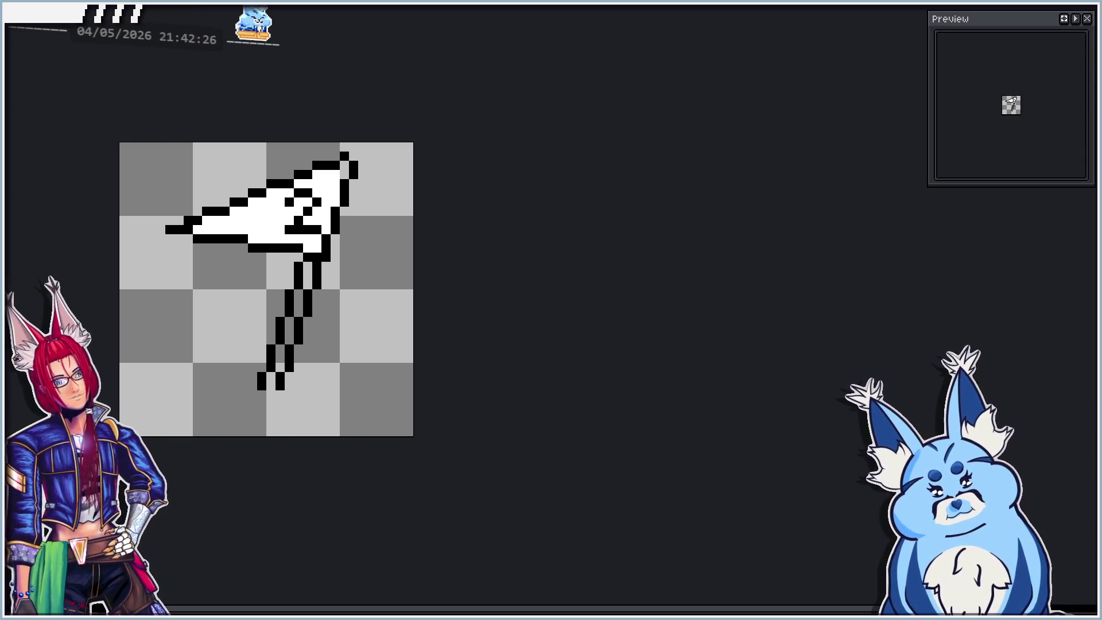
pyautogui.hotkey('ctrl', 'z')
pyautogui.hotkey('ctrl', 'y')
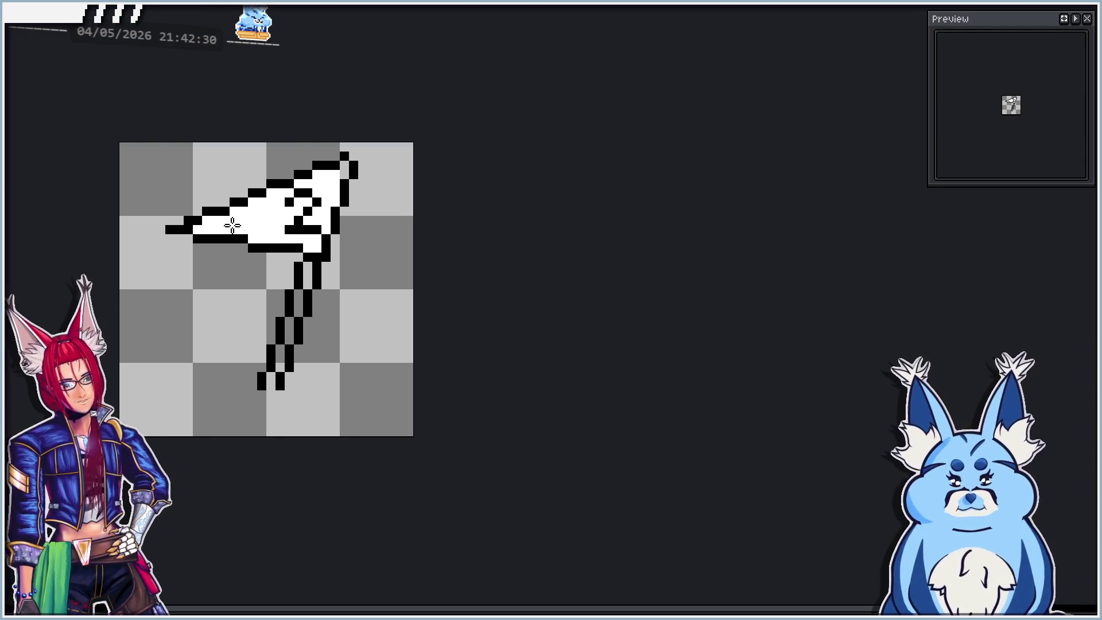
# Fill the slanted pole white between its two black outline lines.
pyautogui.hotkey('ctrl', 'y')
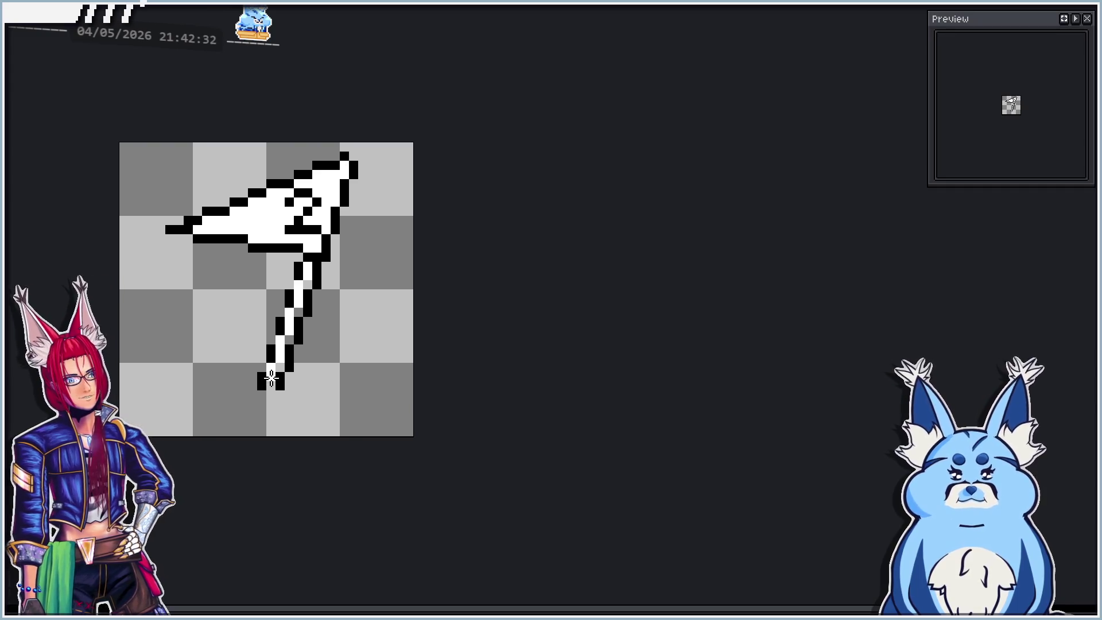
pyautogui.scroll(-1, 301, 286)
pyautogui.scroll(1, 285, 336)
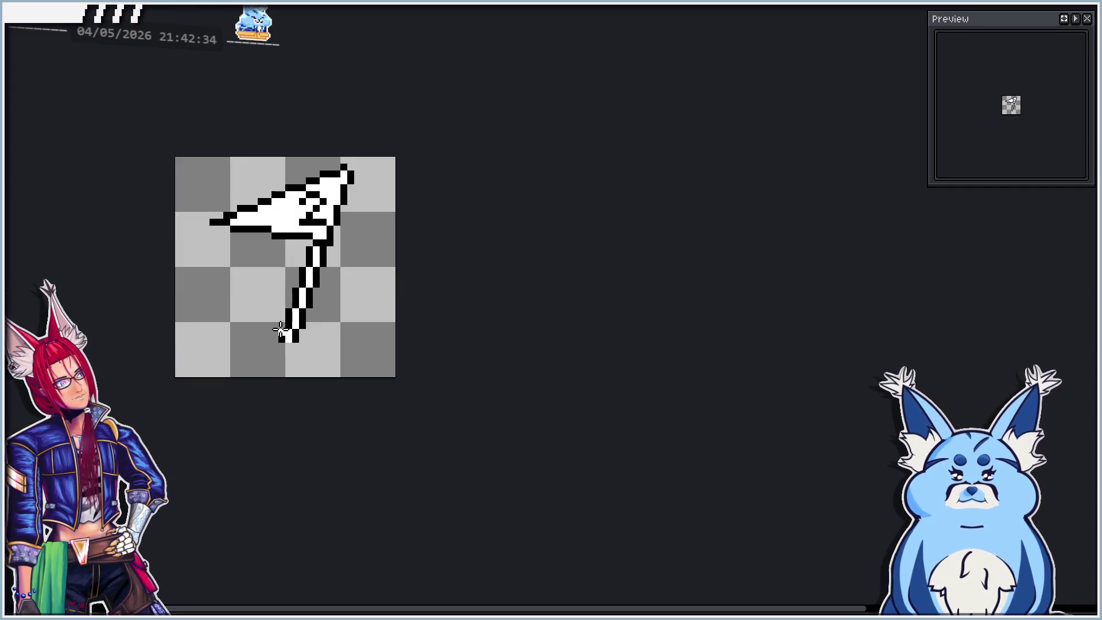
pyautogui.scroll(2, 280, 330)
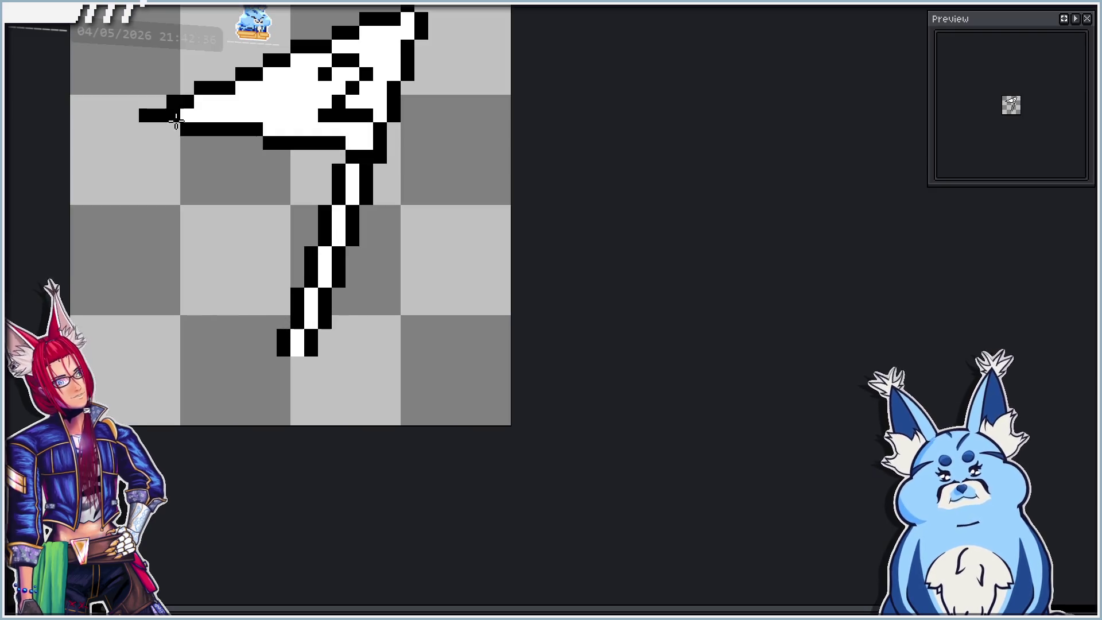
pyautogui.scroll(-1, 231, 267)
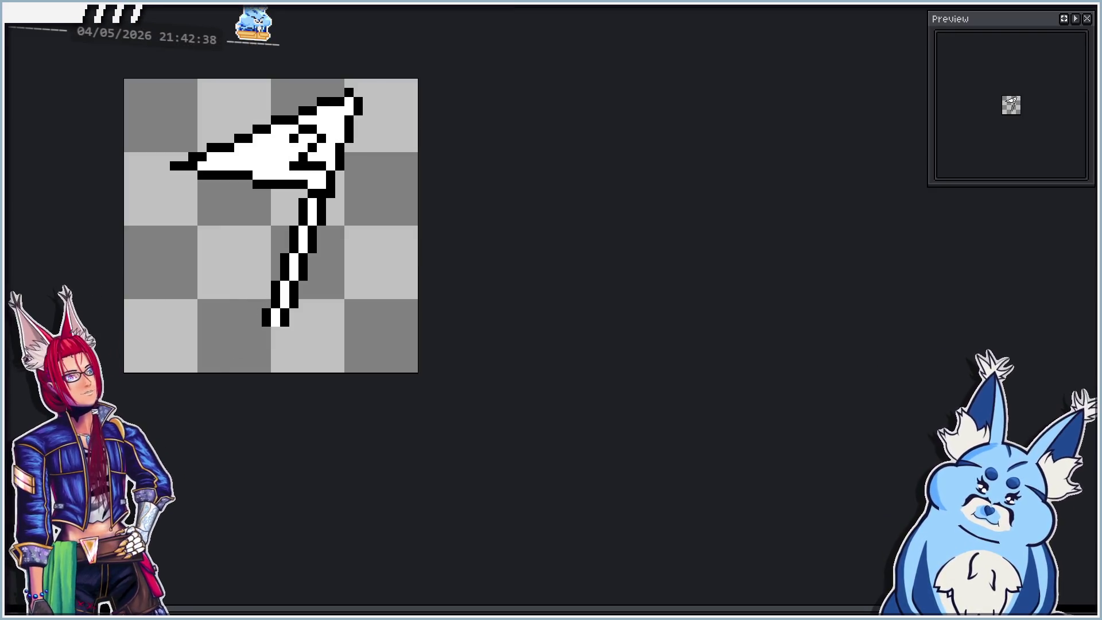
# Flip between creature frame 3 and the flag frame to compare them.
pyautogui.hotkey('ctrl', 'Tab')
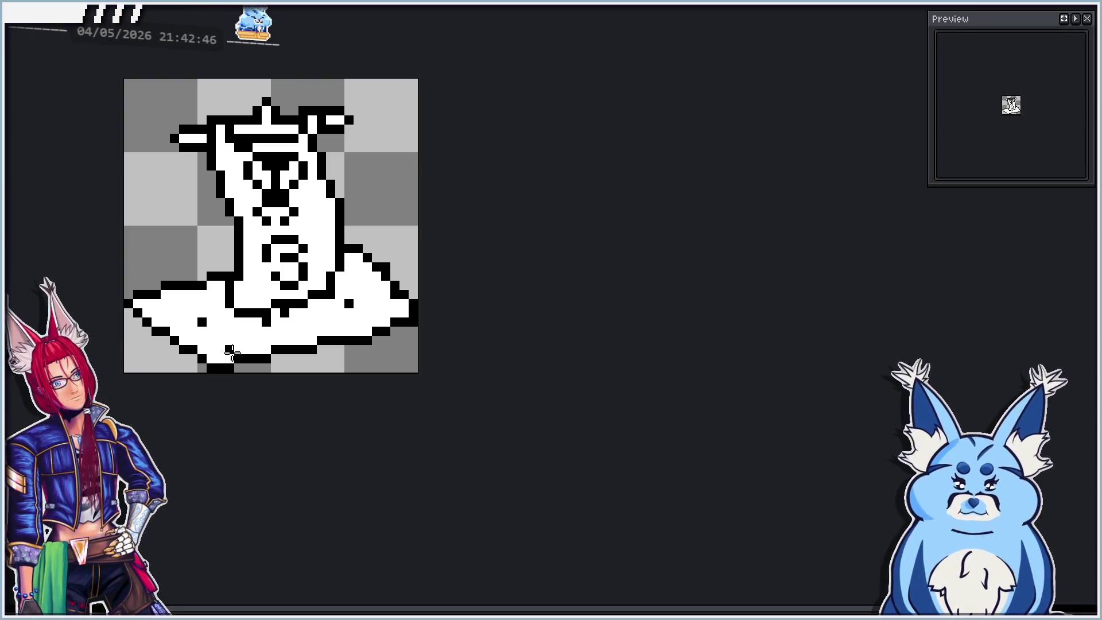
pyautogui.press('Right')
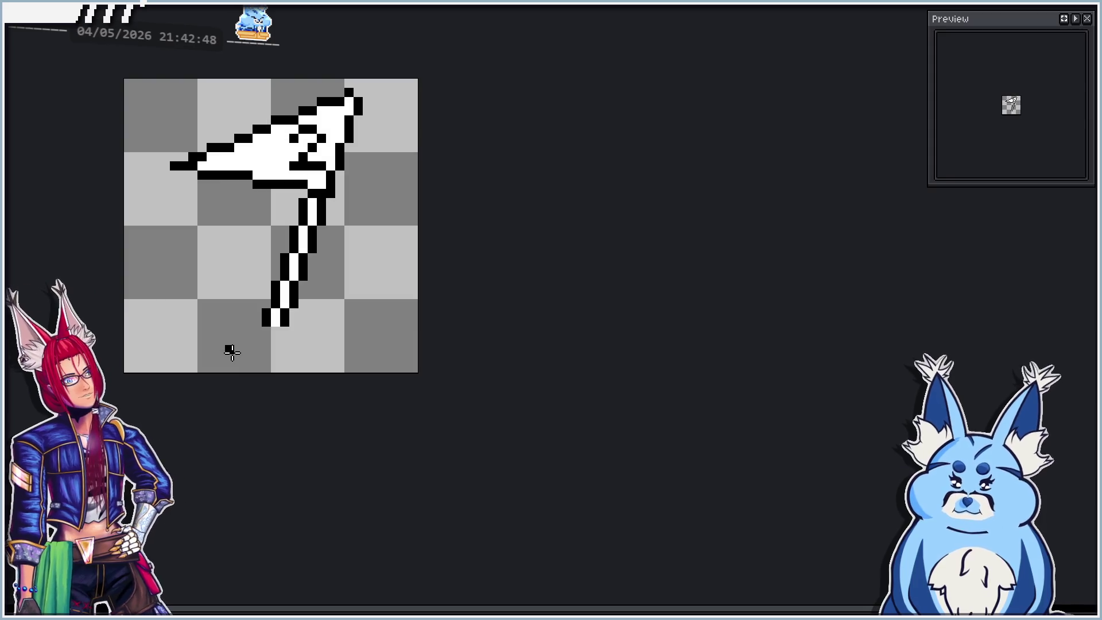
pyautogui.press('Left')
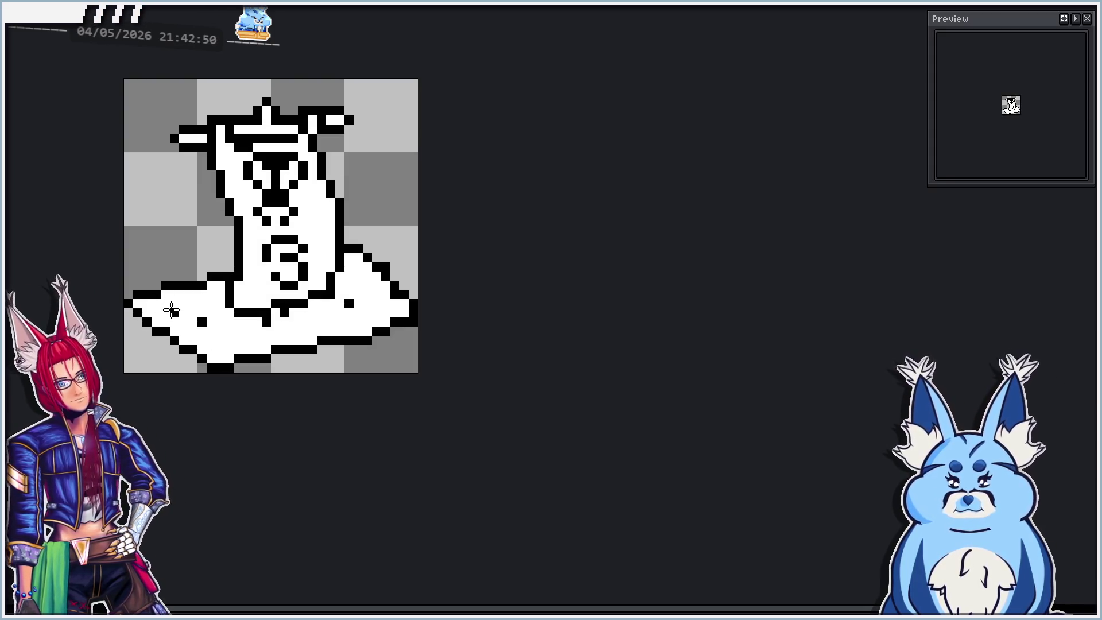
pyautogui.press('Right')
# Undo the stray lower-left strokes and extend the slanted pole down toward the frame bottom.
pyautogui.keyDown('shift'); pyautogui.click(172, 310); pyautogui.keyUp('shift')
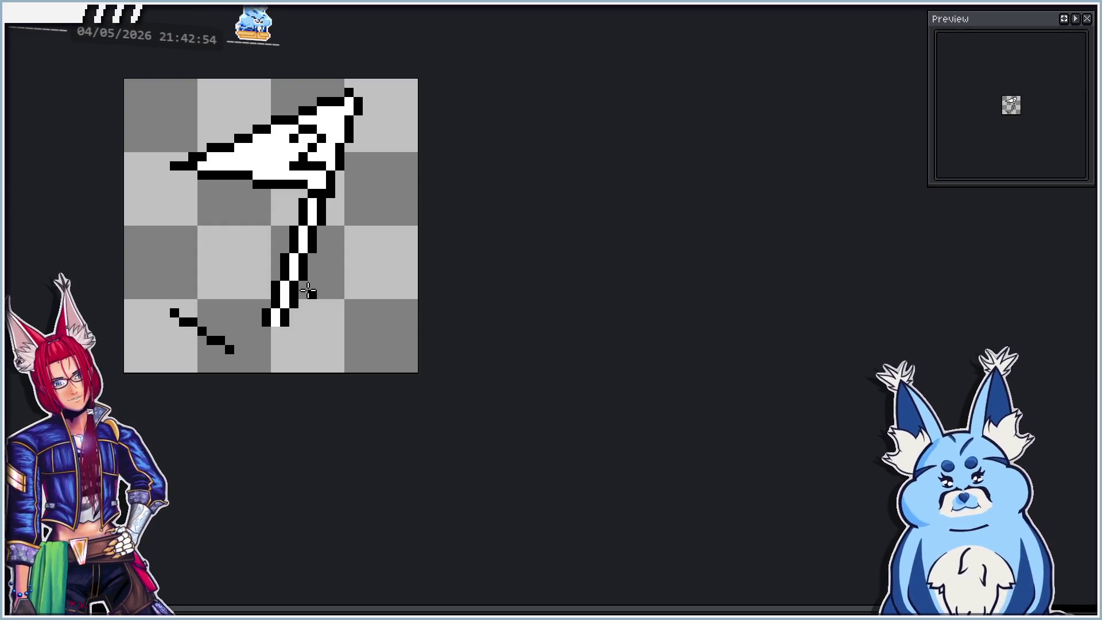
pyautogui.keyDown('shift'); pyautogui.click(317, 285); pyautogui.keyUp('shift')
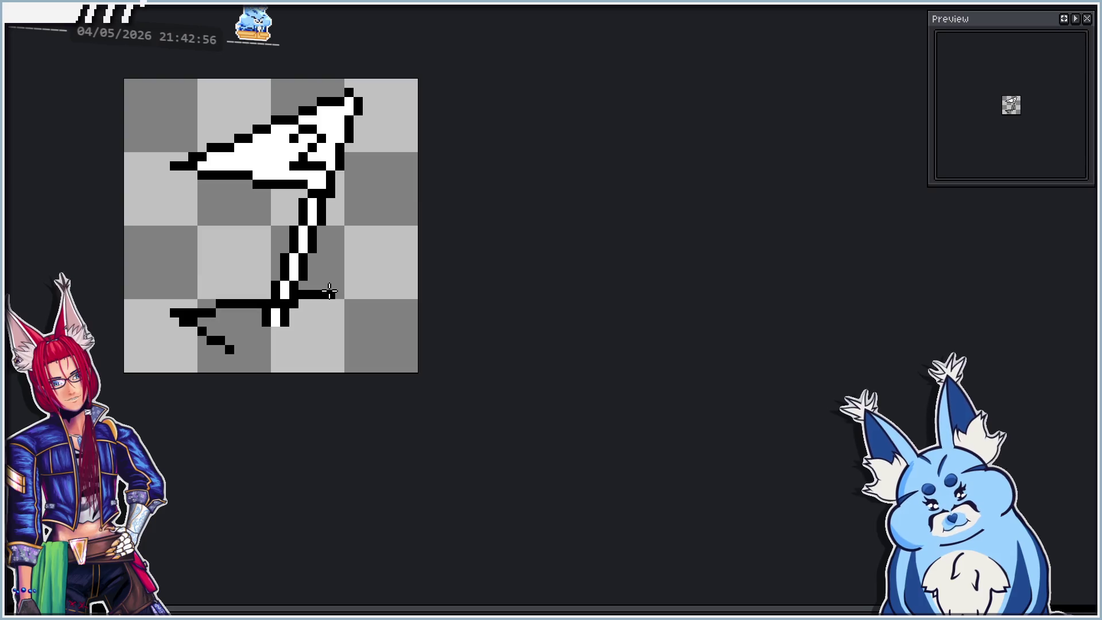
pyautogui.hotkey('ctrl', 'z')
pyautogui.hotkey('ctrl', 'z')
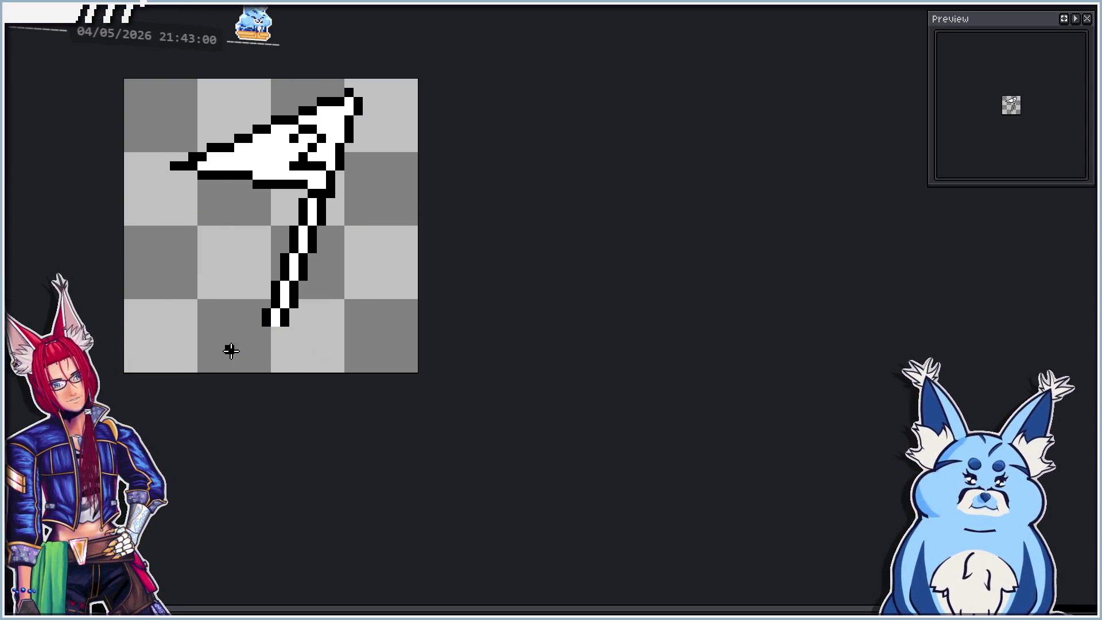
pyautogui.moveTo(231, 351)
pyautogui.mouseDown()
pyautogui.moveTo(191, 310)
pyautogui.moveTo(183, 320)
pyautogui.moveTo(320, 291)
pyautogui.moveTo(379, 321)
pyautogui.moveTo(241, 358)
pyautogui.moveTo(250, 337)
pyautogui.mouseUp()
pyautogui.press('.')
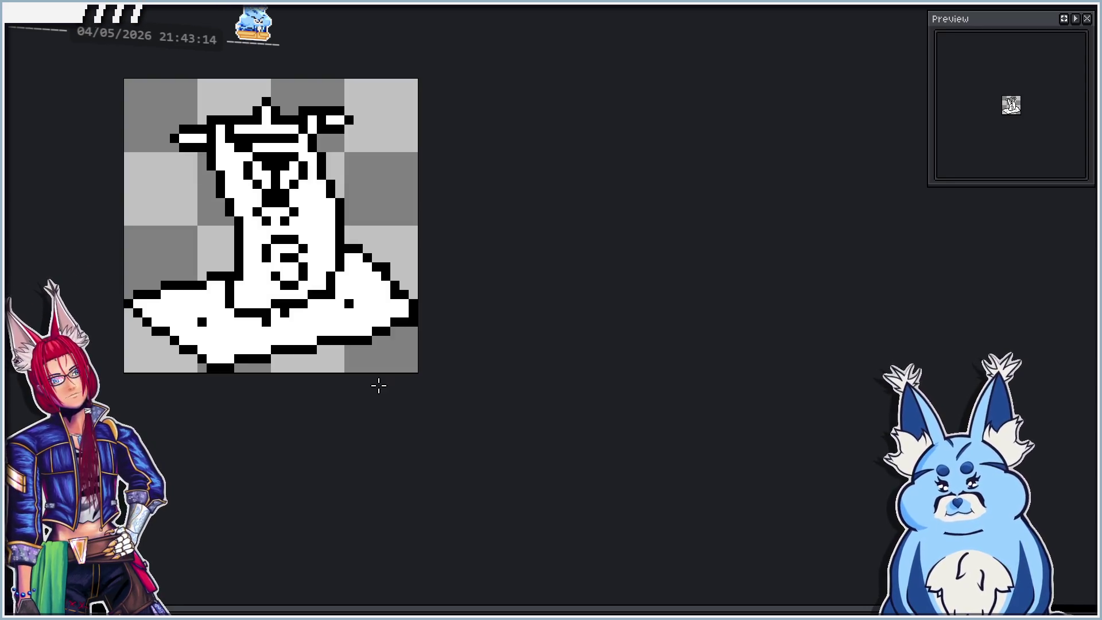
pyautogui.press(',')
# Tidy the base outline by adding and erasing pixels at its left and right ends.
pyautogui.scroll(2, 333, 366)
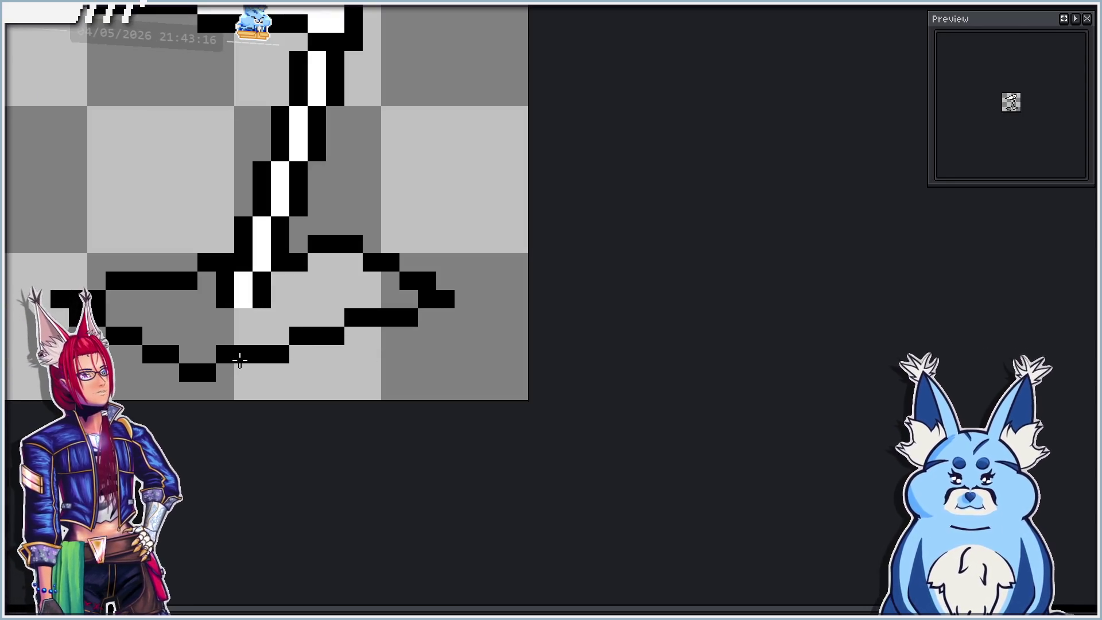
pyautogui.click(427, 318)
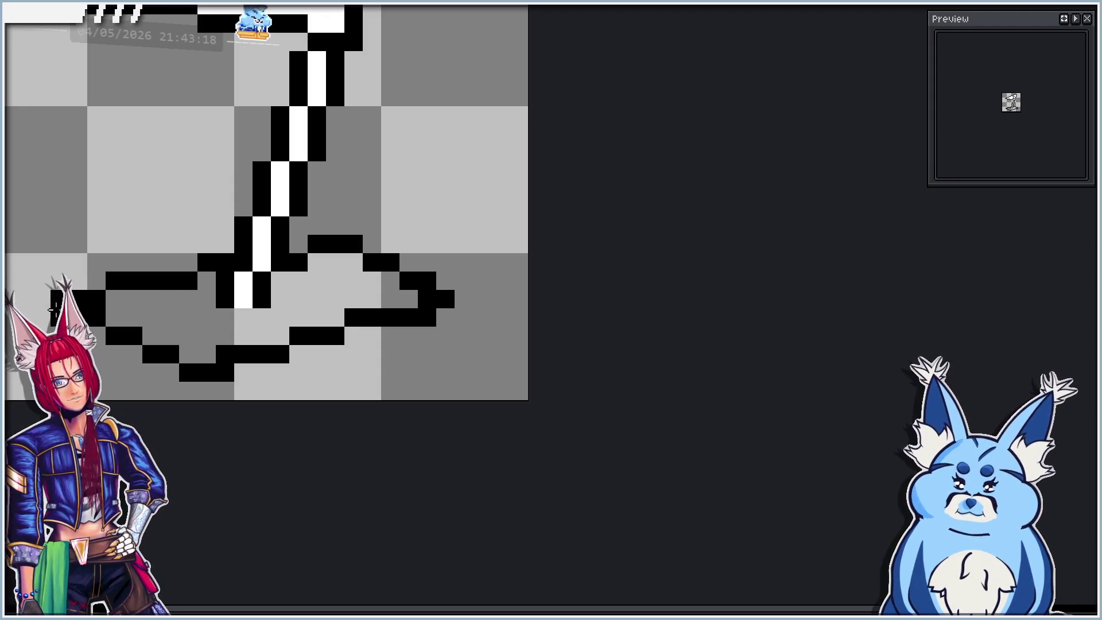
pyautogui.rightClick(445, 299)
pyautogui.rightClick(426, 280)
pyautogui.rightClick(426, 317)
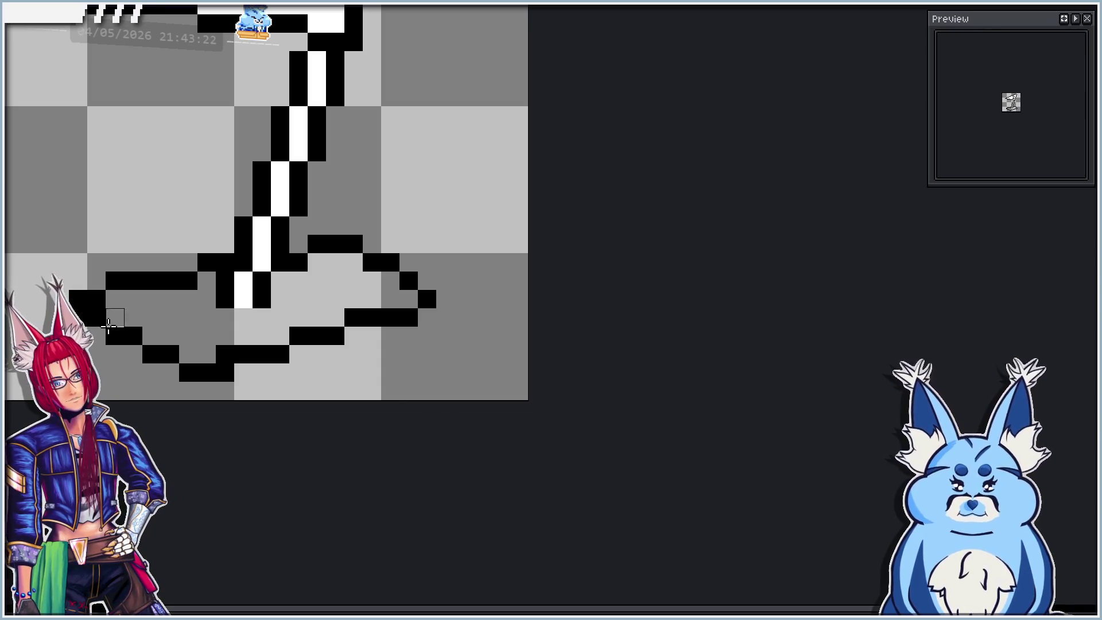
pyautogui.scroll(-5, 84, 304)
pyautogui.hotkey('ctrl', 'z')
pyautogui.hotkey('ctrl', 'z')
pyautogui.scroll(5, 143, 278)
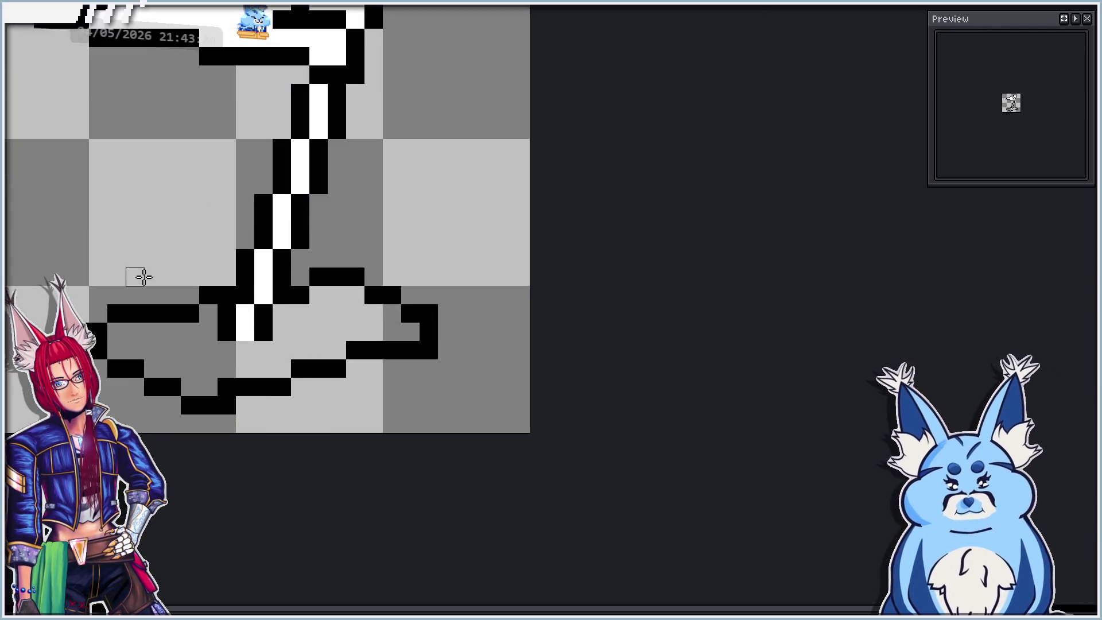
pyautogui.rightClick(96, 350)
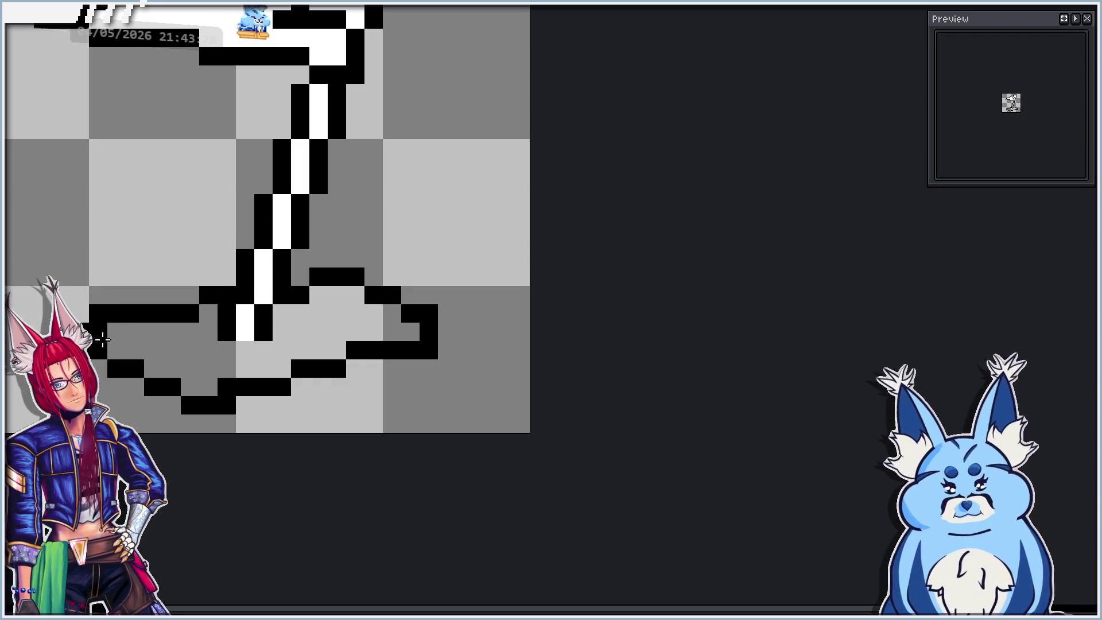
# Fill the base interior white, touch up its right end, and restore the flag and pole.
pyautogui.moveTo(102, 338)
pyautogui.mouseDown()
pyautogui.moveTo(206, 327)
pyautogui.moveTo(327, 69)
pyautogui.moveTo(310, 17)
pyautogui.mouseUp()
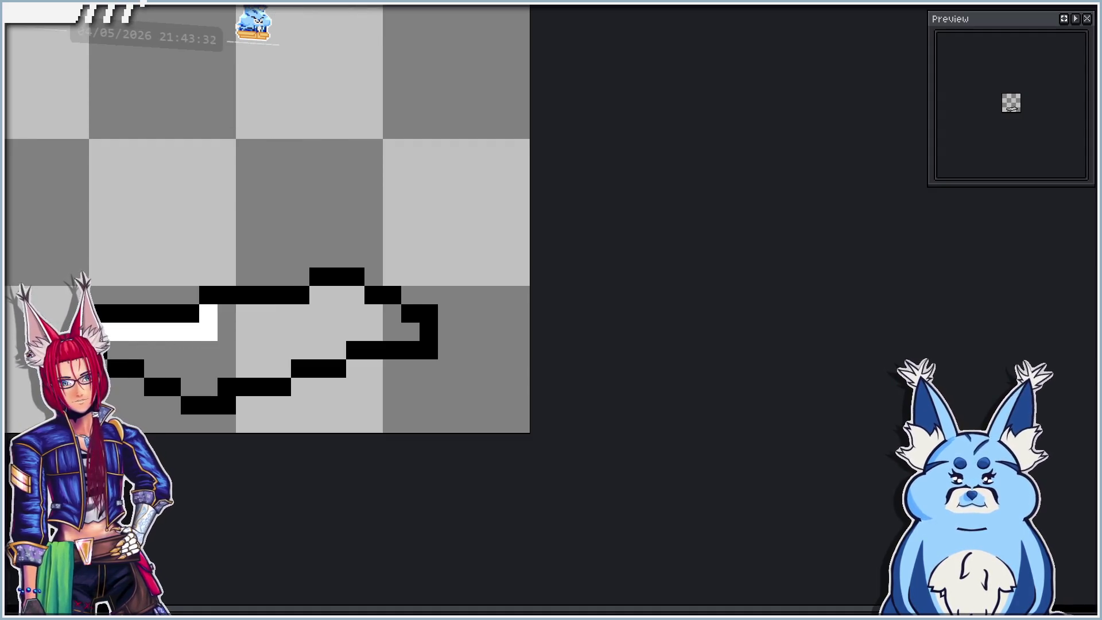
pyautogui.click(277, 328)
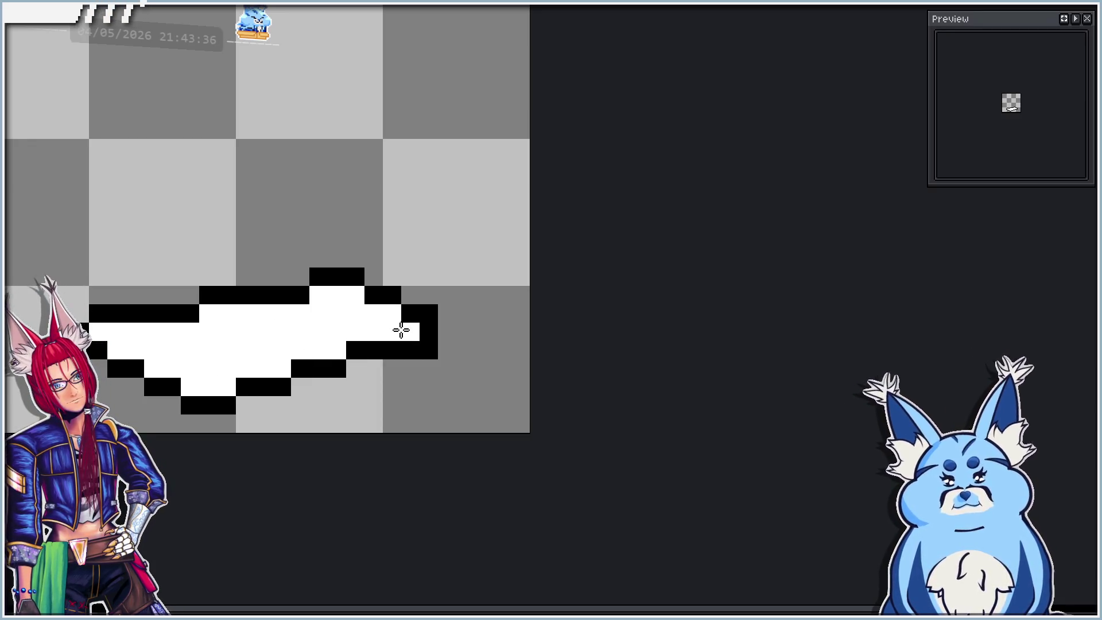
pyautogui.scroll(-1, 334, 322)
pyautogui.scroll(1, 350, 325)
pyautogui.click(398, 341)
pyautogui.rightClick(398, 340)
pyautogui.click(424, 344)
pyautogui.scroll(-3, 350, 288)
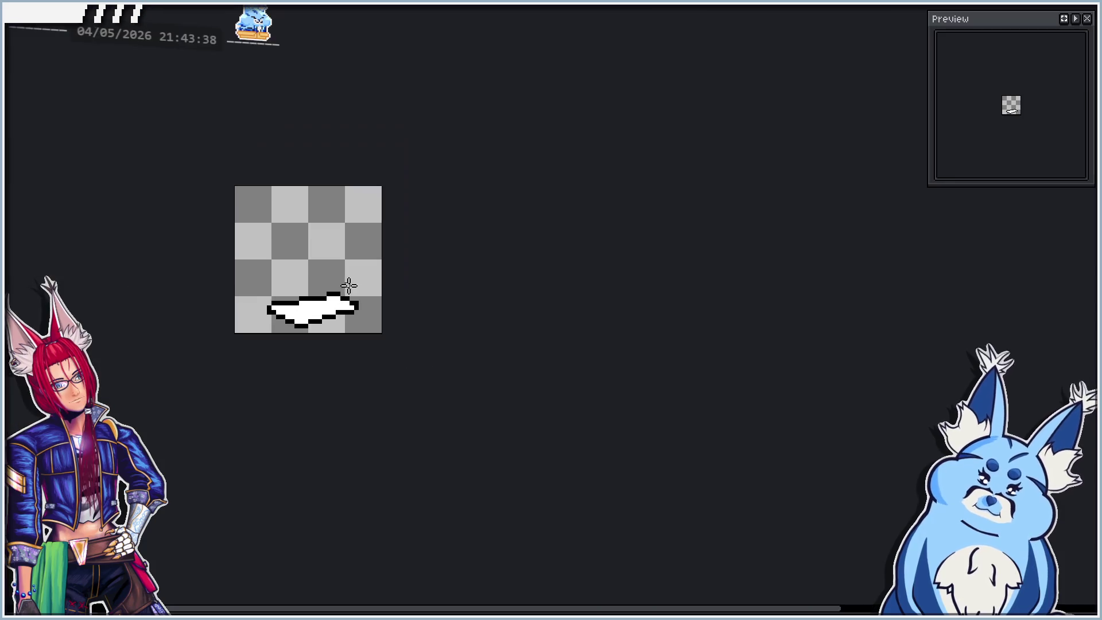
pyautogui.scroll(2, 349, 296)
pyautogui.click(351, 322)
pyautogui.scroll(-3, 351, 322)
pyautogui.scroll(3, 348, 305)
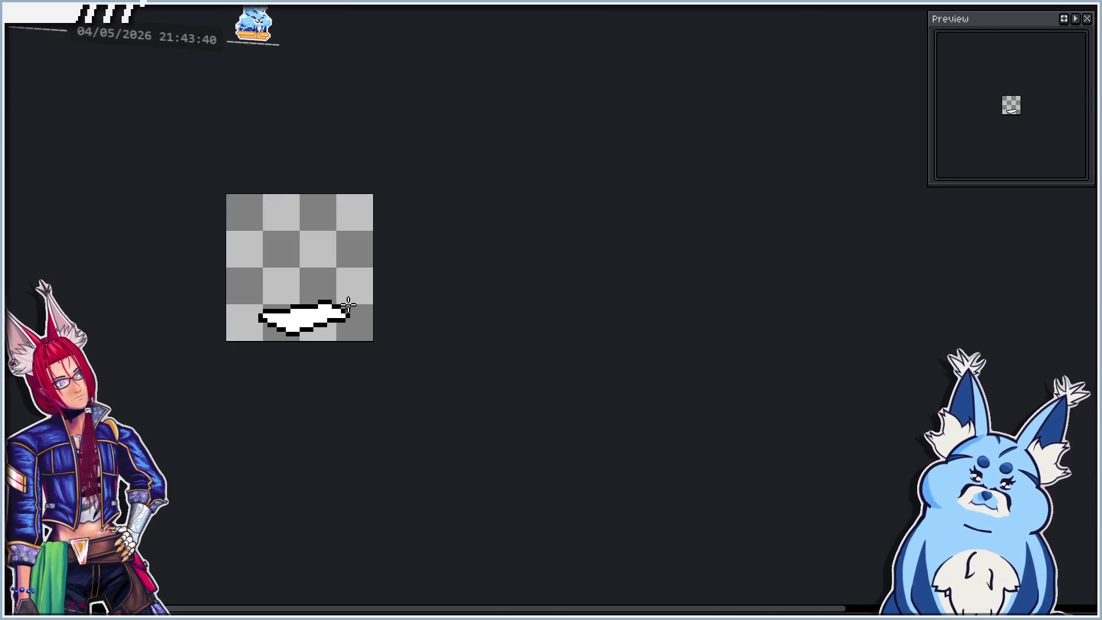
pyautogui.hotkey('ctrl', 'y')
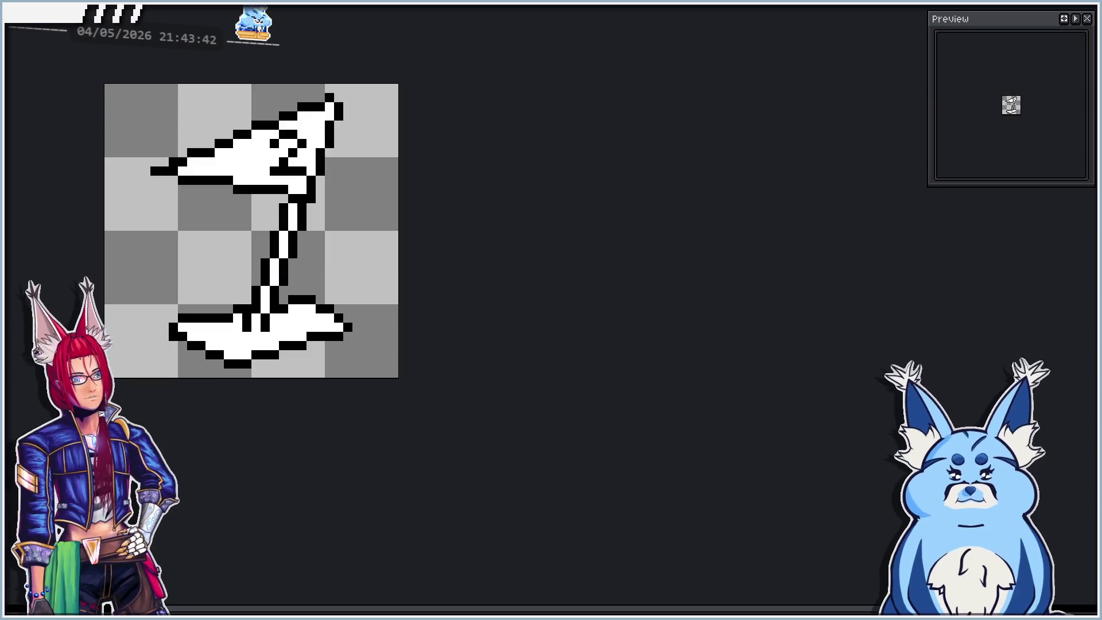
# Rename the frames 7–12 tag to Attack2 via Tag Properties.
pyautogui.scroll(-1, 145, 424)
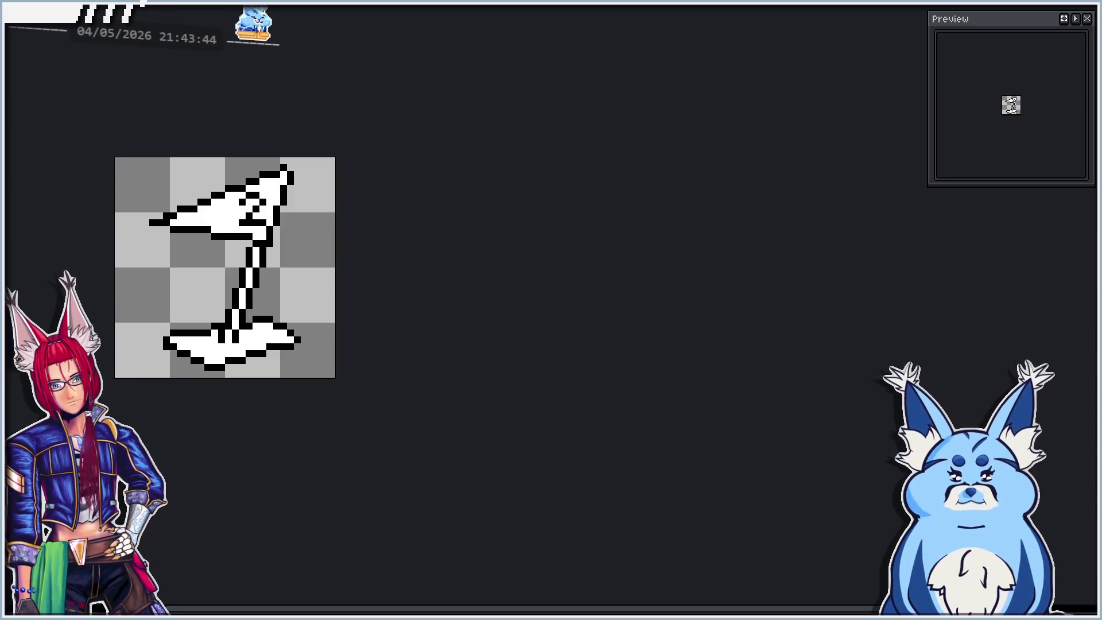
pyautogui.scroll(1, 246, 350)
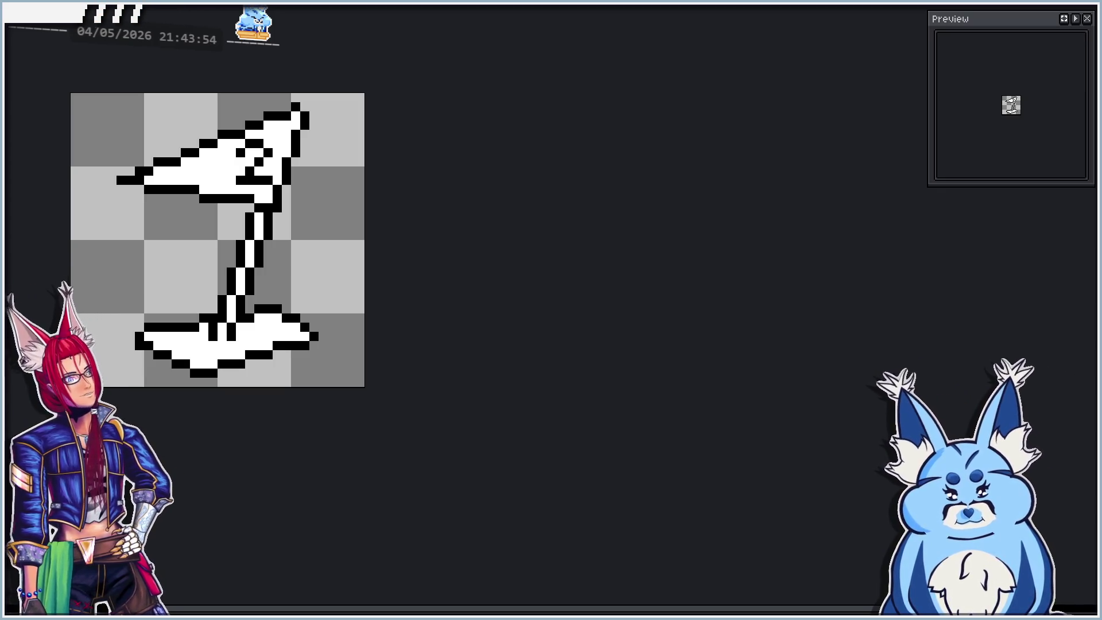
pyautogui.press('F2')
pyautogui.write('Attack 2')
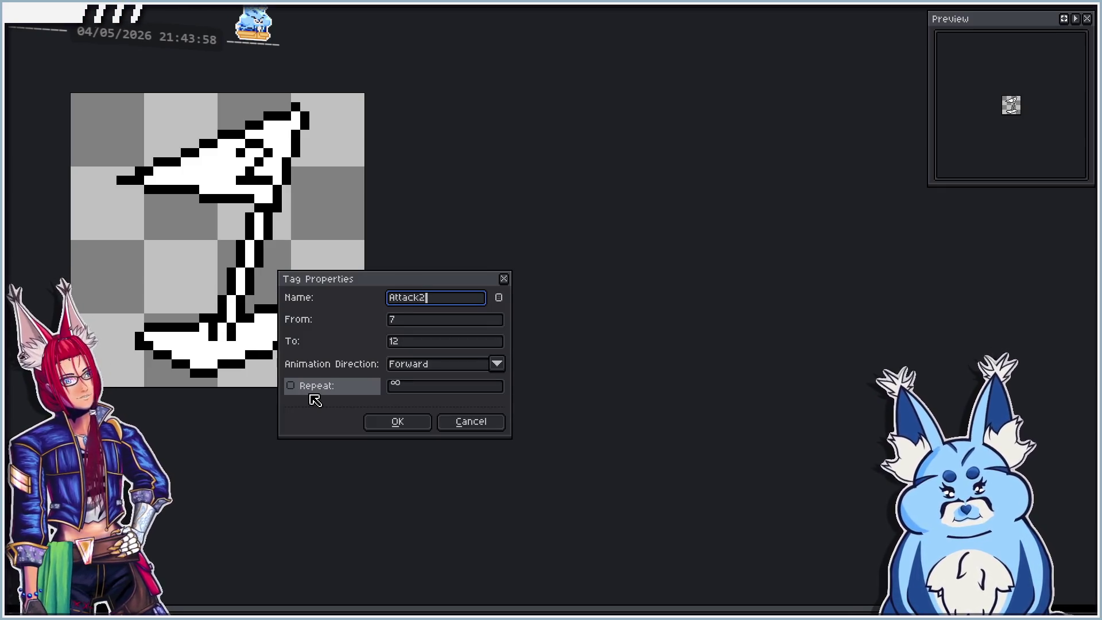
pyautogui.press('Return')
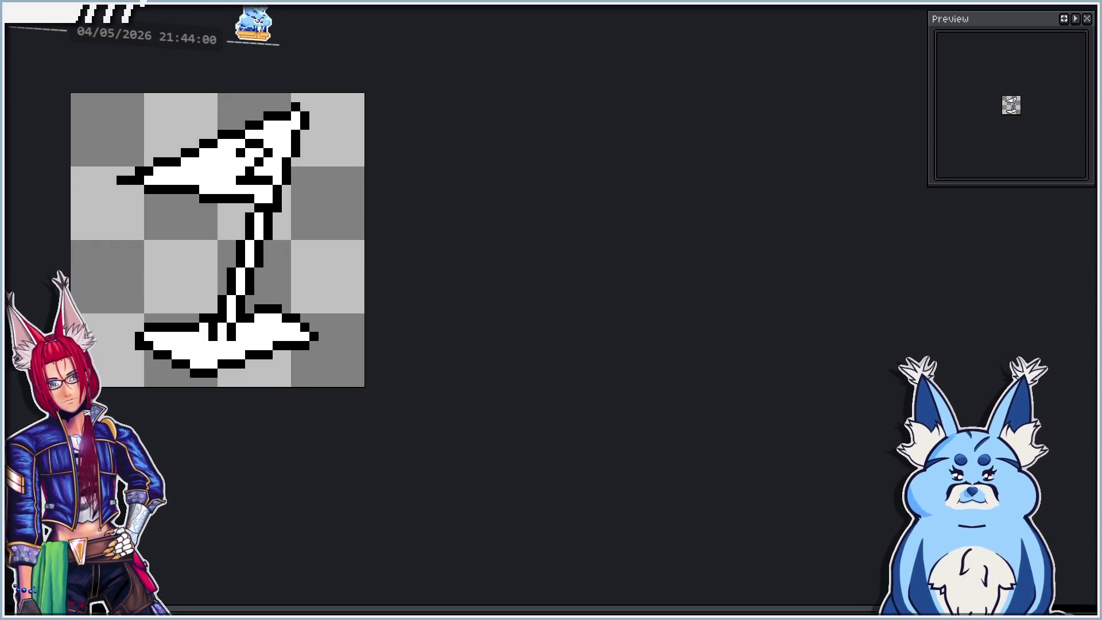
pyautogui.scroll(1, 184, 314)
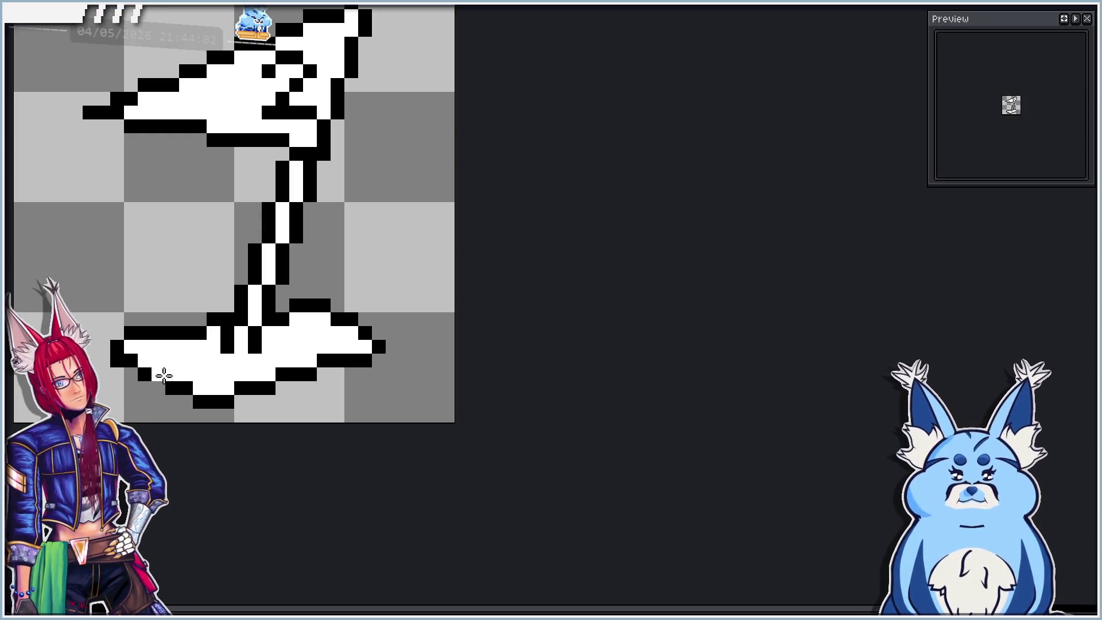
# Centre the sprite and undo/redo the base's last bottom pixel to compare.
pyautogui.scroll(-3, 176, 367)
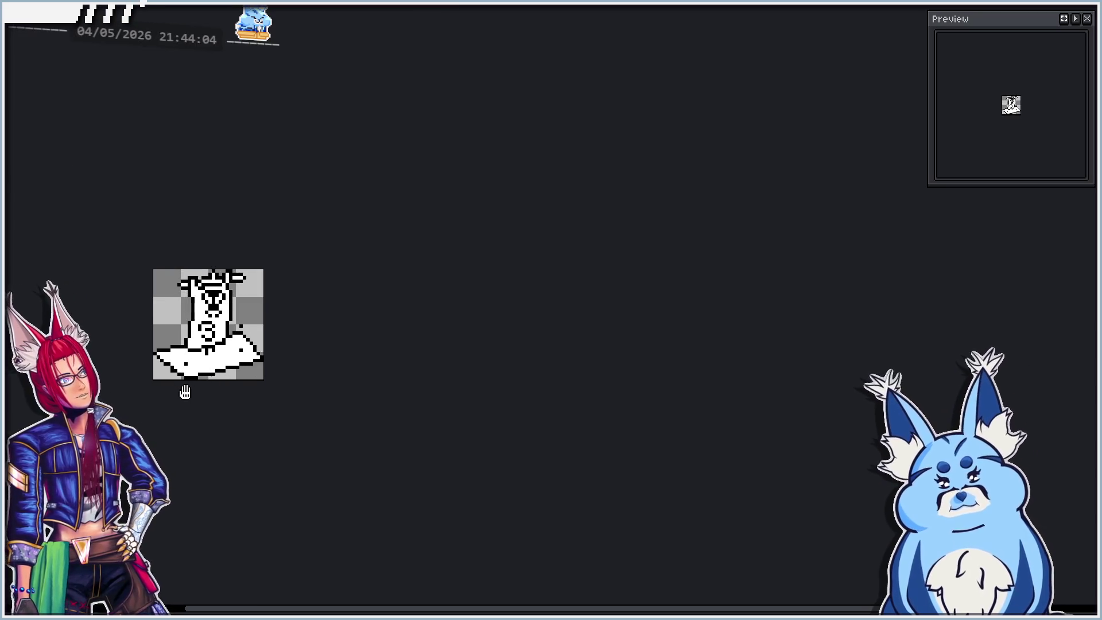
pyautogui.scroll(1, 192, 370)
pyautogui.scroll(-1, 192, 370)
pyautogui.moveTo(193, 370); pyautogui.dragTo(222, 368)
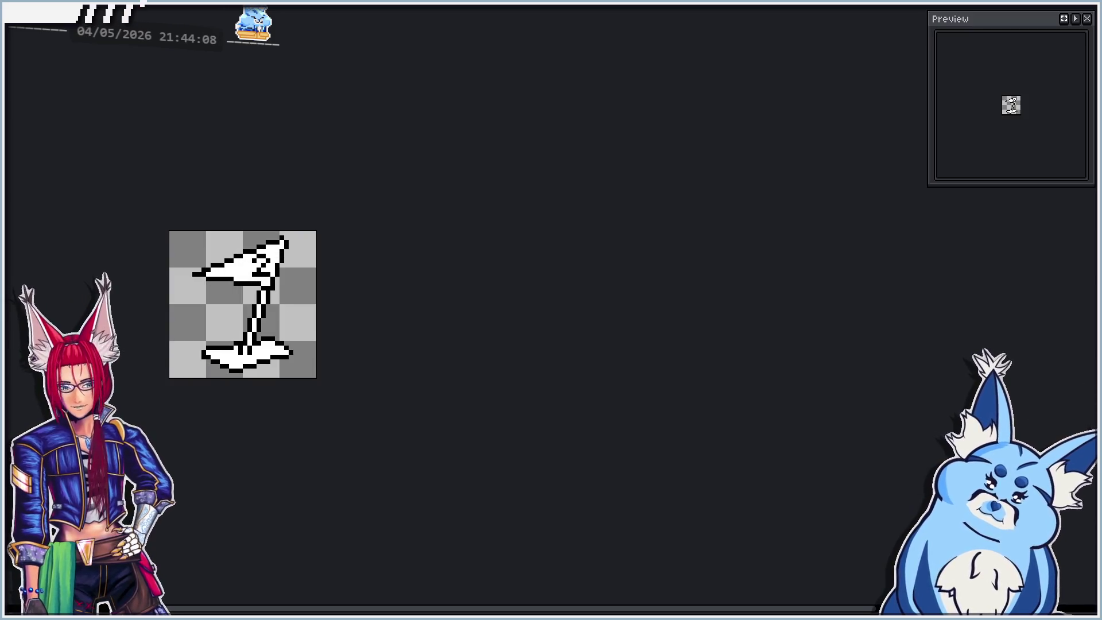
pyautogui.scroll(2, 236, 375)
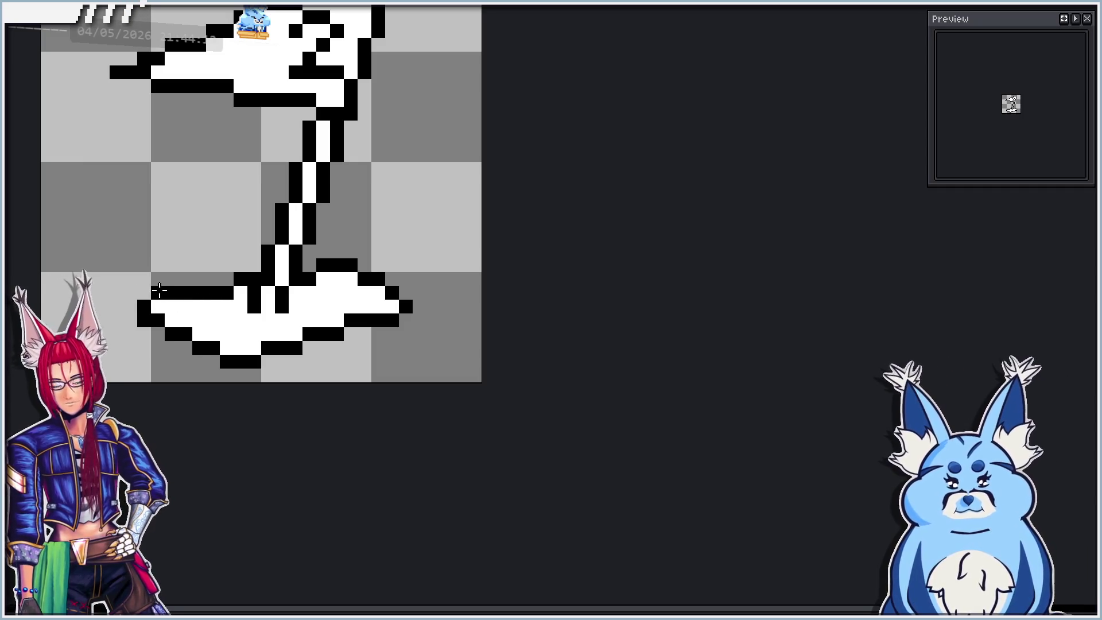
pyautogui.scroll(-1, 159, 291)
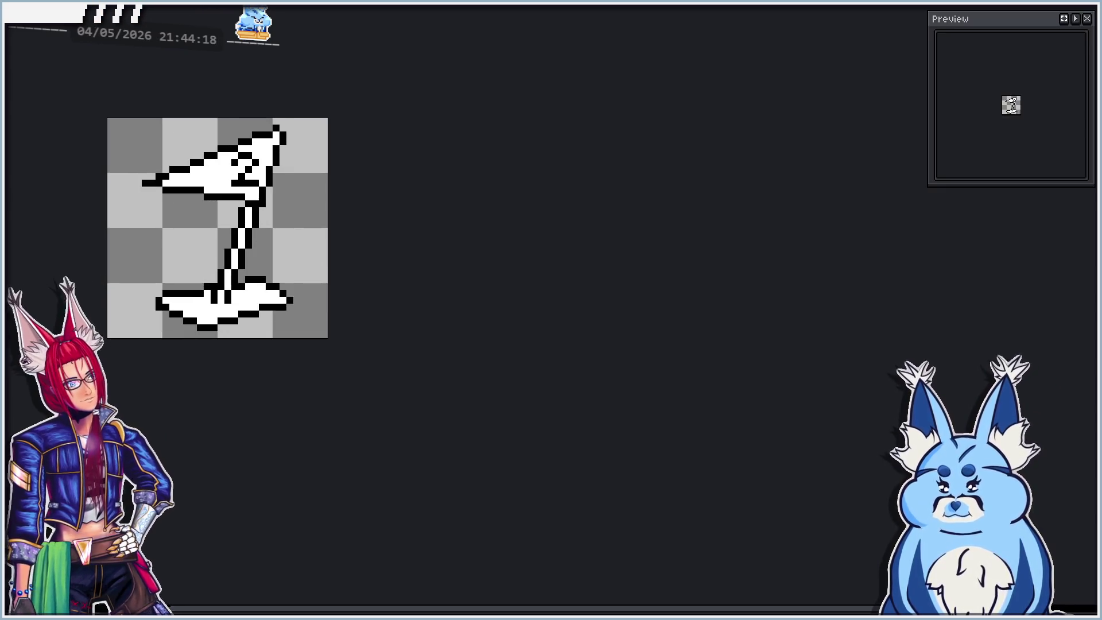
pyautogui.scroll(1, 190, 333)
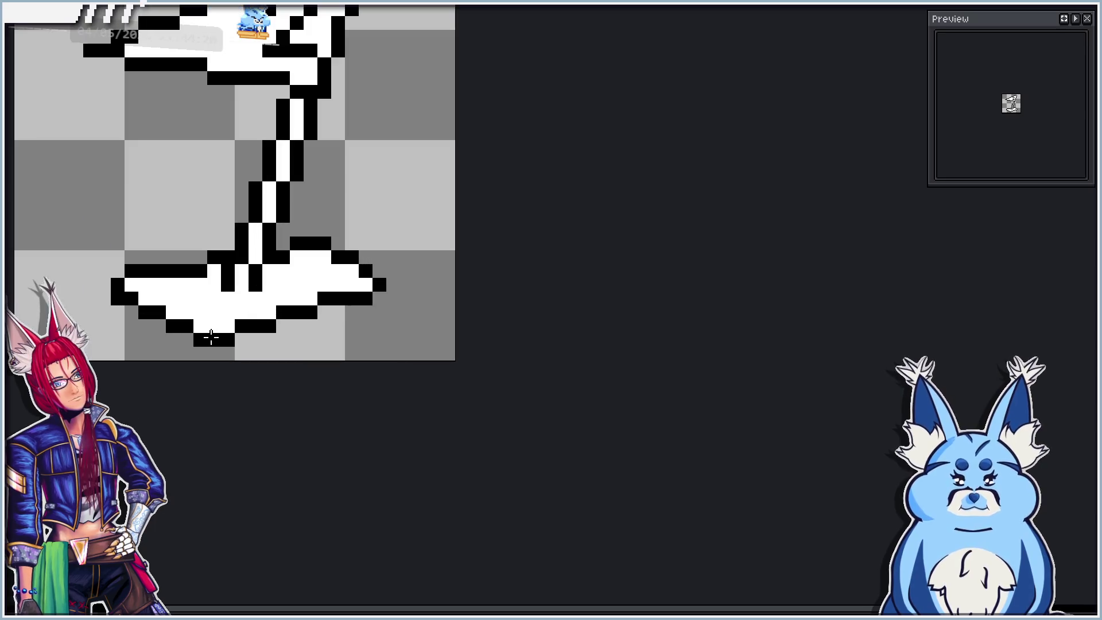
pyautogui.scroll(1, 212, 339)
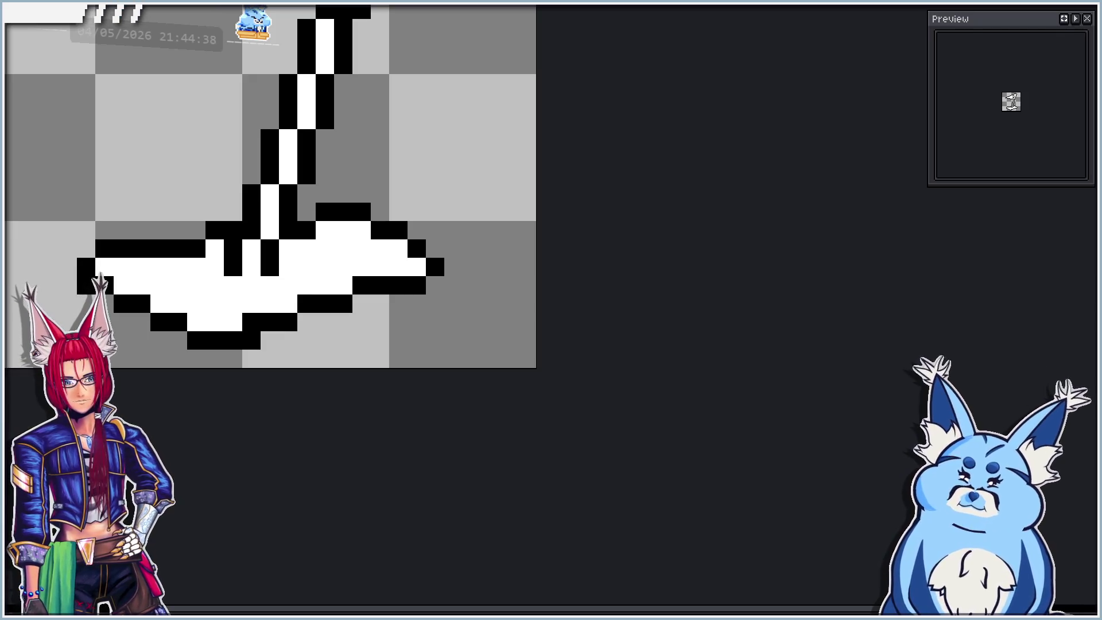
pyautogui.hotkey('ctrl', 'z')
pyautogui.hotkey('ctrl', 'y')
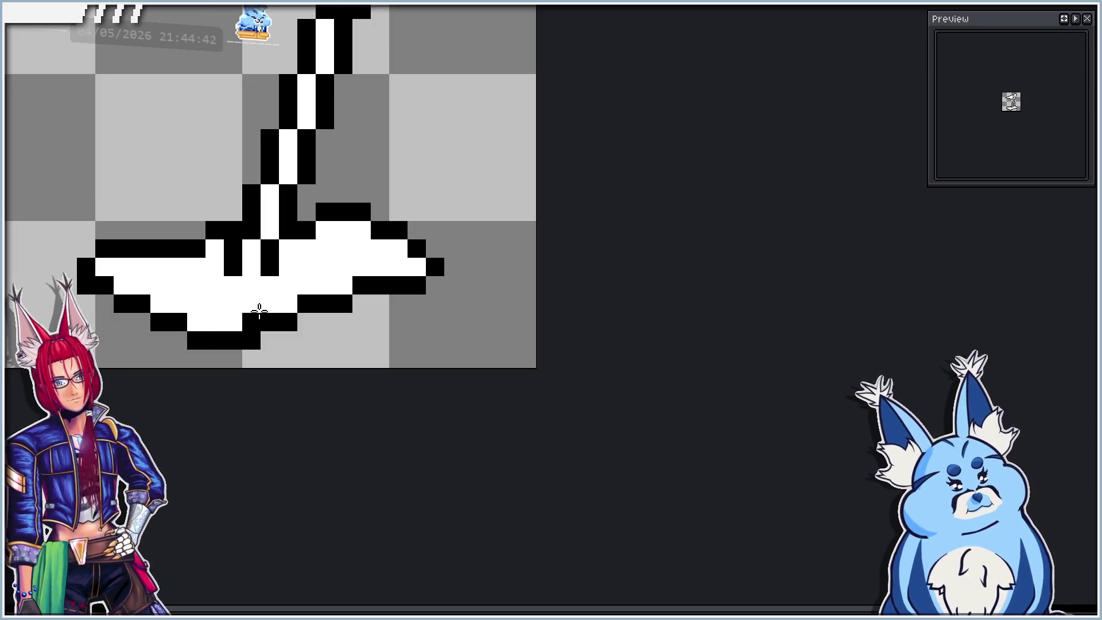
pyautogui.scroll(-2, 246, 320)
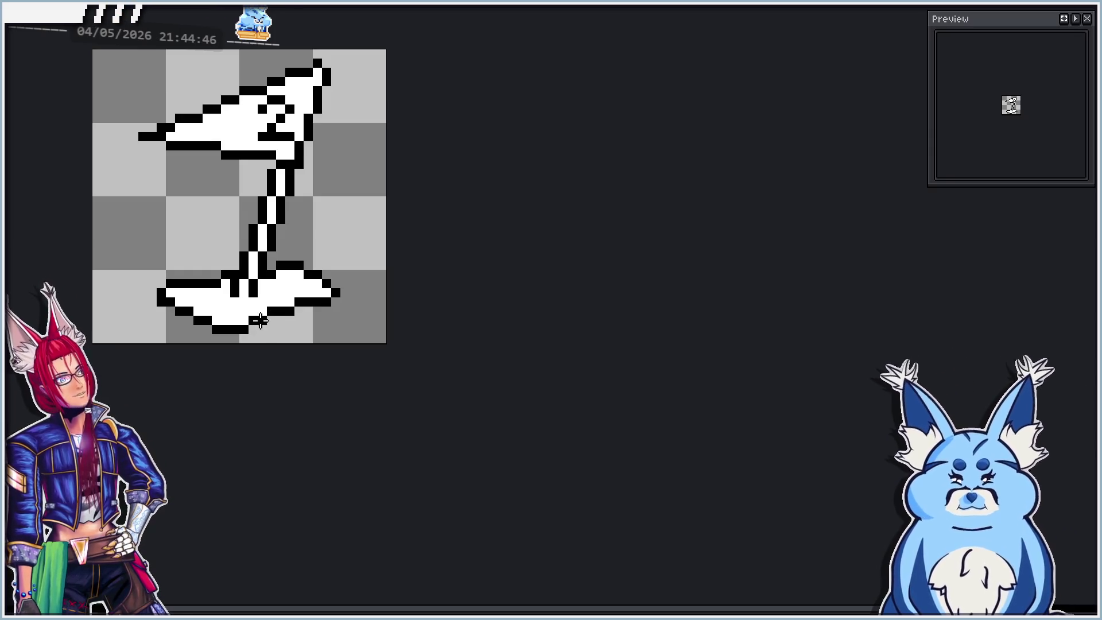
pyautogui.scroll(1, 267, 314)
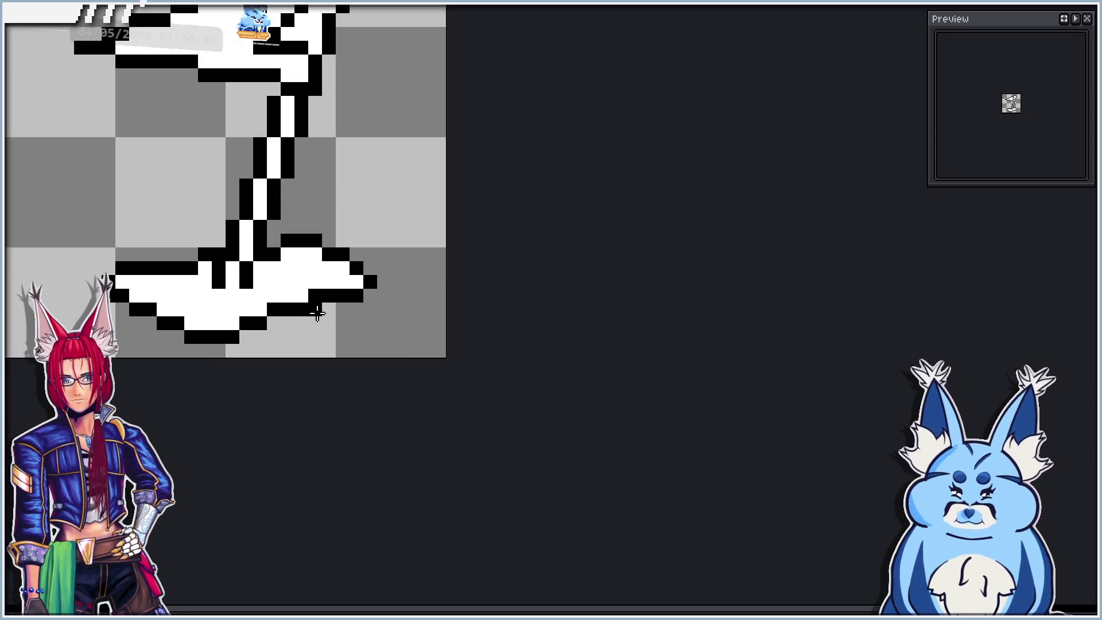
# Test black pixels along the base's bottom outline, undoing misplaced ones.
pyautogui.click(319, 318)
pyautogui.hotkey('ctrl', 'z')
pyautogui.click(318, 309)
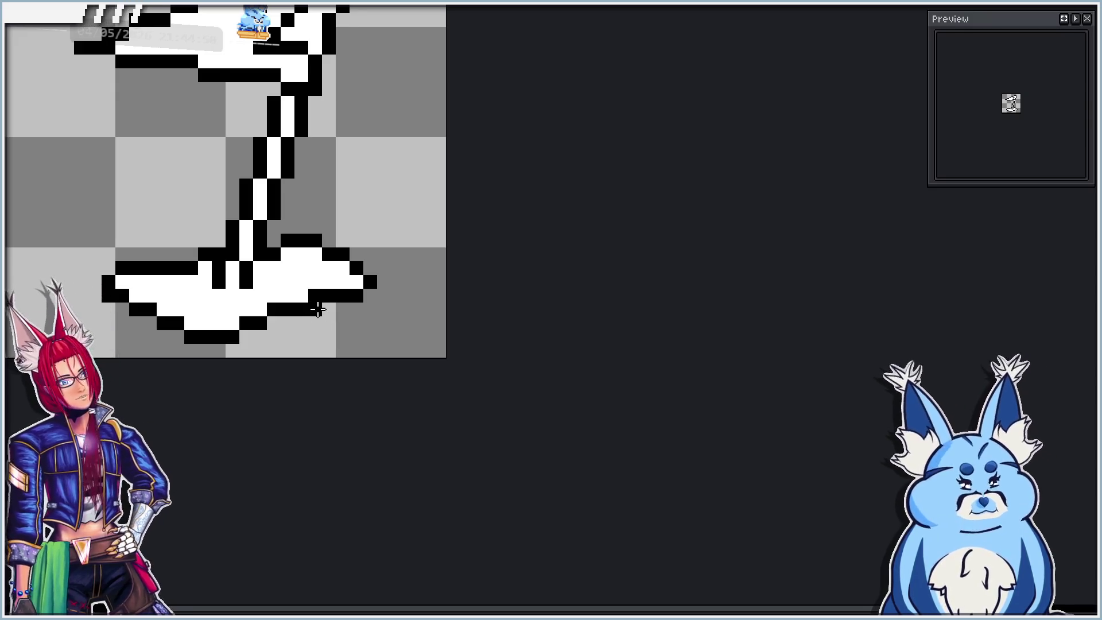
pyautogui.hotkey('ctrl', 'z')
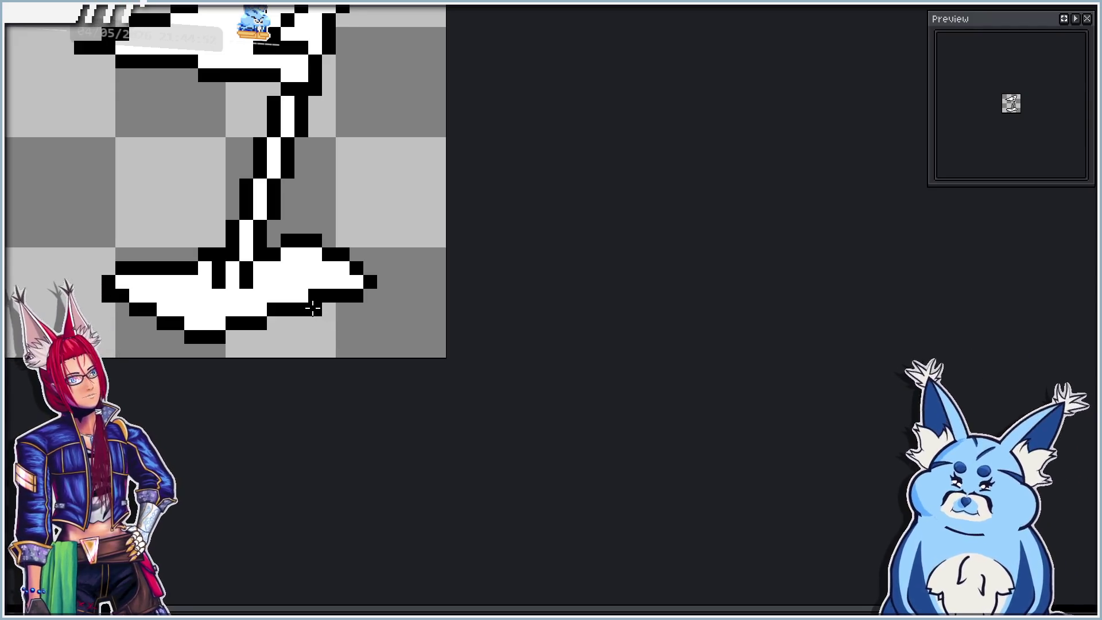
pyautogui.rightClick(312, 294)
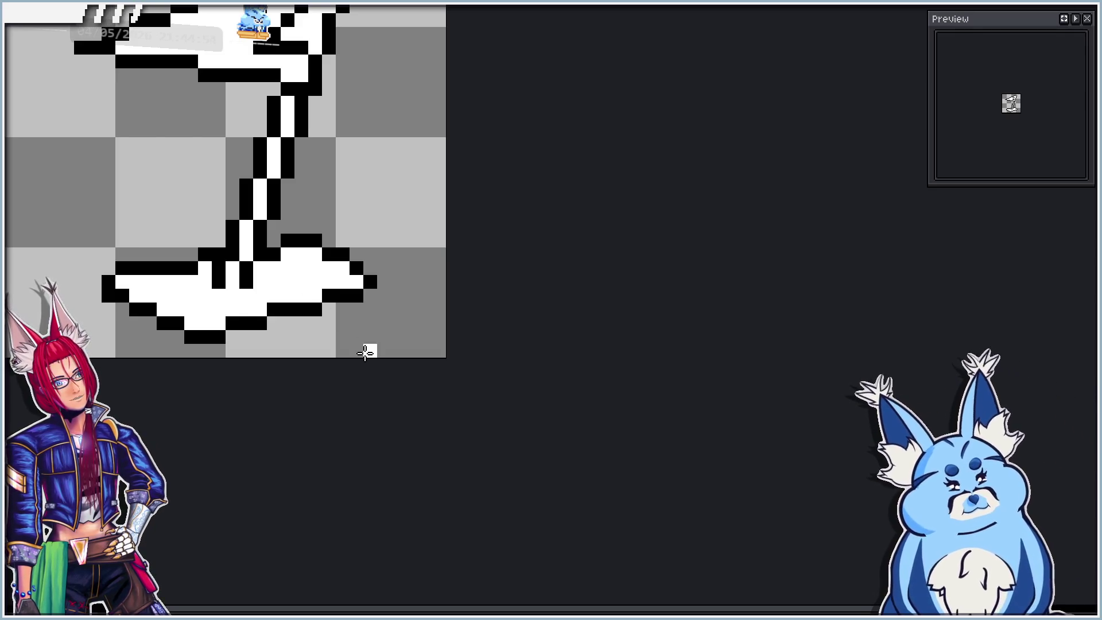
pyautogui.hotkey('ctrl', 'z')
pyautogui.rightClick(313, 310)
pyautogui.click(314, 310)
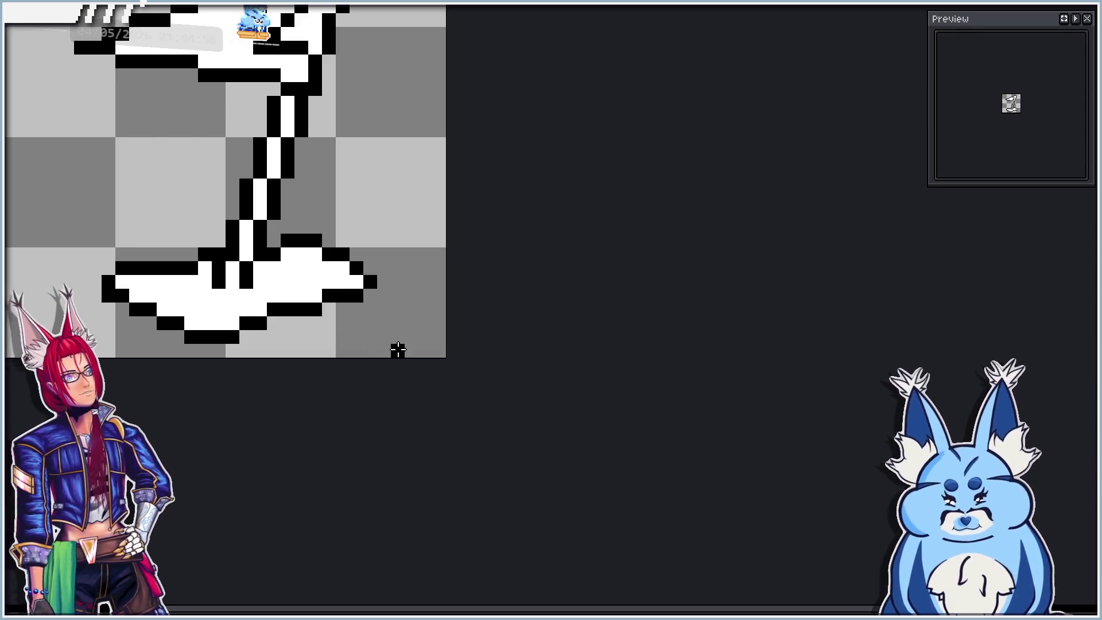
pyautogui.hotkey('ctrl', 'z')
pyautogui.hotkey('ctrl', 'z')
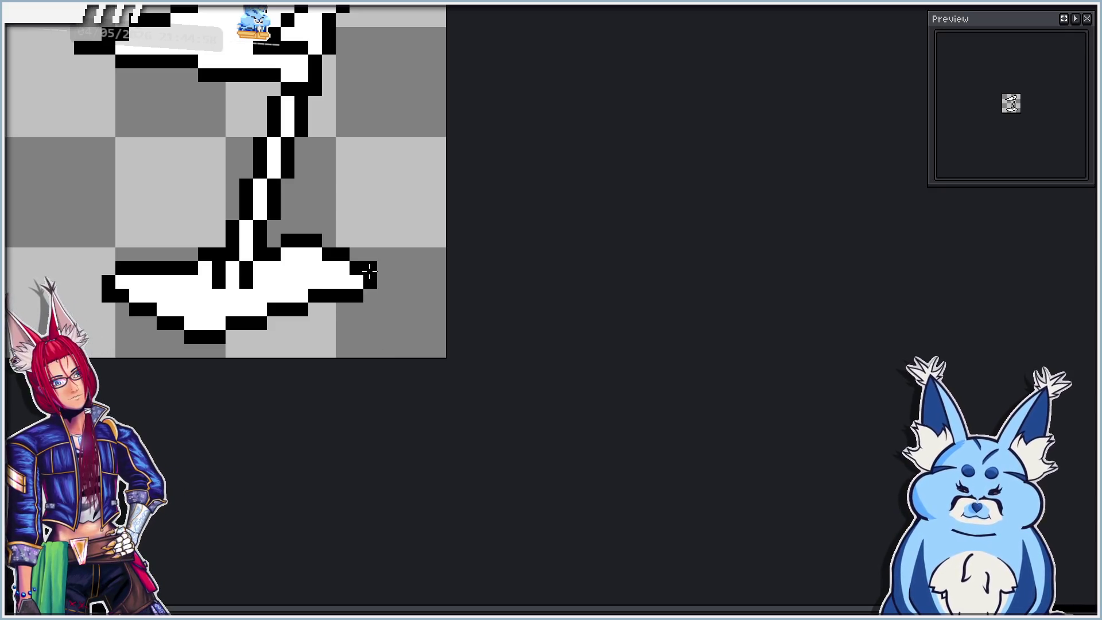
pyautogui.hotkey('ctrl', 'y')
pyautogui.click(357, 256)
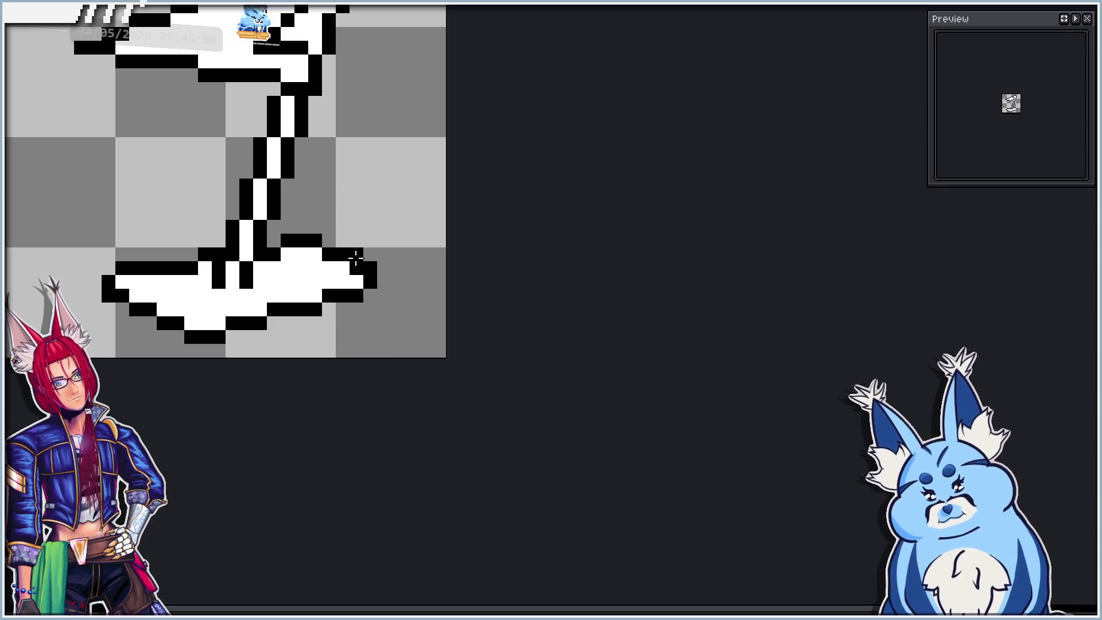
pyautogui.hotkey('ctrl', 'z')
pyautogui.hotkey('ctrl', 'z')
pyautogui.click(355, 257)
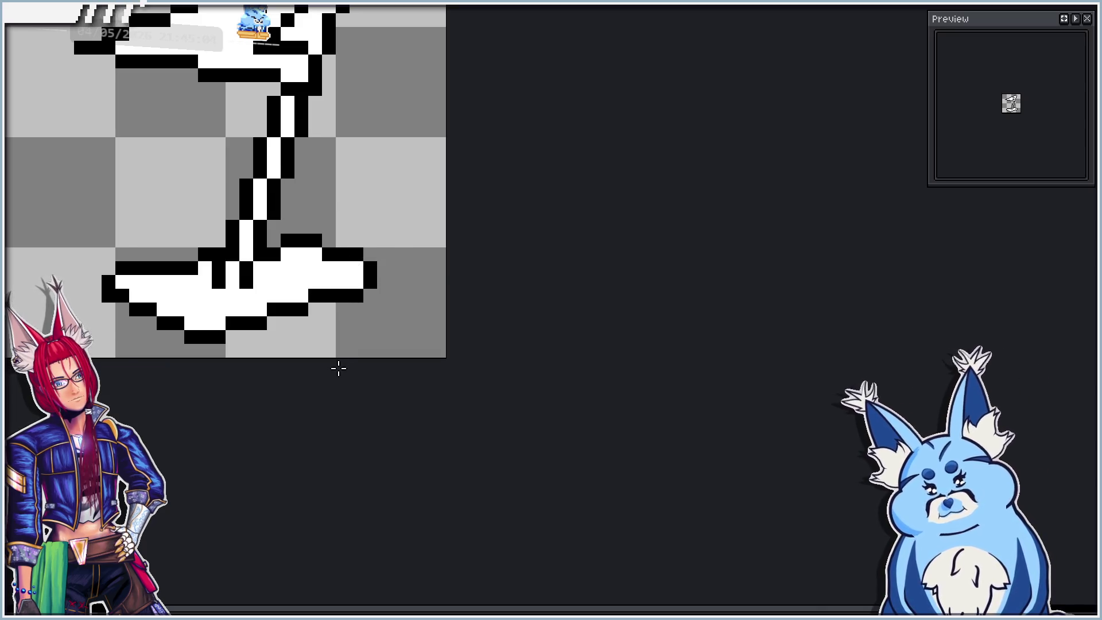
pyautogui.scroll(-2, 321, 328)
# On the flag frame, try black pixels at the base's lower-left edge, undoing and redoing them.
pyautogui.hotkey('ctrl', 'Tab')
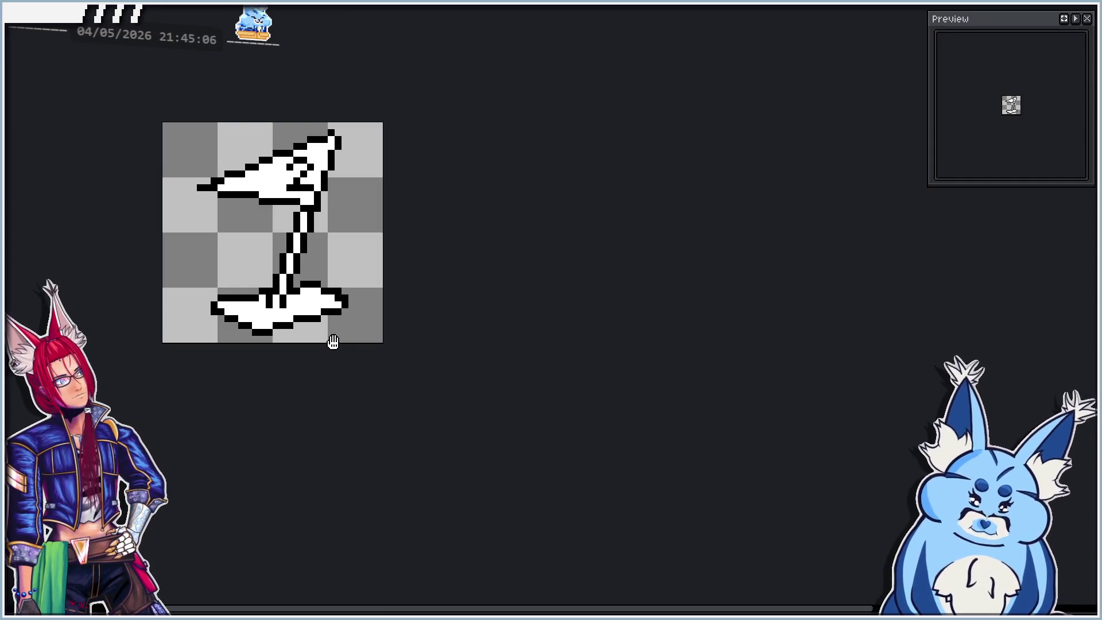
pyautogui.scroll(4, 293, 308)
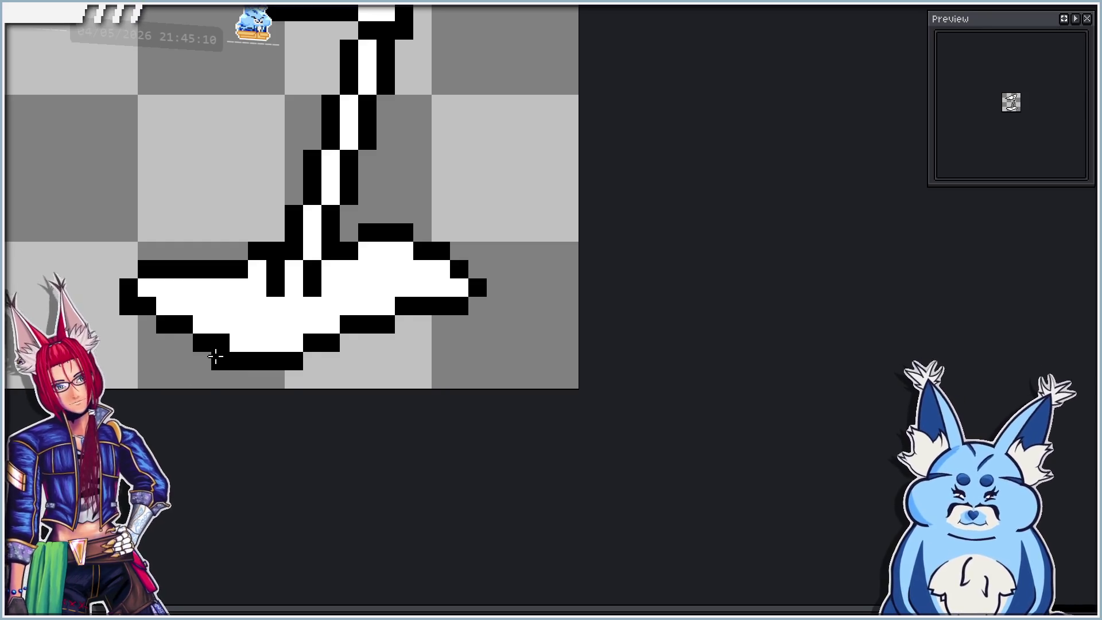
pyautogui.click(184, 343)
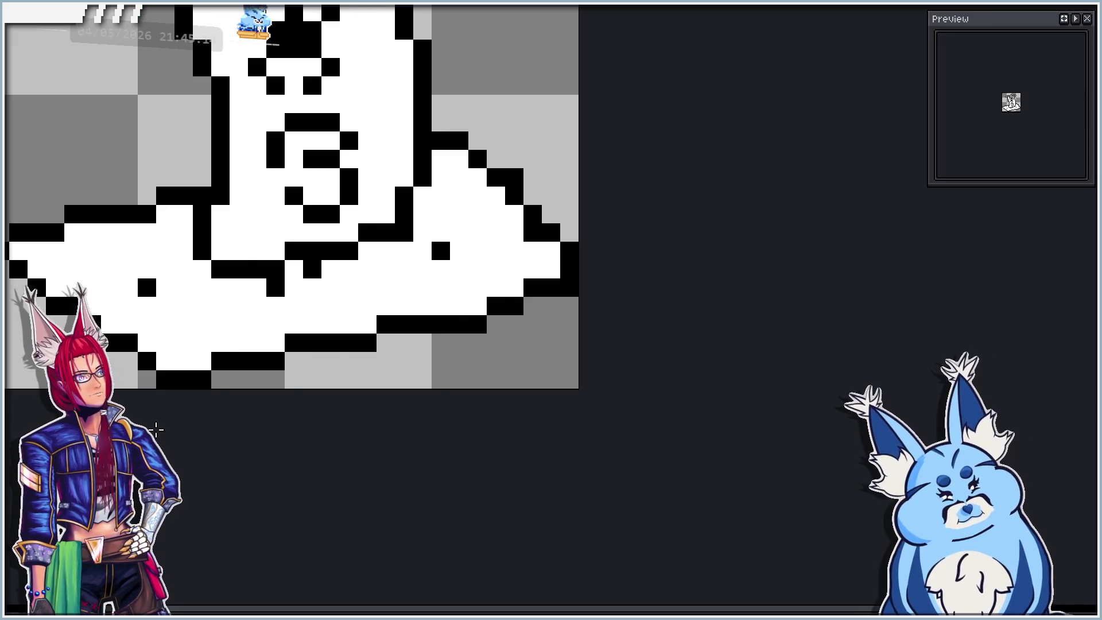
pyautogui.hotkey('ctrl', 'z')
pyautogui.click(184, 361)
pyautogui.hotkey('ctrl', 'z')
pyautogui.click(184, 342)
pyautogui.click(147, 324)
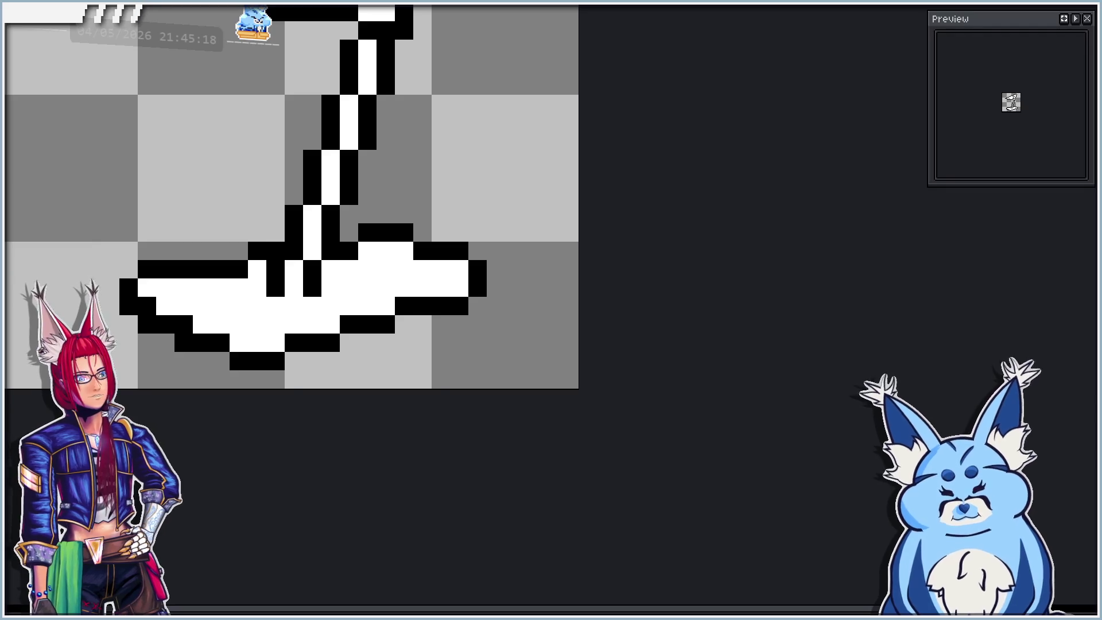
pyautogui.hotkey('ctrl', 'z')
pyautogui.click(184, 342)
pyautogui.hotkey('ctrl', 'z')
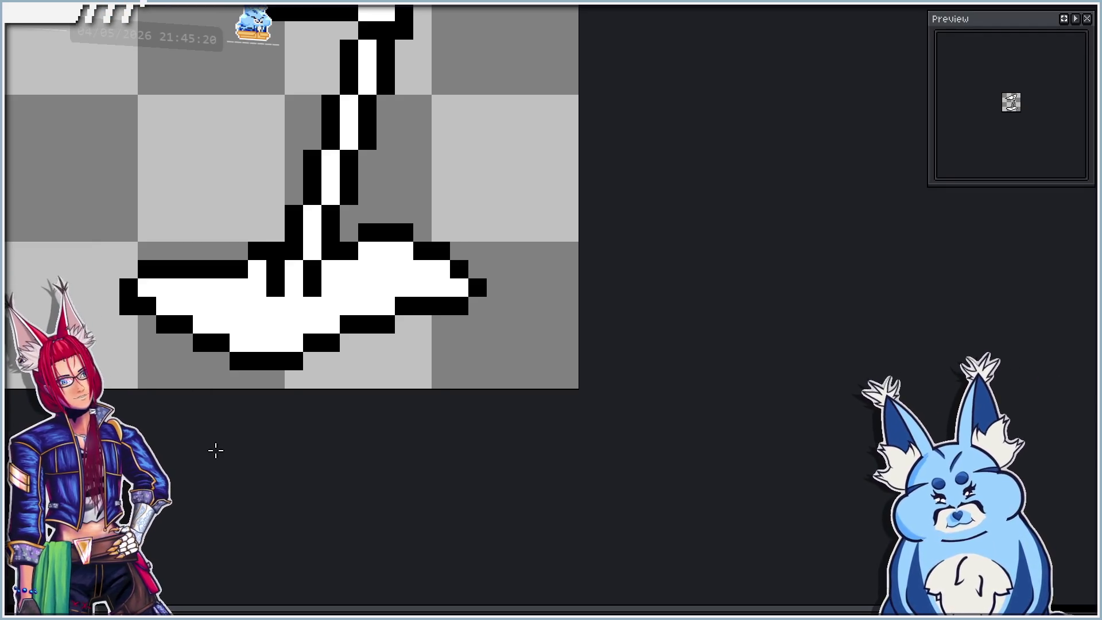
pyautogui.hotkey('ctrl', 'y')
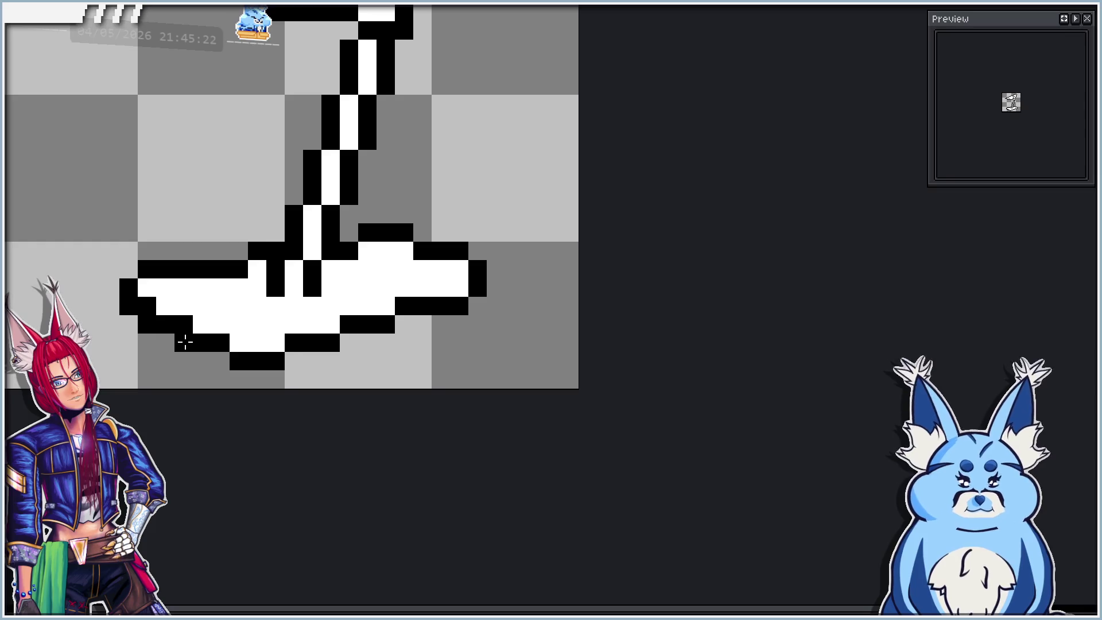
pyautogui.hotkey('ctrl', 'z')
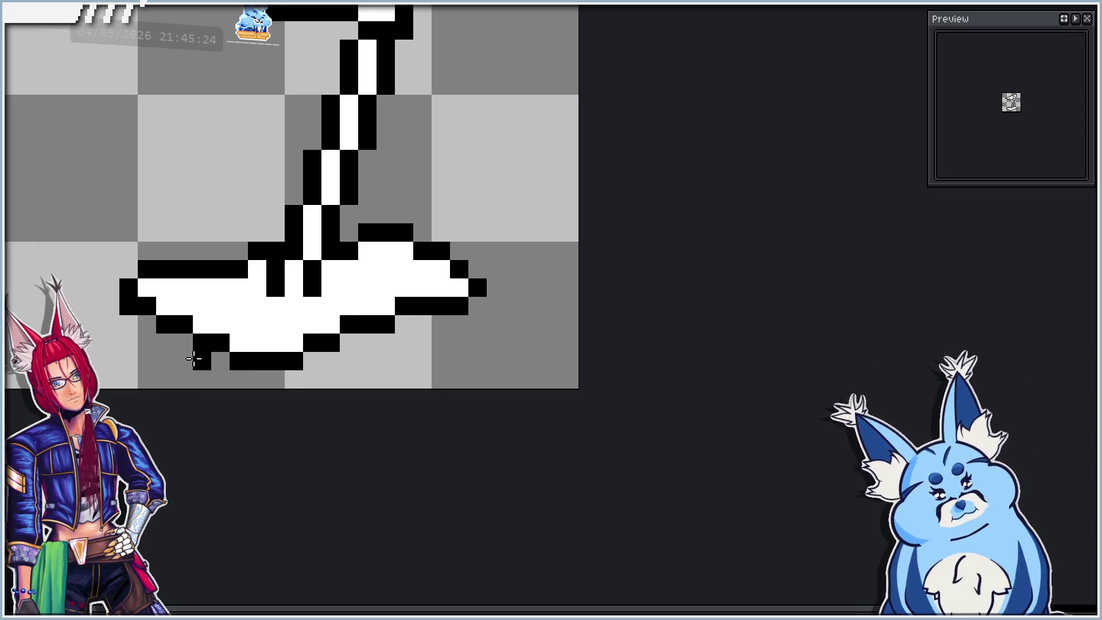
# Reshape the base's lower-left outline by whitening stray pixels and blackening one to close it.
pyautogui.click(184, 305)
pyautogui.moveTo(183, 311); pyautogui.dragTo(177, 315)
pyautogui.click(166, 324)
pyautogui.click(147, 305)
pyautogui.click(161, 316)
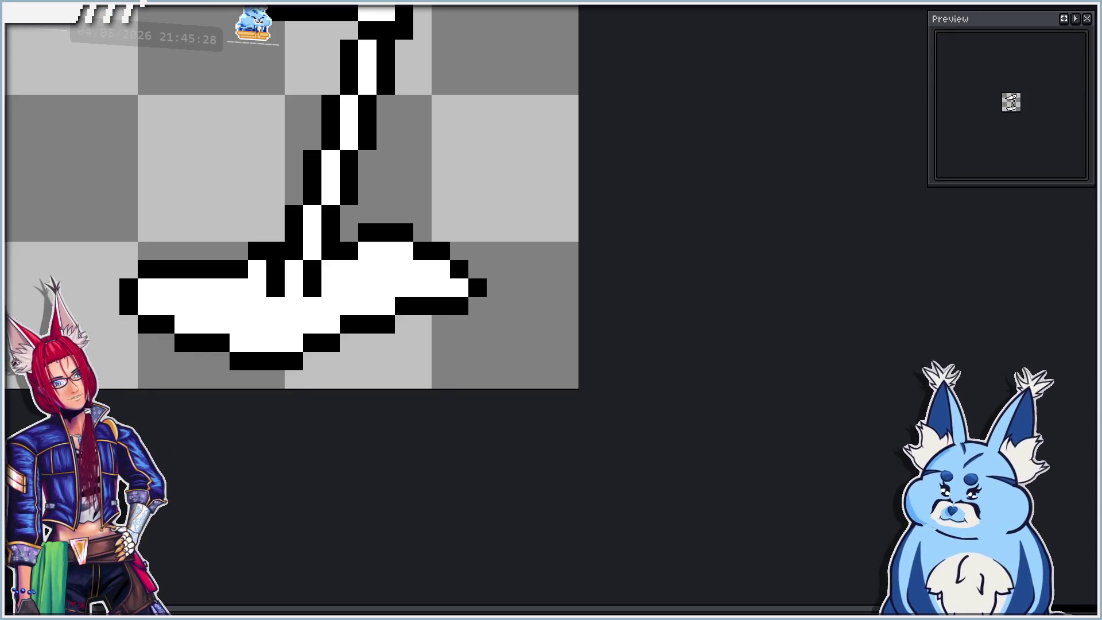
pyautogui.hotkey('ctrl', 'z')
pyautogui.scroll(-1, 191, 323)
pyautogui.scroll(-1, 191, 322)
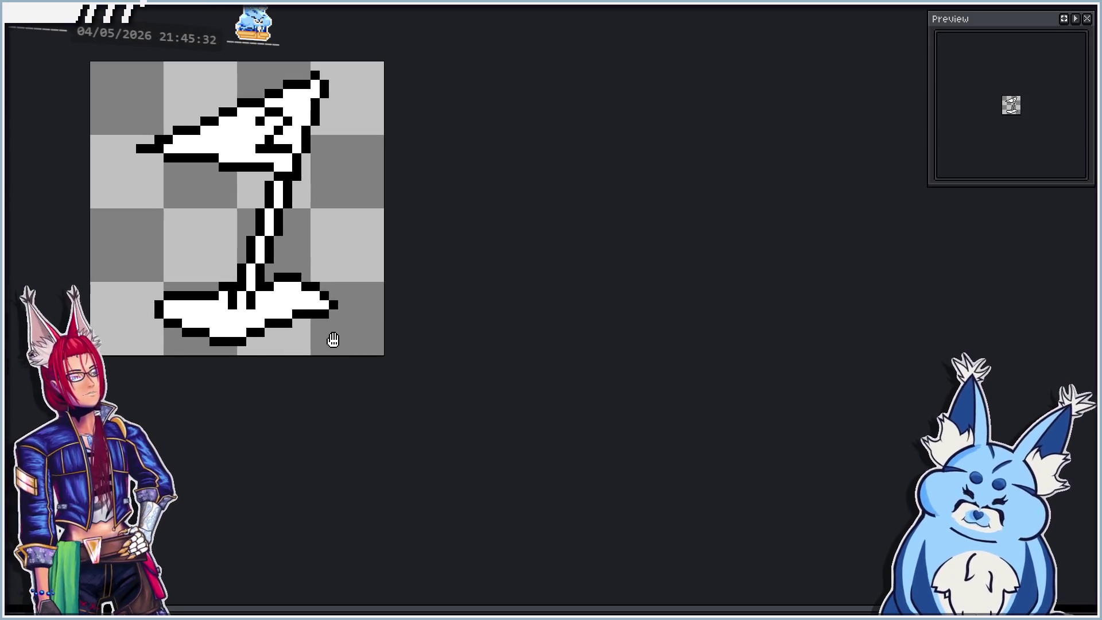
# Toggle undo/redo to compare the base, then turn its lower-right black pixel white.
pyautogui.scroll(1, 176, 261)
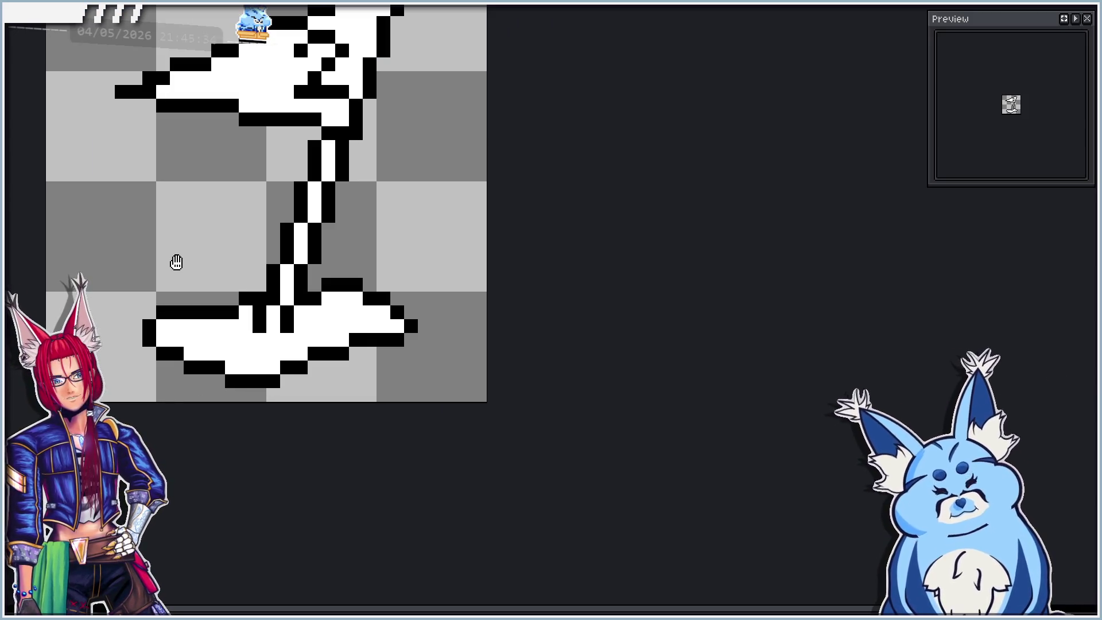
pyautogui.hotkey('ctrl', 'z')
pyautogui.hotkey('ctrl', 'z')
pyautogui.hotkey('ctrl', 'y')
pyautogui.hotkey('ctrl', 'y')
pyautogui.hotkey('ctrl', 'z')
pyautogui.hotkey('ctrl', 'y')
pyautogui.hotkey('ctrl', 'z')
pyautogui.hotkey('ctrl', 'y')
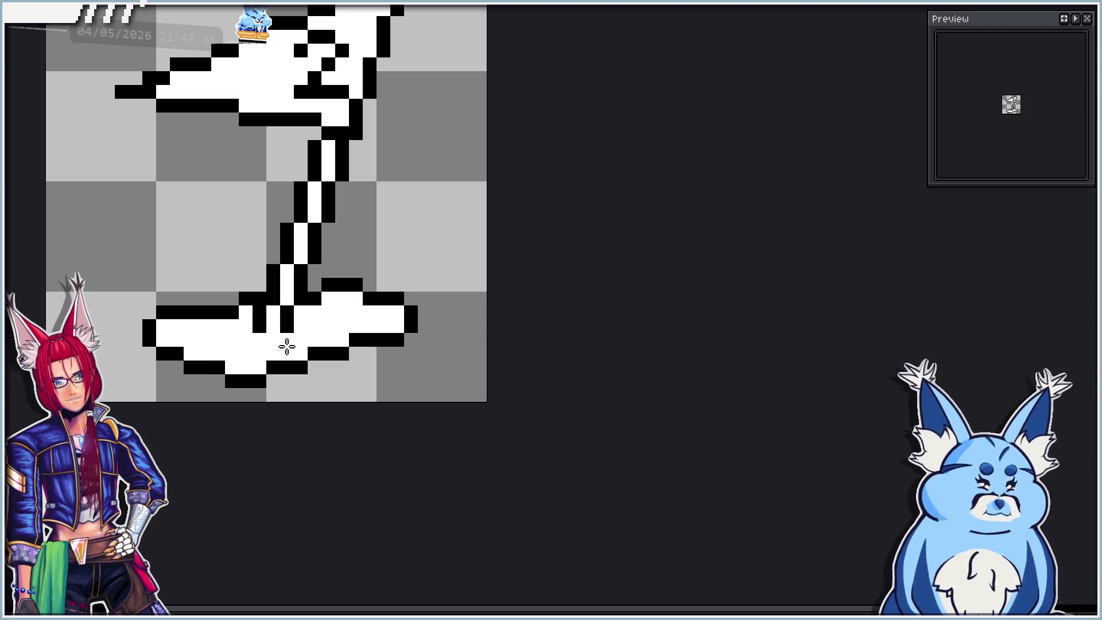
pyautogui.click(341, 351)
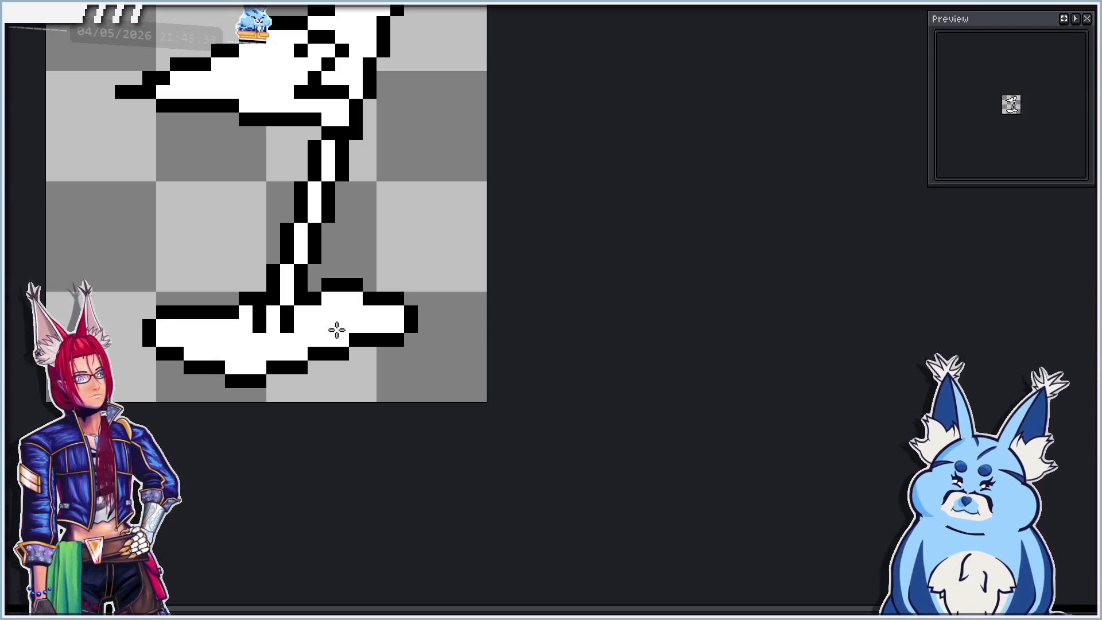
pyautogui.hotkey('ctrl', 'z')
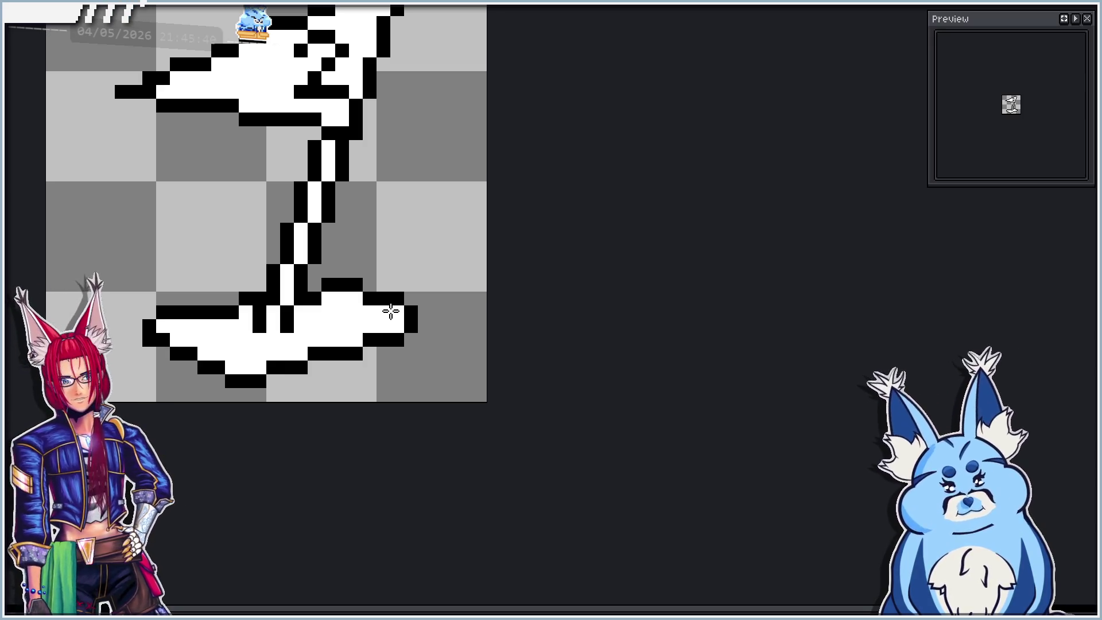
# Zoom out and pan to show the whole flag sprite, undoing the latest base change.
pyautogui.scroll(-2, 311, 357)
pyautogui.moveTo(322, 396); pyautogui.dragTo(332, 363)
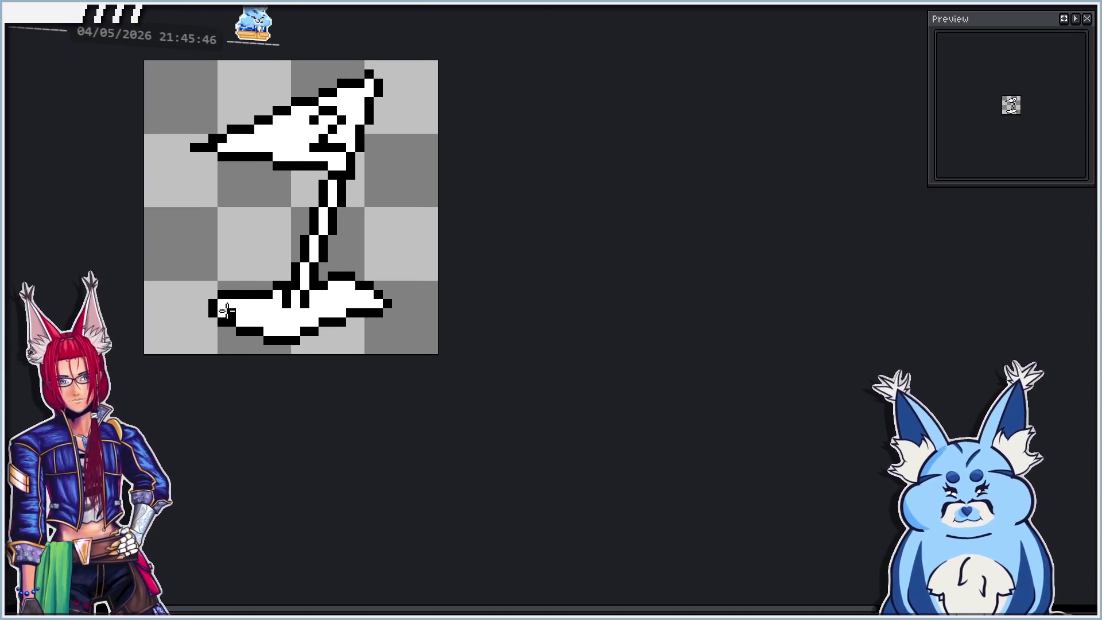
pyautogui.scroll(2, 225, 310)
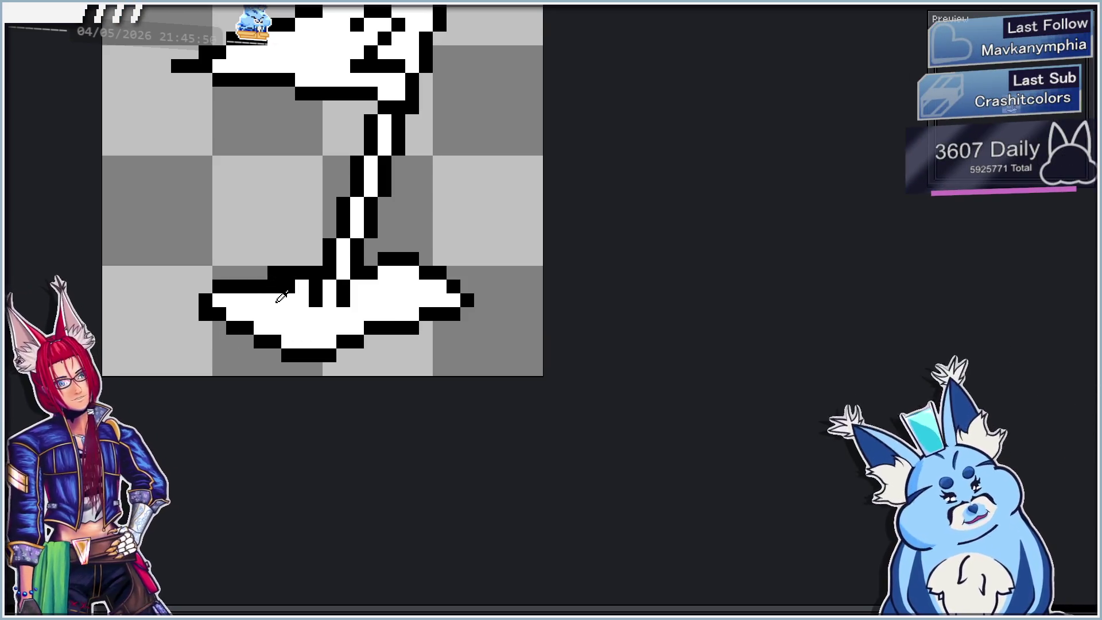
pyautogui.hotkey('ctrl', 'z')
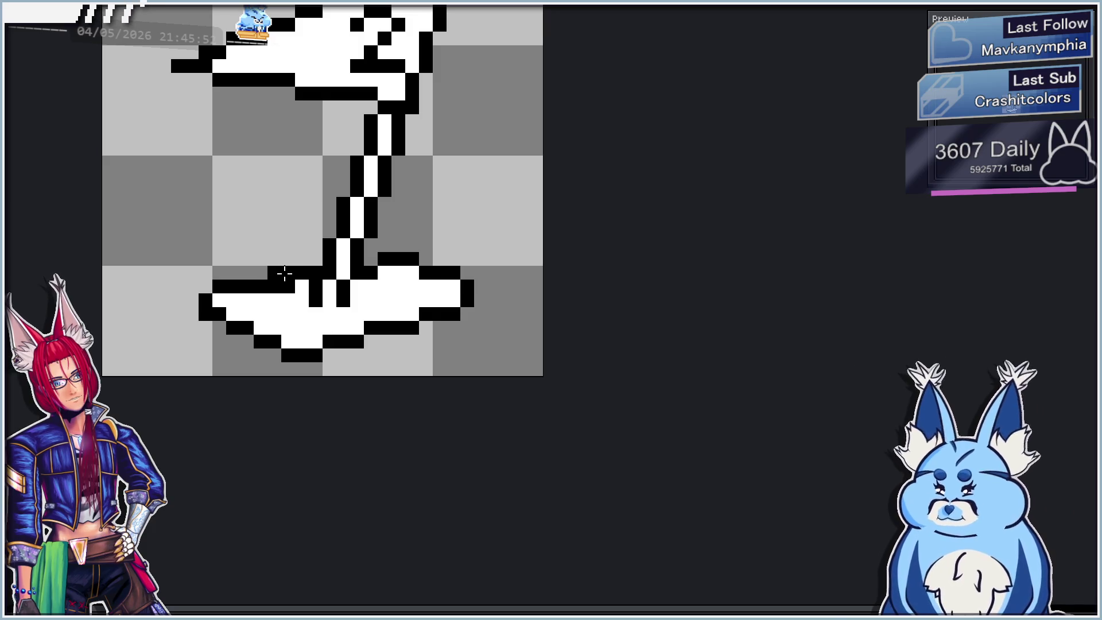
pyautogui.scroll(-2, 289, 286)
pyautogui.scroll(1, 291, 287)
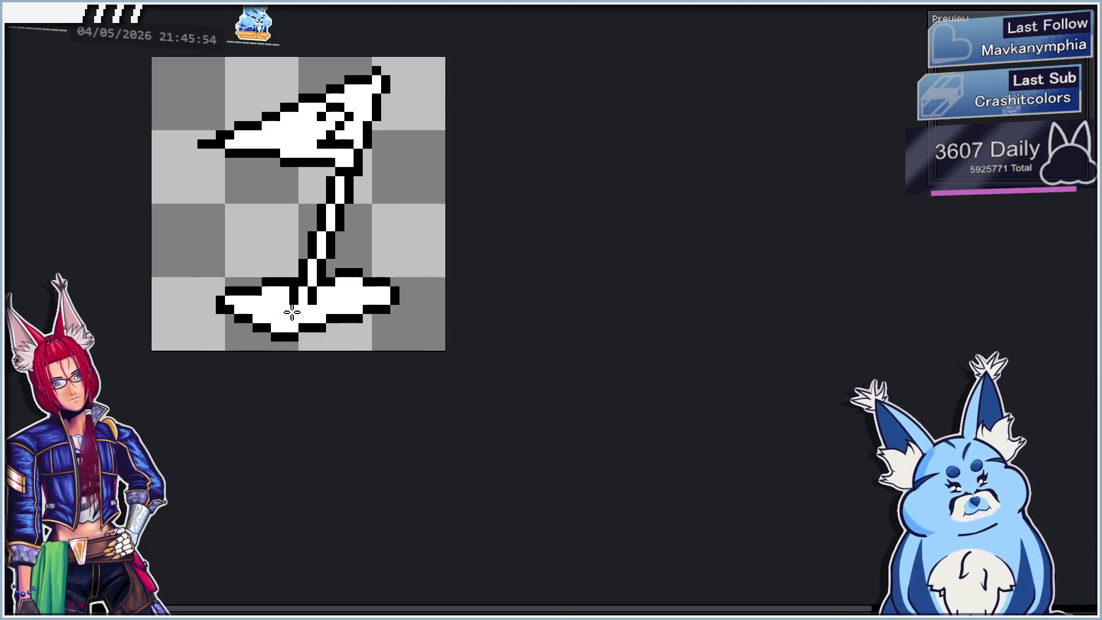
pyautogui.scroll(-2, 332, 356)
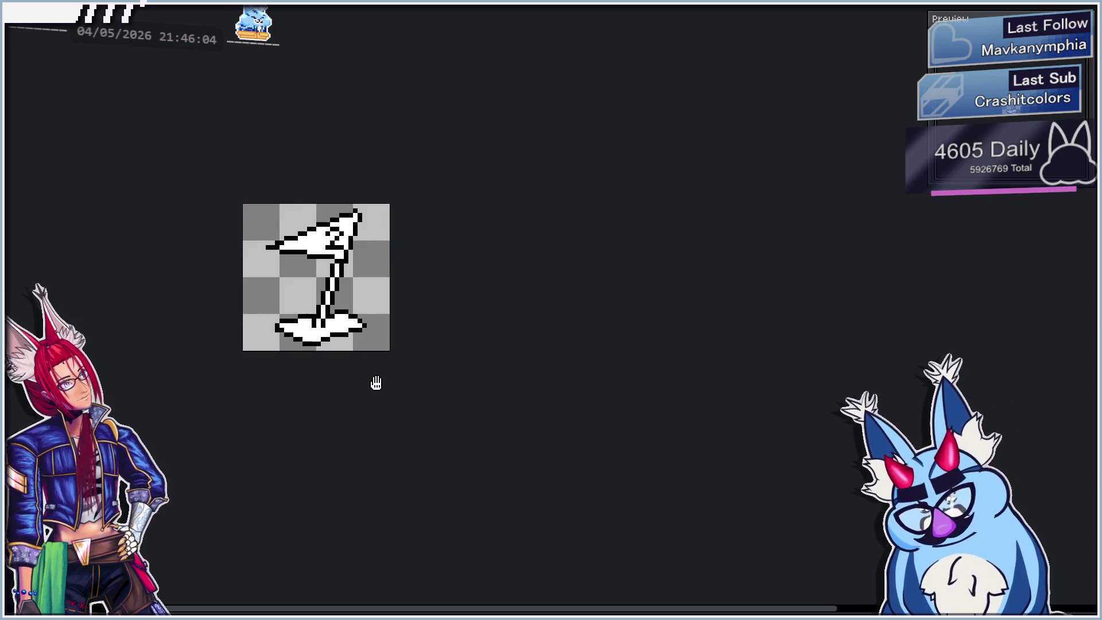
pyautogui.scroll(2, 366, 333)
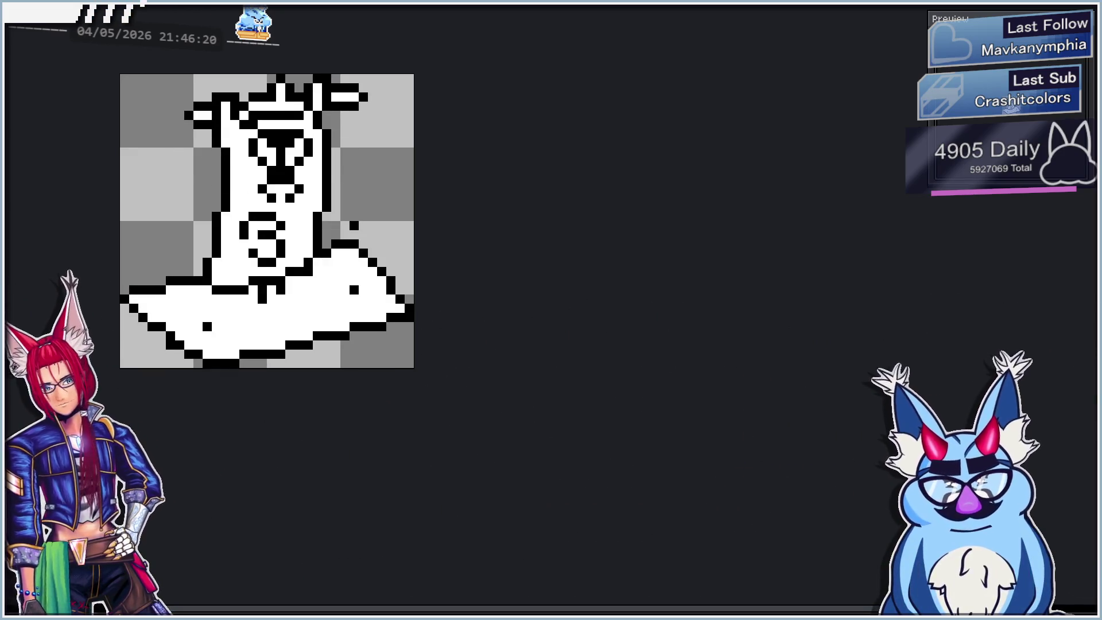
pyautogui.scroll(1, 232, 332)
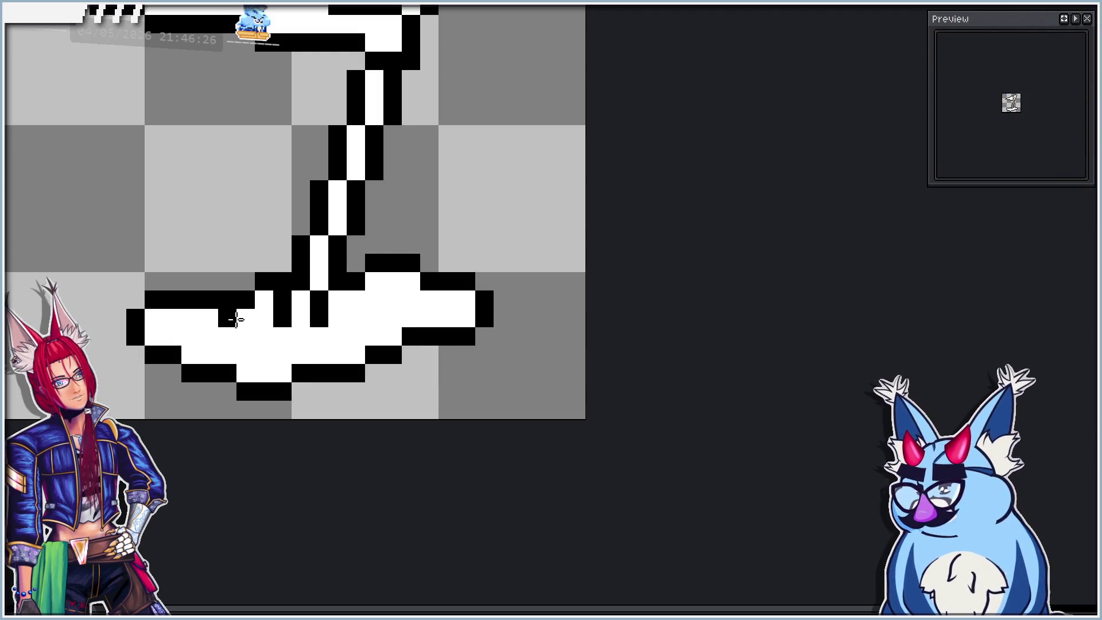
pyautogui.scroll(-1, 252, 350)
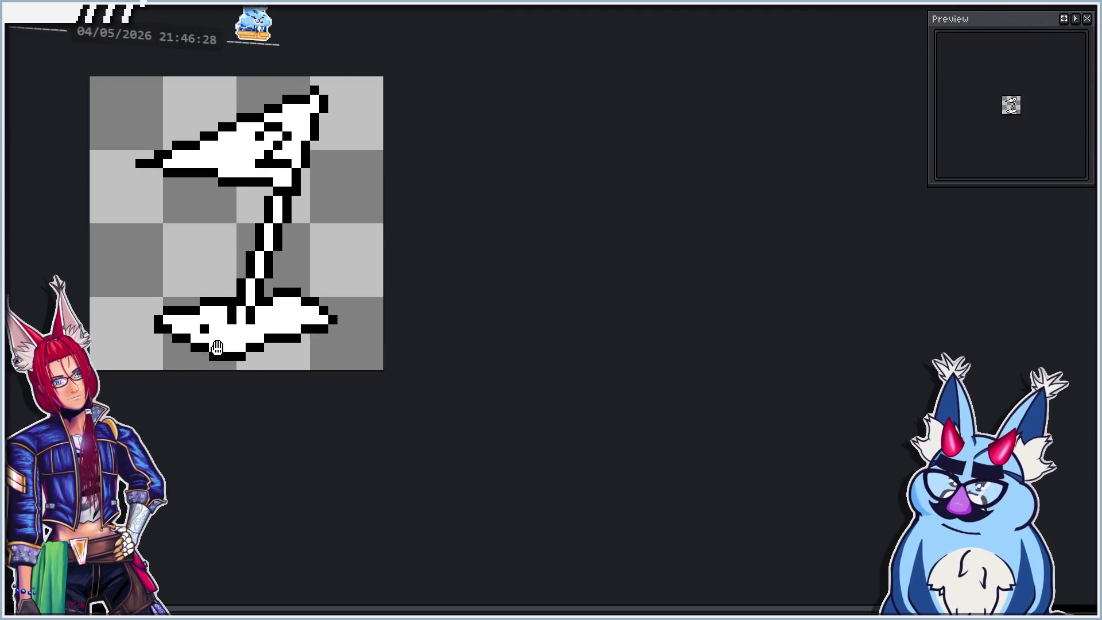
pyautogui.scroll(-1, 275, 362)
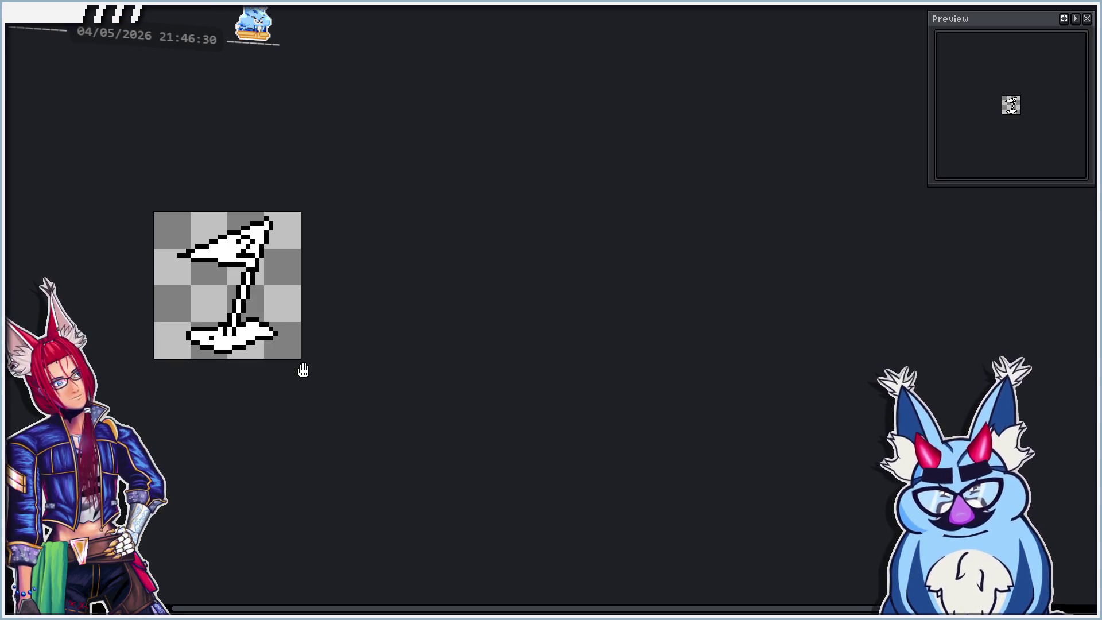
pyautogui.scroll(2, 303, 368)
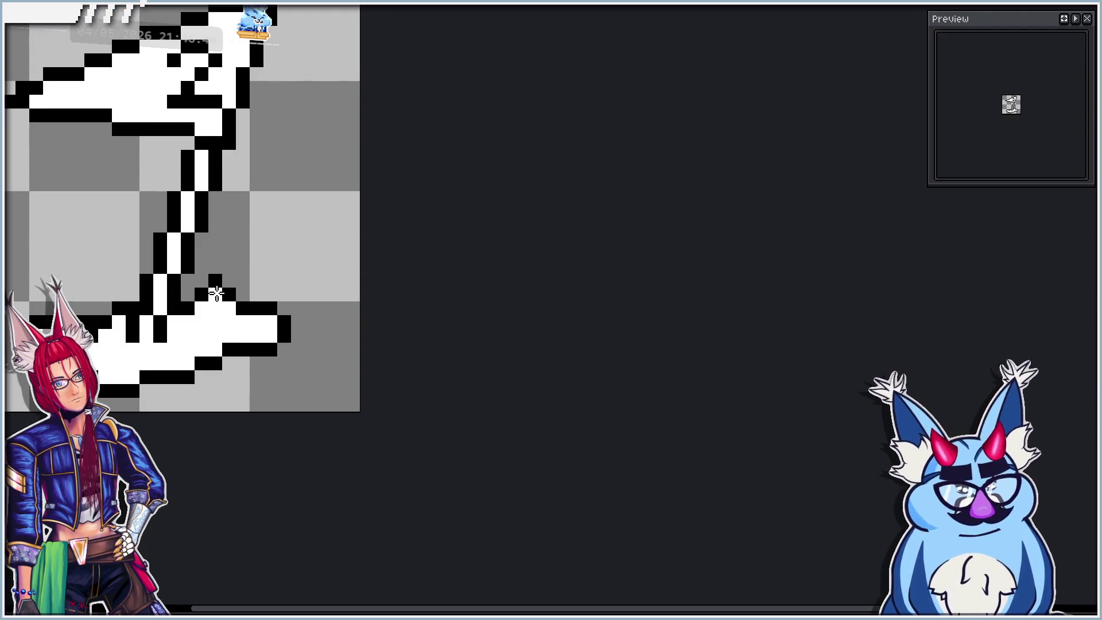
# Add a black pixel to the flag's base and compare it with the neighbouring frame.
pyautogui.scroll(-4, 217, 296)
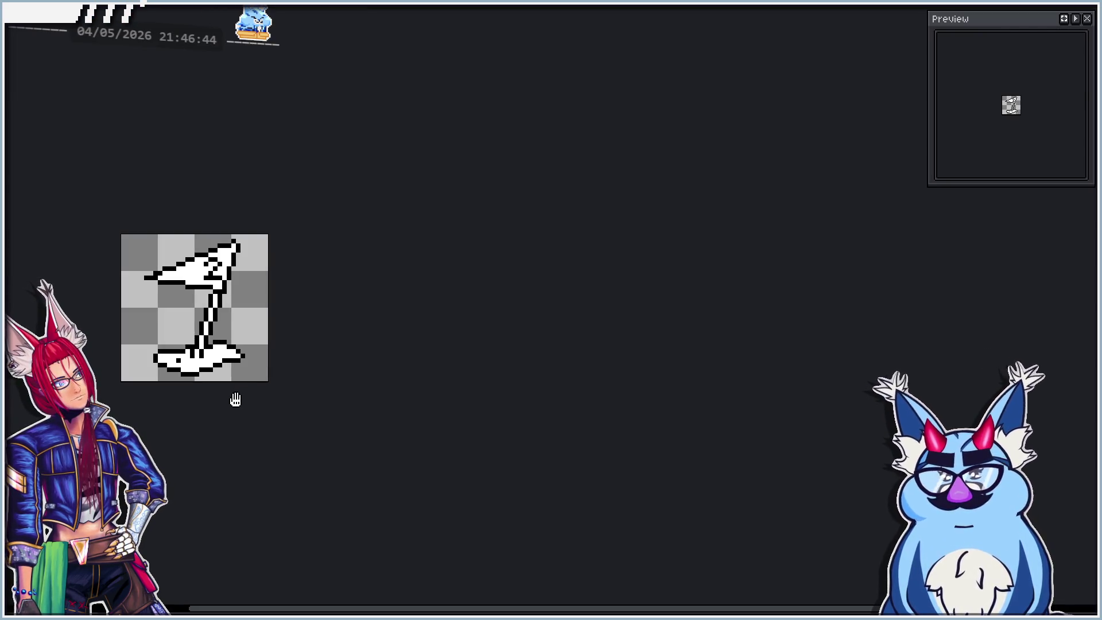
pyautogui.press('ctrl')
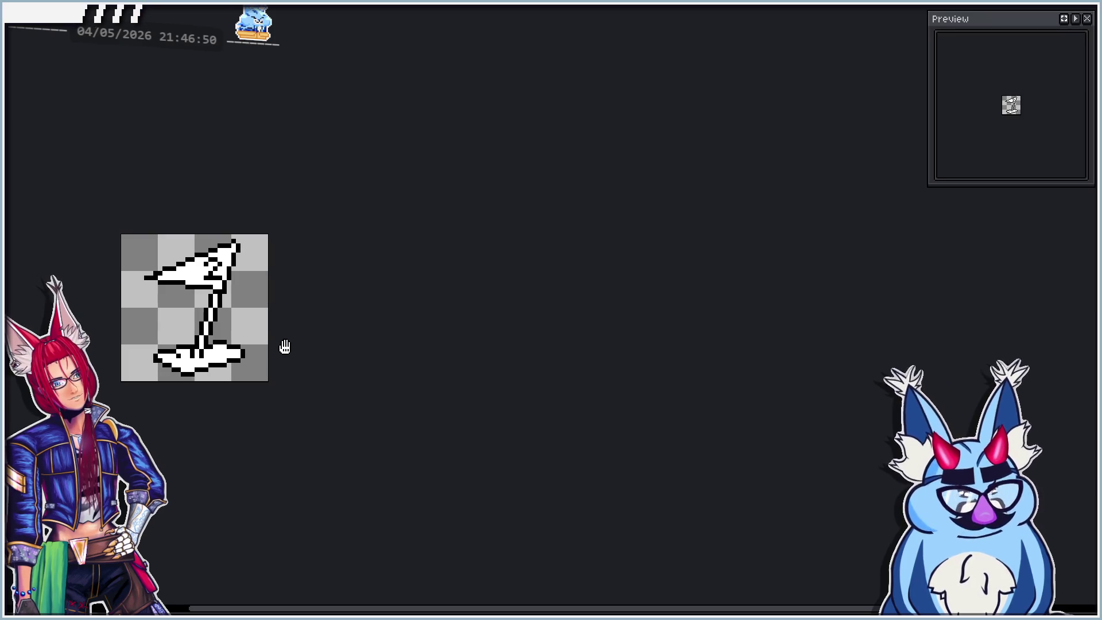
pyautogui.scroll(2, 217, 369)
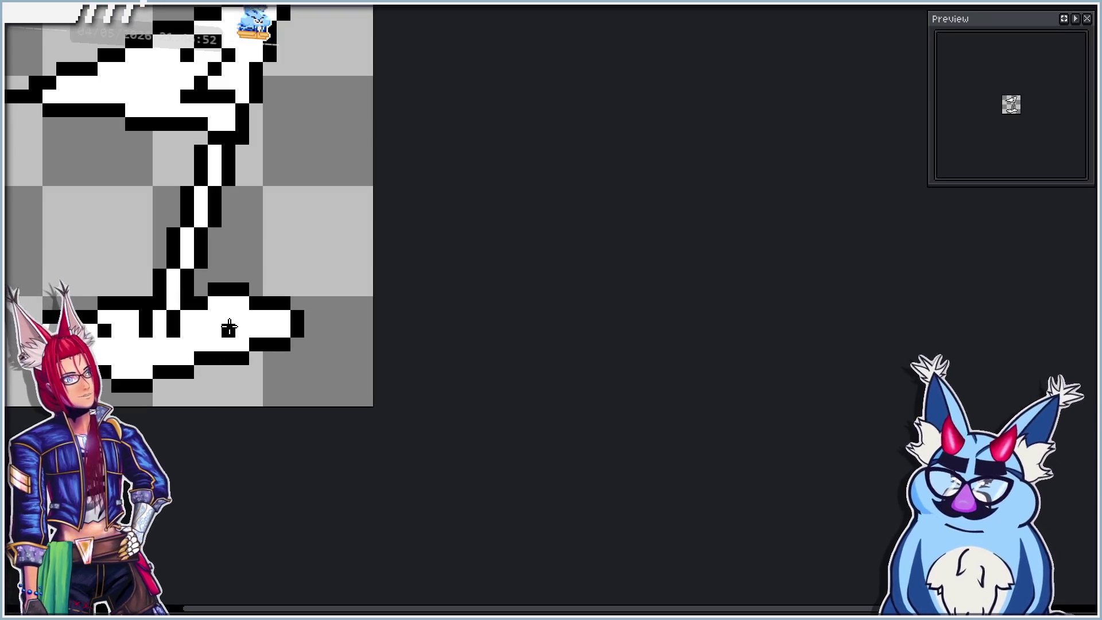
pyautogui.click(227, 318)
pyautogui.press('Right')
pyautogui.press('Left')
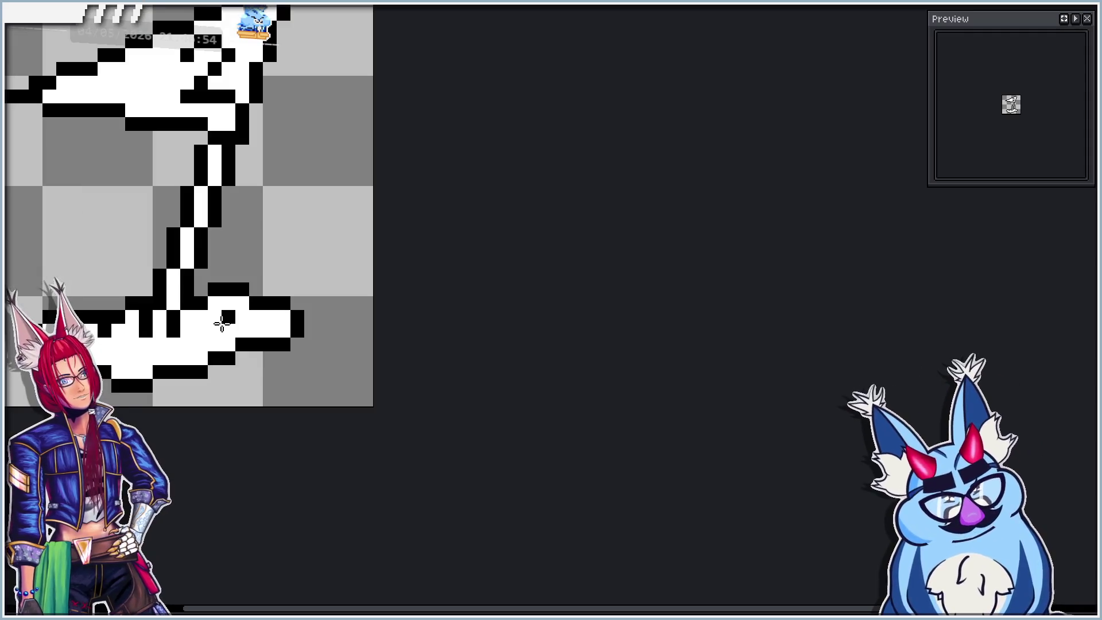
# Step through the animation frames, re-centre the sprite, and play then stop the animation.
pyautogui.press('Right')
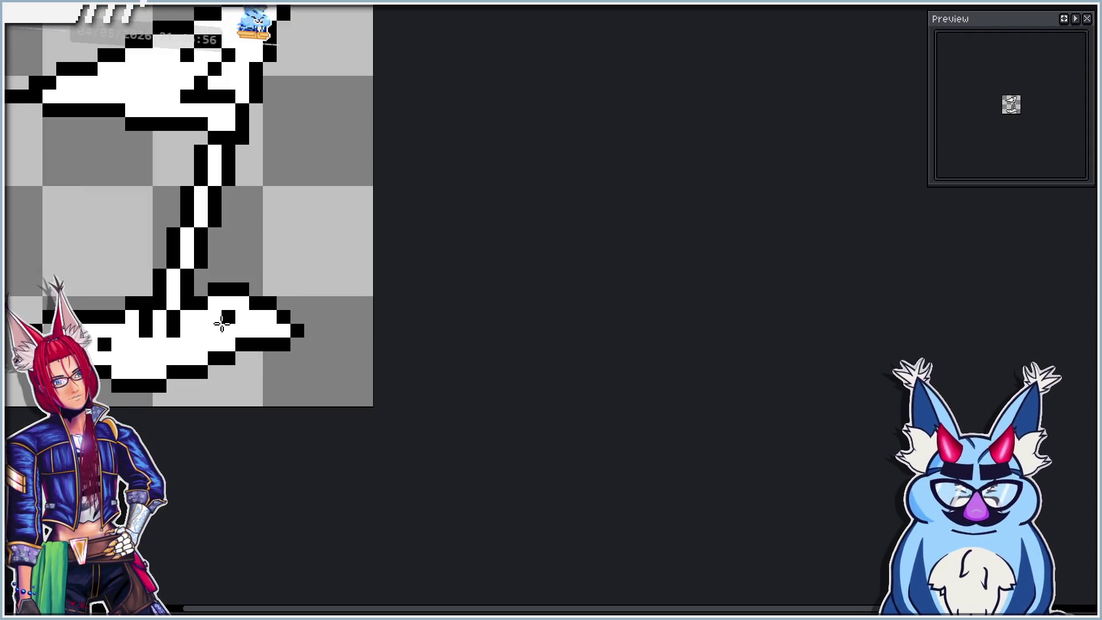
pyautogui.press('Right')
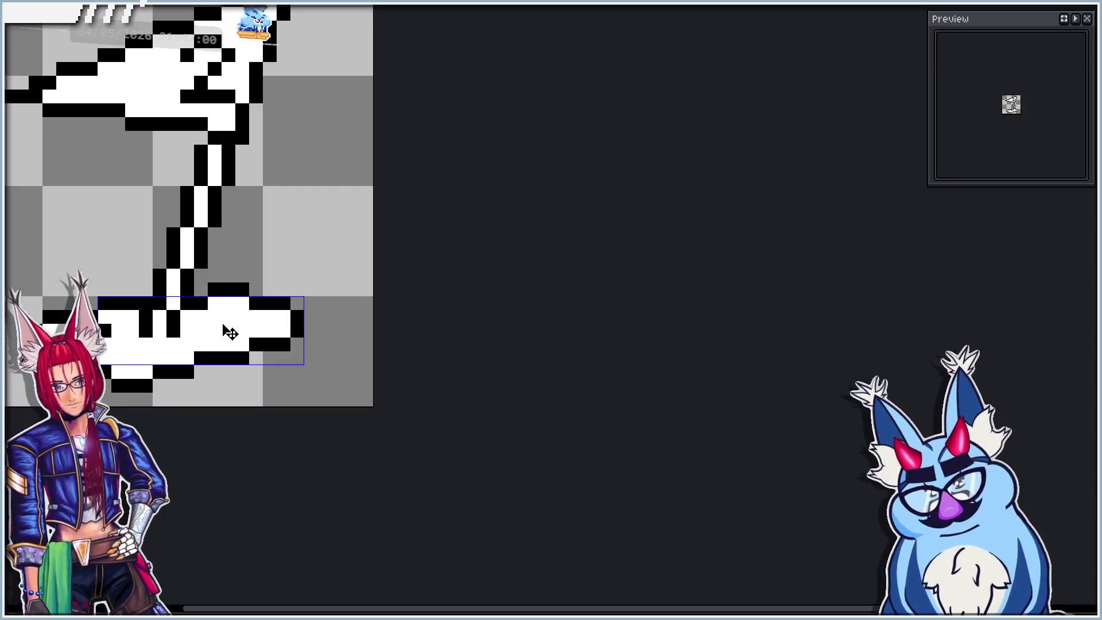
pyautogui.press('Right')
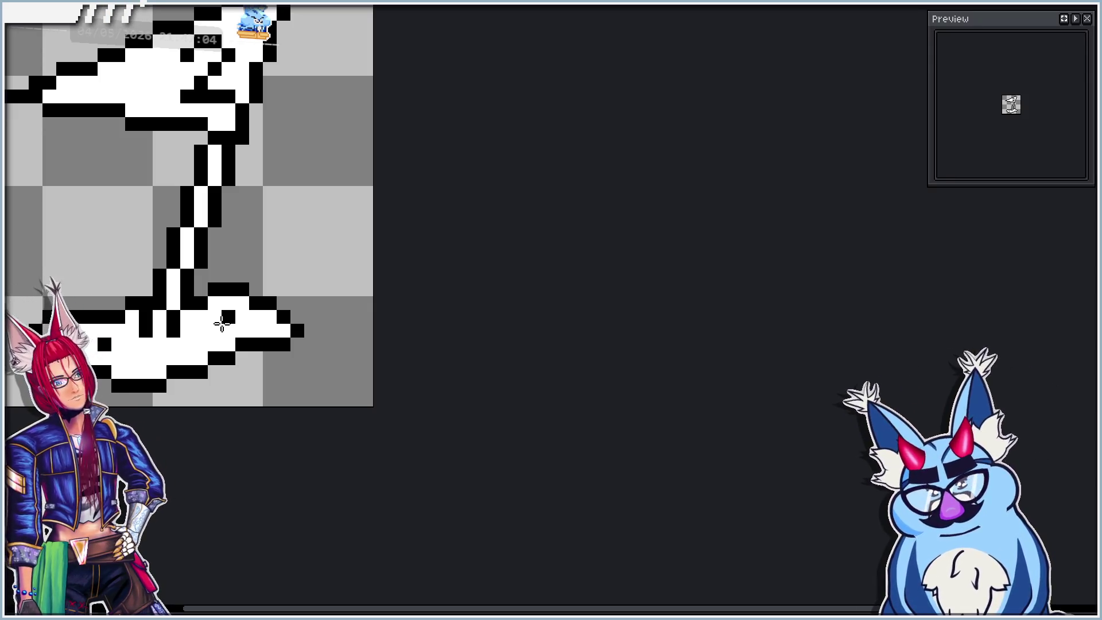
pyautogui.press('Right')
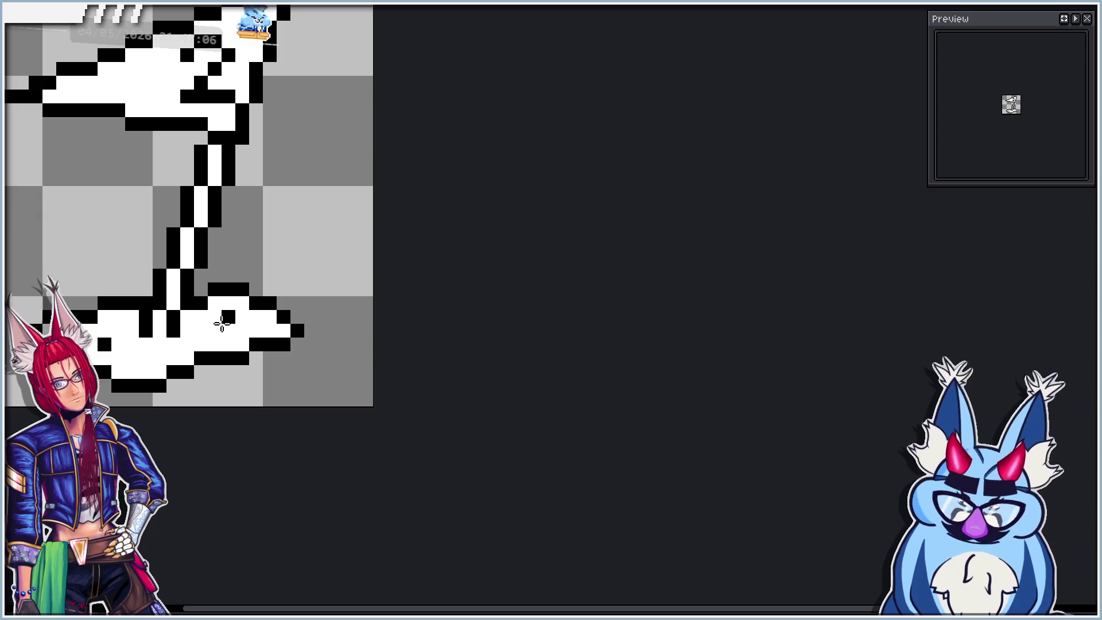
pyautogui.press('Right')
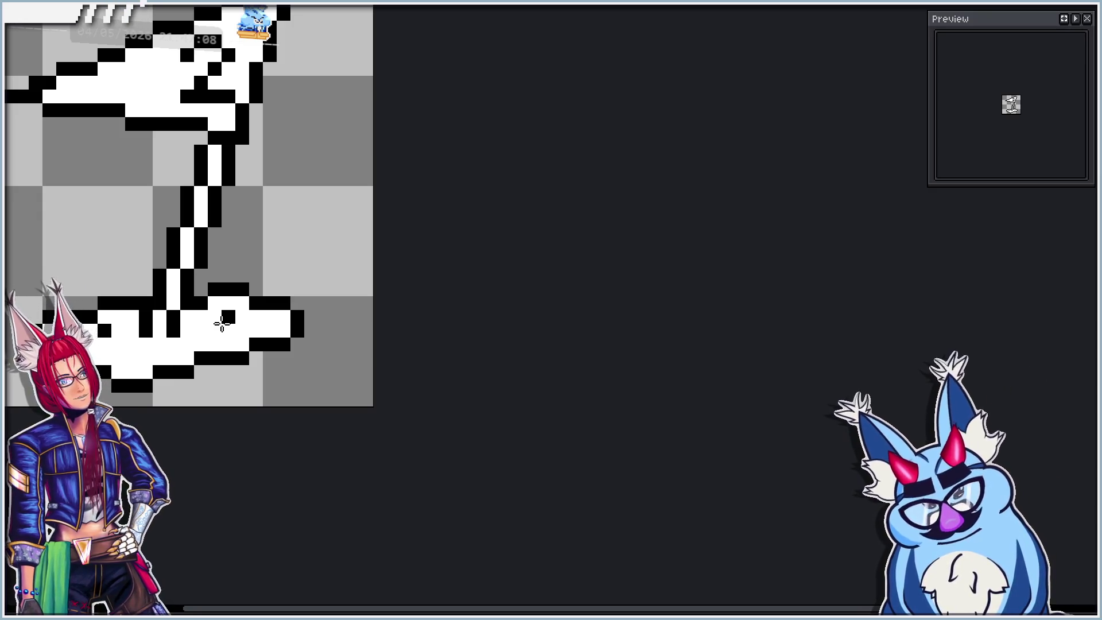
pyautogui.press('Right')
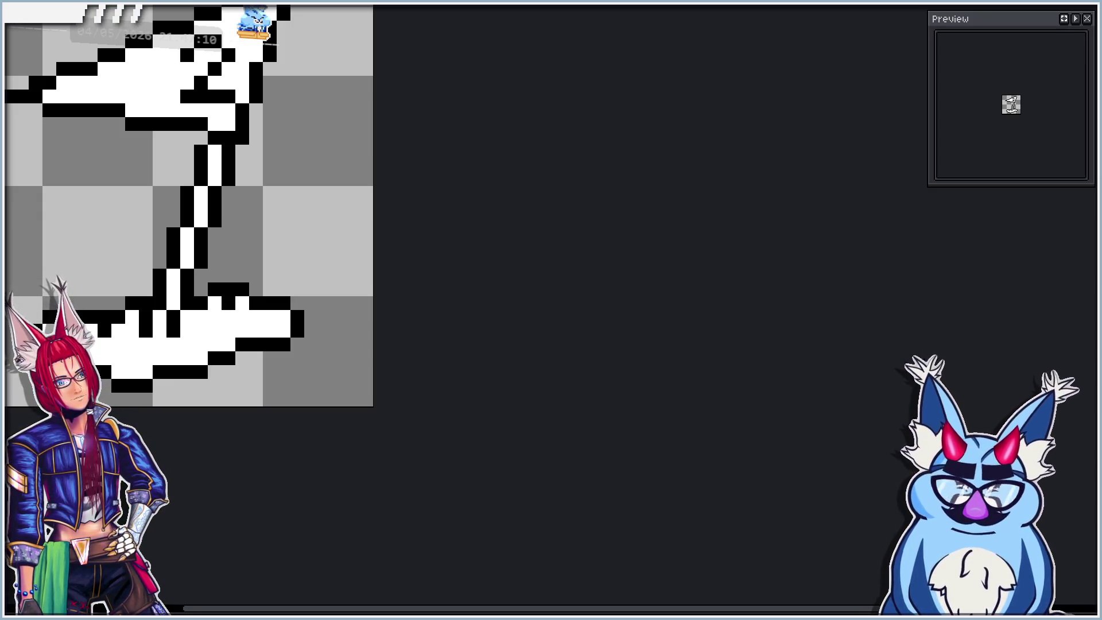
pyautogui.press('Right')
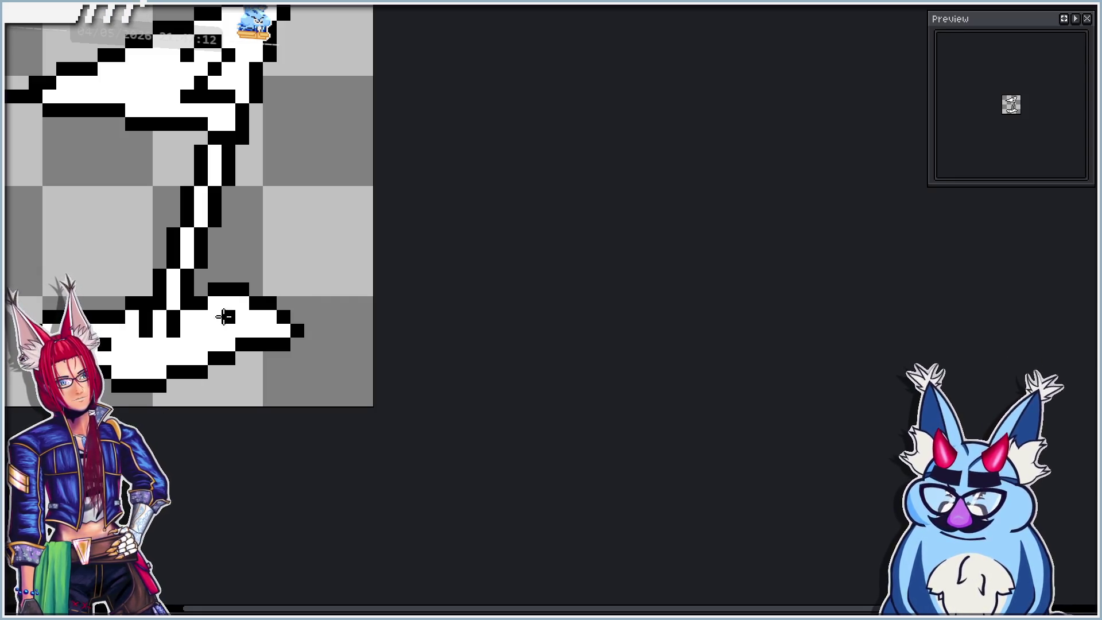
pyautogui.scroll(-2, 226, 310)
pyautogui.moveTo(253, 400); pyautogui.dragTo(388, 361)
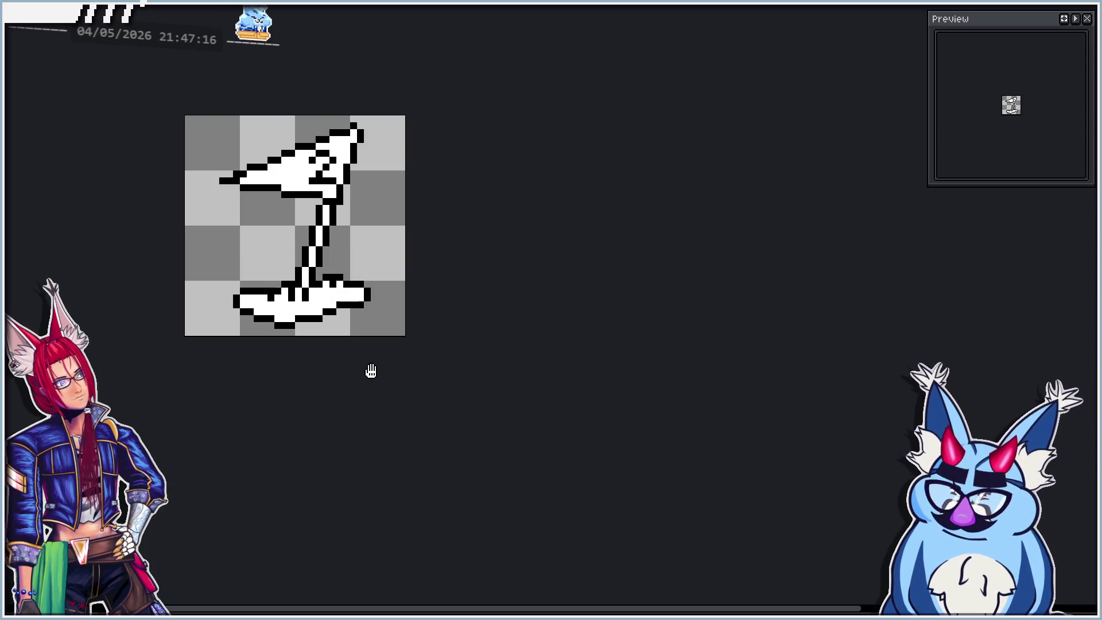
pyautogui.press('Return')
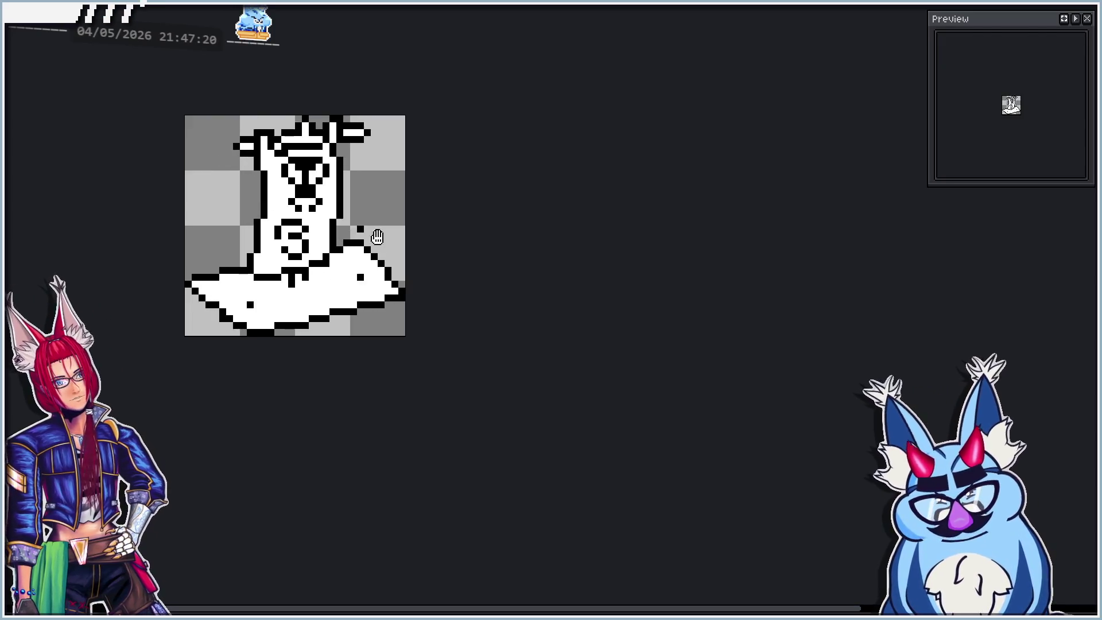
pyautogui.press('Return')
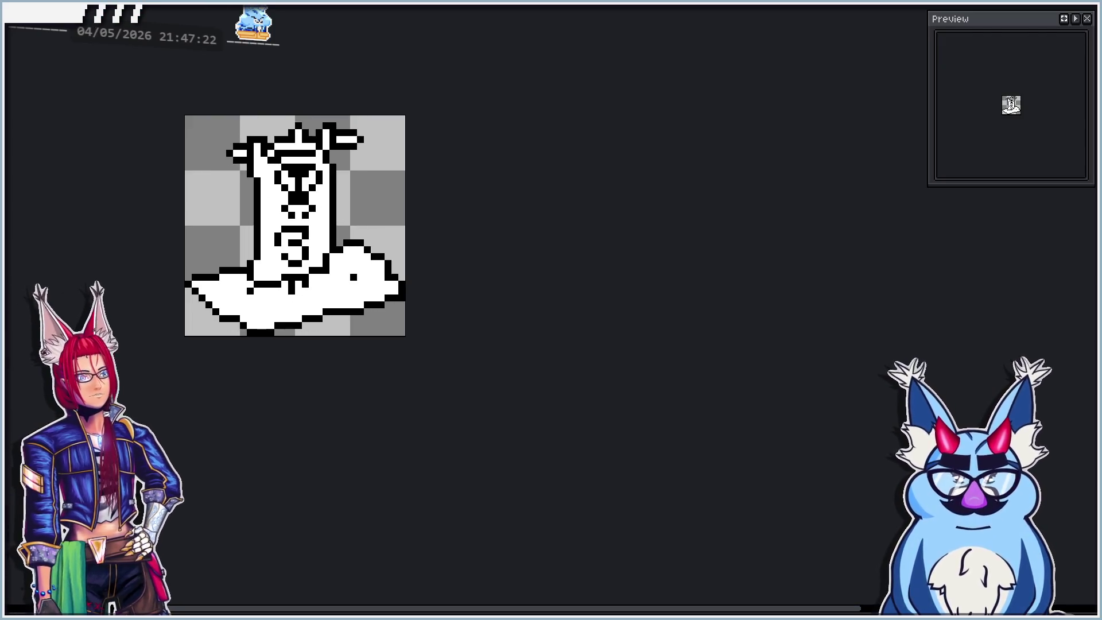
# Add a black pixel near the creature frame's base centre, then play the animation to review.
pyautogui.scroll(2, 301, 256)
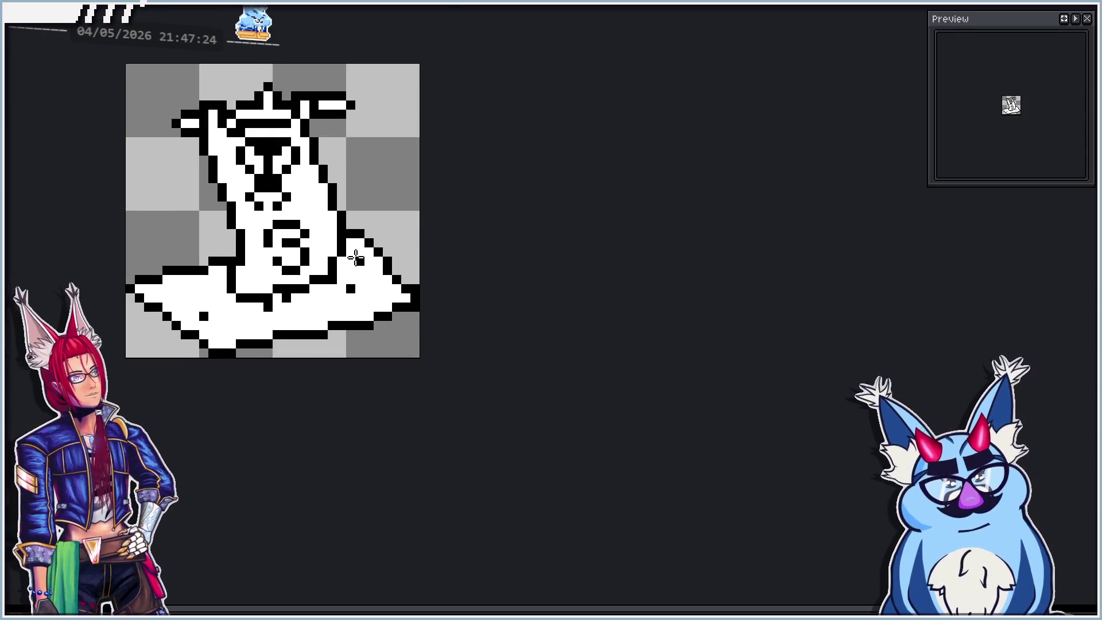
pyautogui.scroll(-1, 373, 220)
pyautogui.scroll(1, 388, 283)
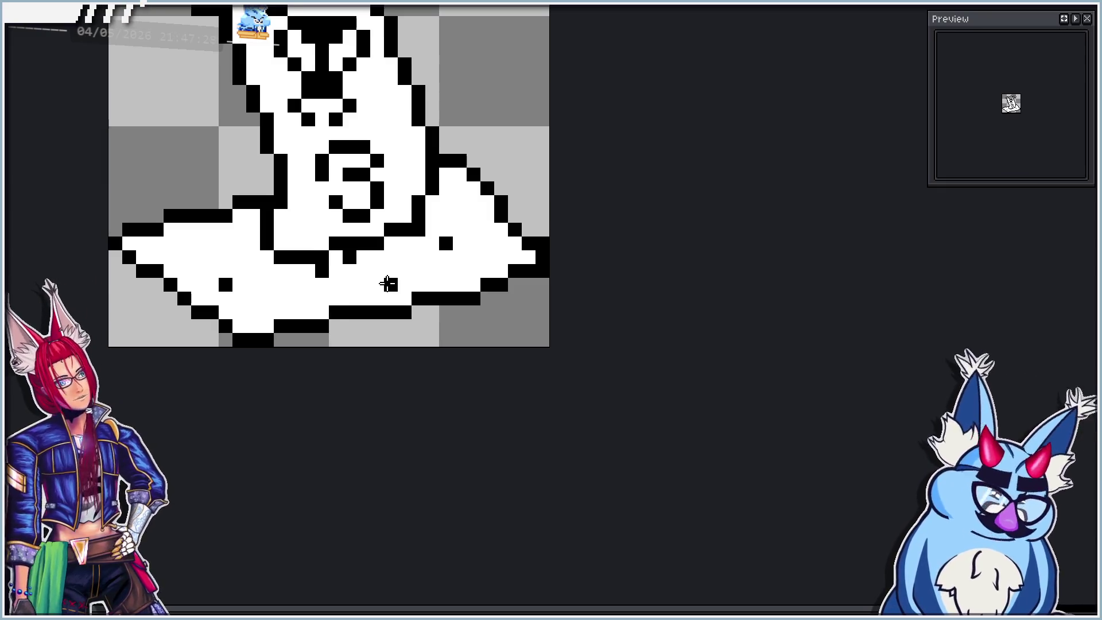
pyautogui.press('Right')
pyautogui.press('Right')
pyautogui.press('Right')
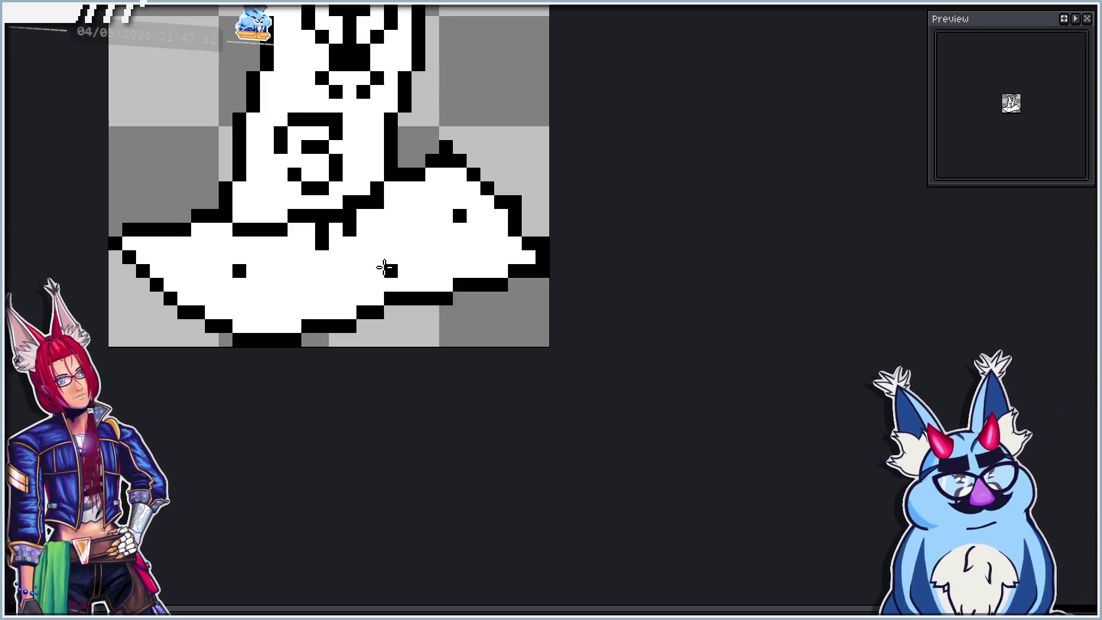
pyautogui.press('Right')
pyautogui.press('Right')
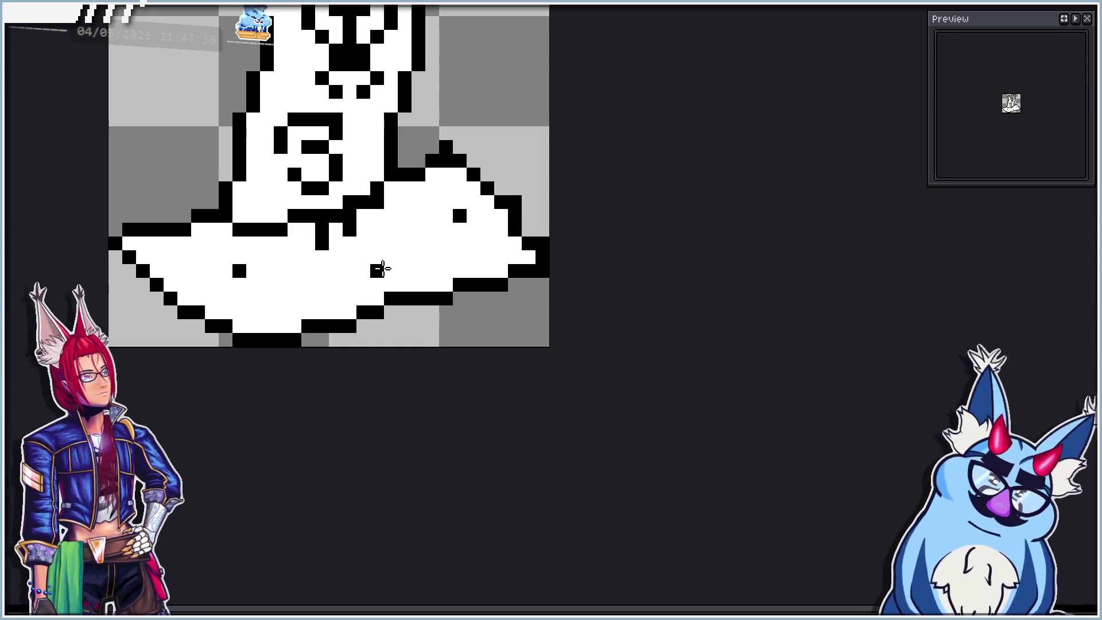
pyautogui.press('Right')
pyautogui.press('Right')
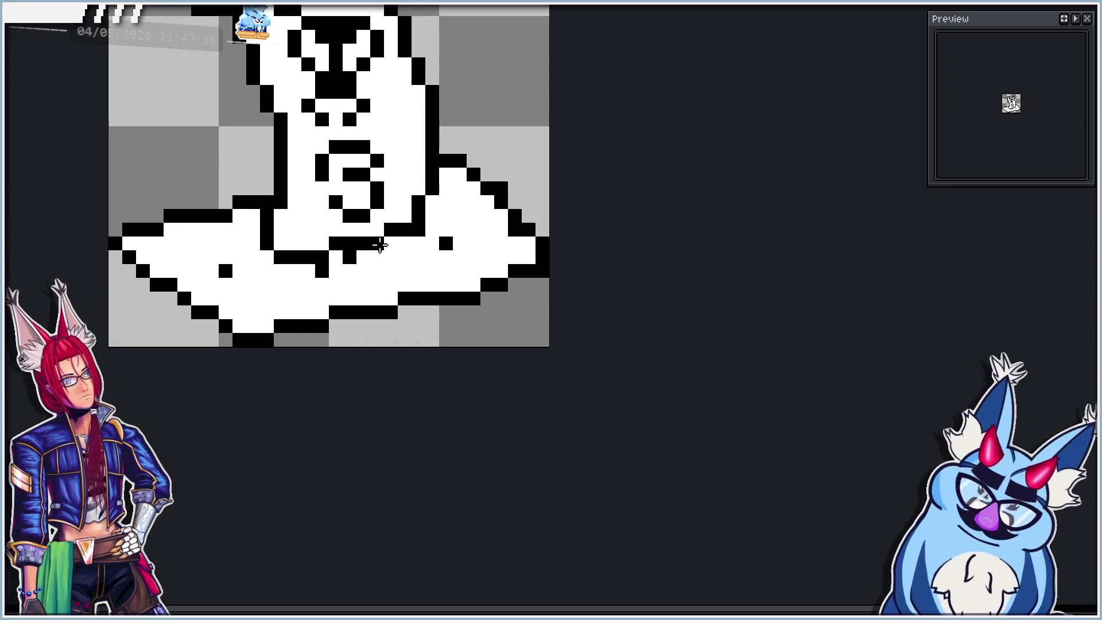
pyautogui.press('Right')
pyautogui.press('Left')
pyautogui.click(374, 252)
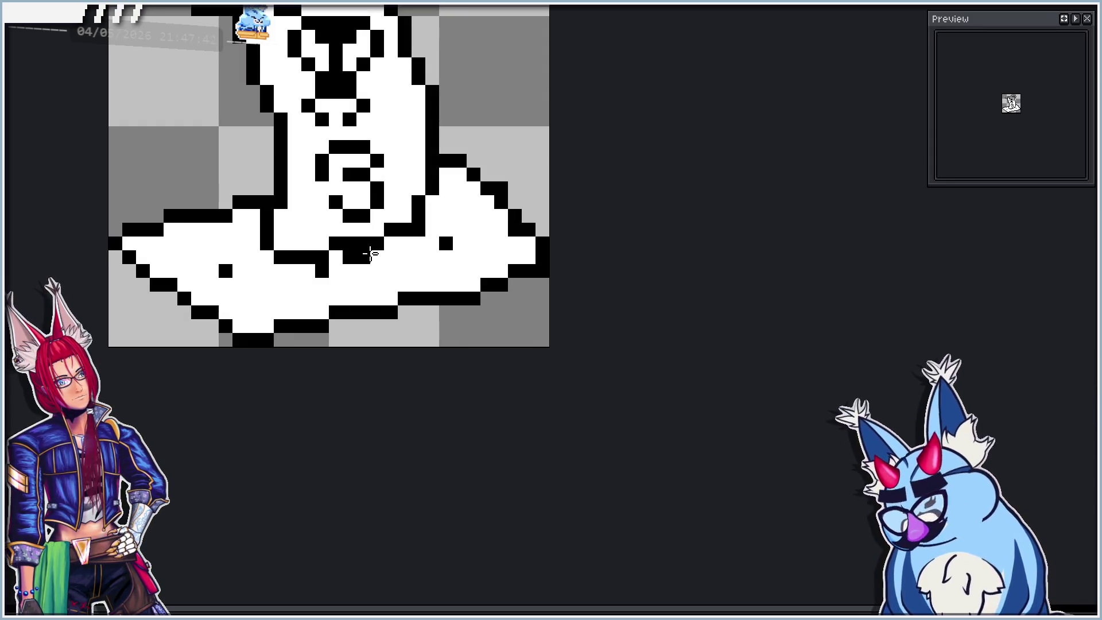
pyautogui.press('Right')
pyautogui.press('Right')
pyautogui.press('Right')
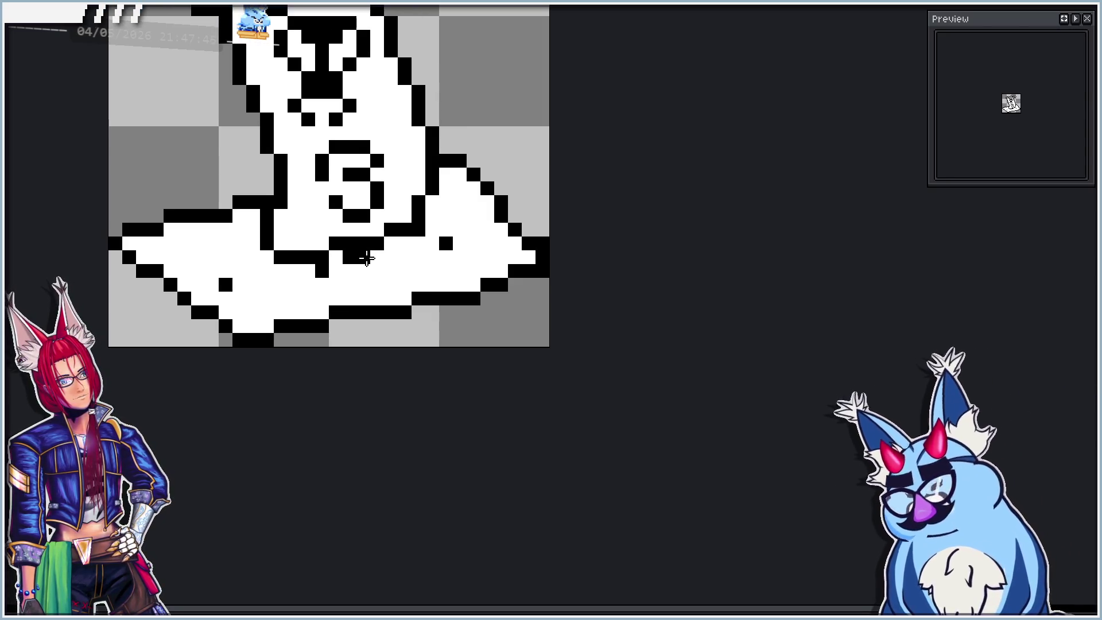
pyautogui.press('Right')
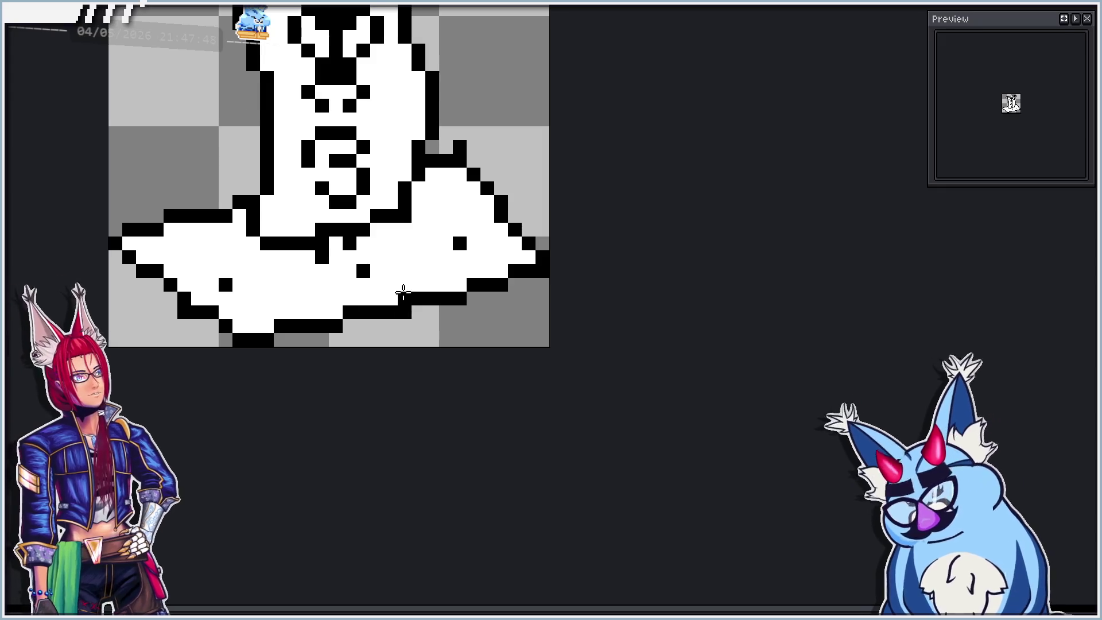
pyautogui.scroll(-2, 361, 298)
pyautogui.press('Return')
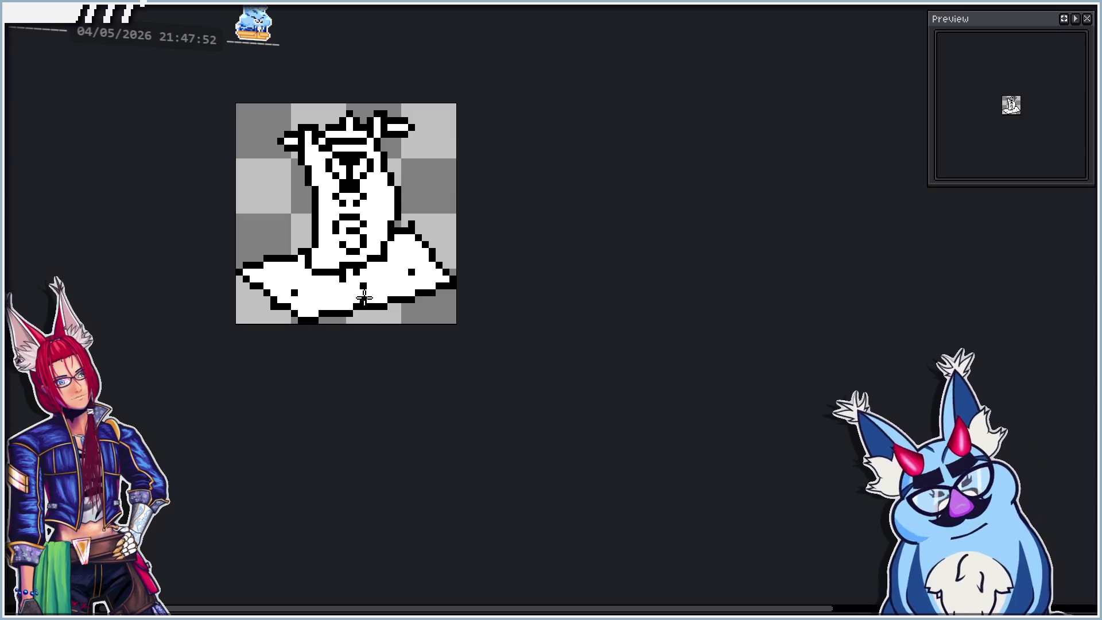
# Zoom in and out to inspect the flag frame's pennant, slanted pole and base.
pyautogui.scroll(2, 364, 298)
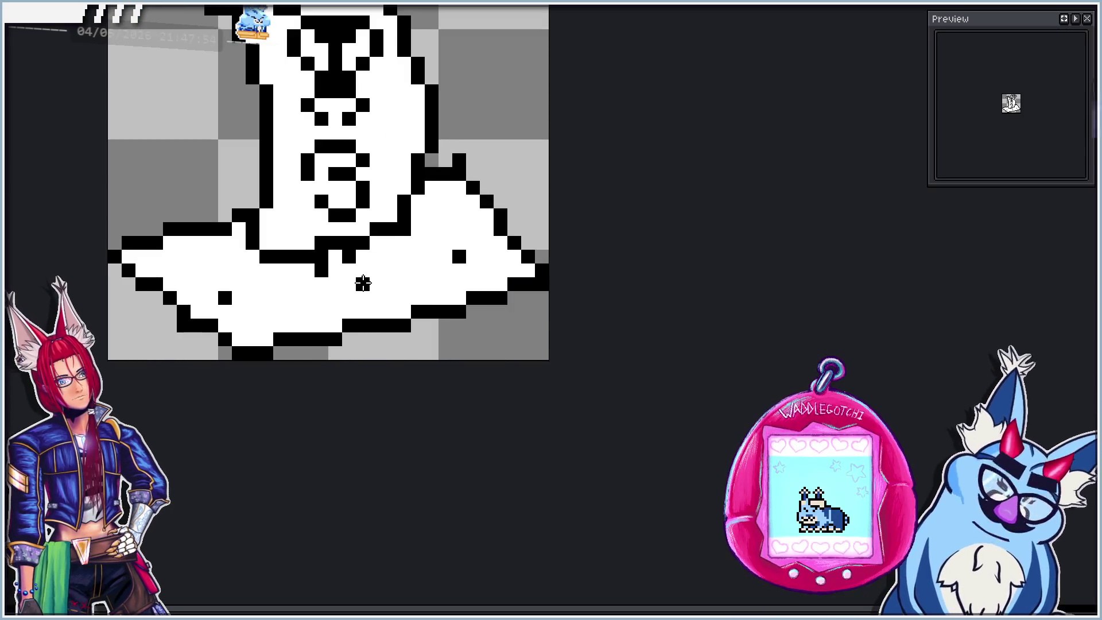
pyautogui.scroll(-2, 376, 306)
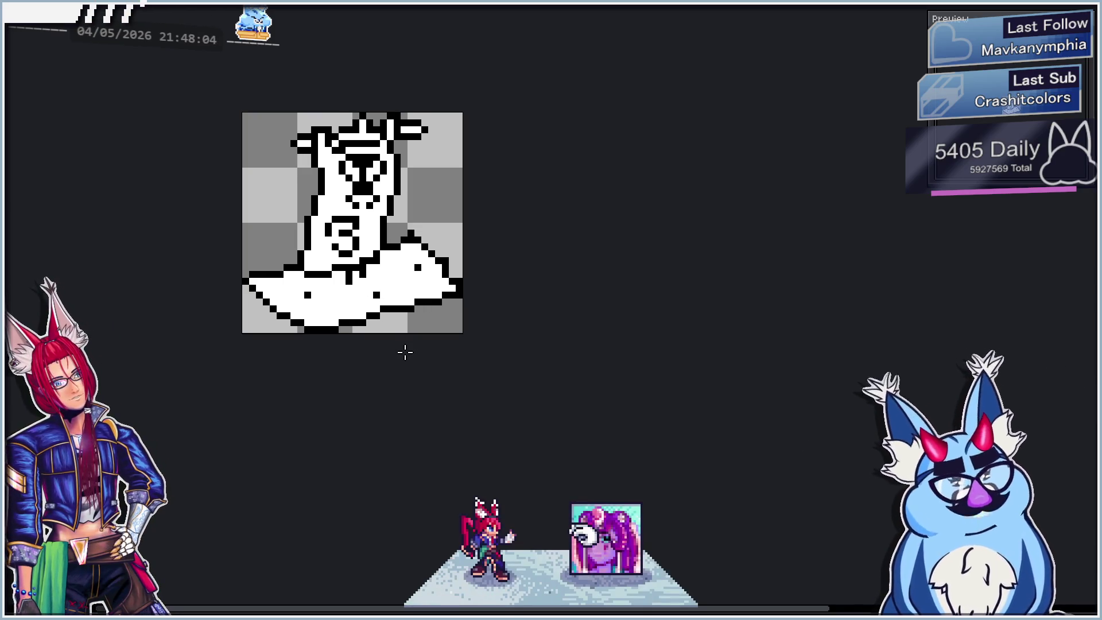
pyautogui.scroll(3, 380, 305)
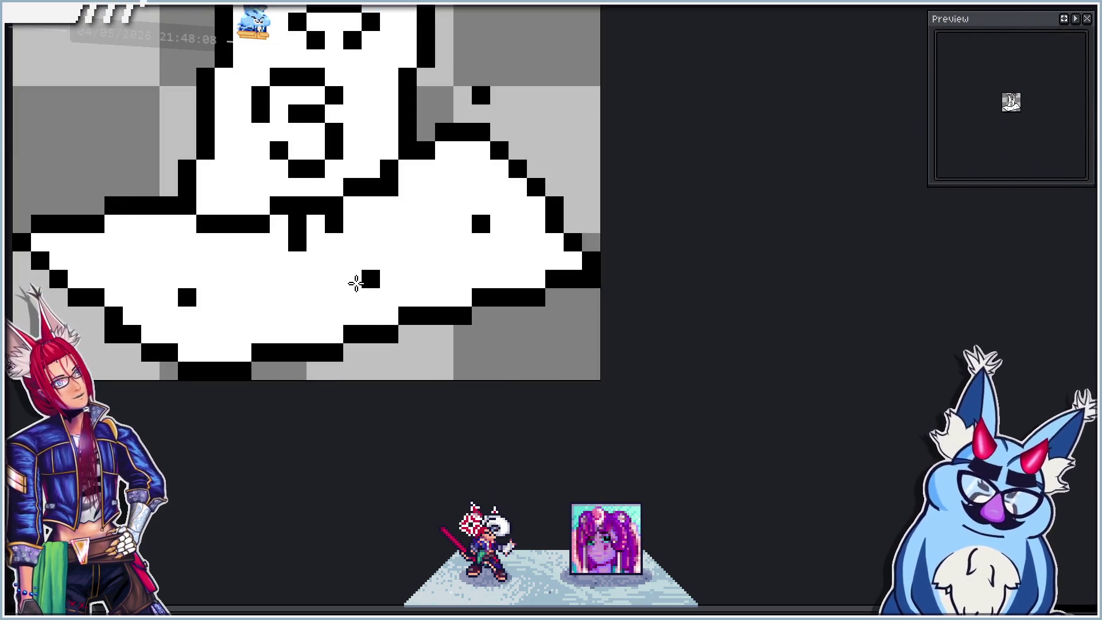
pyautogui.scroll(-3, 355, 283)
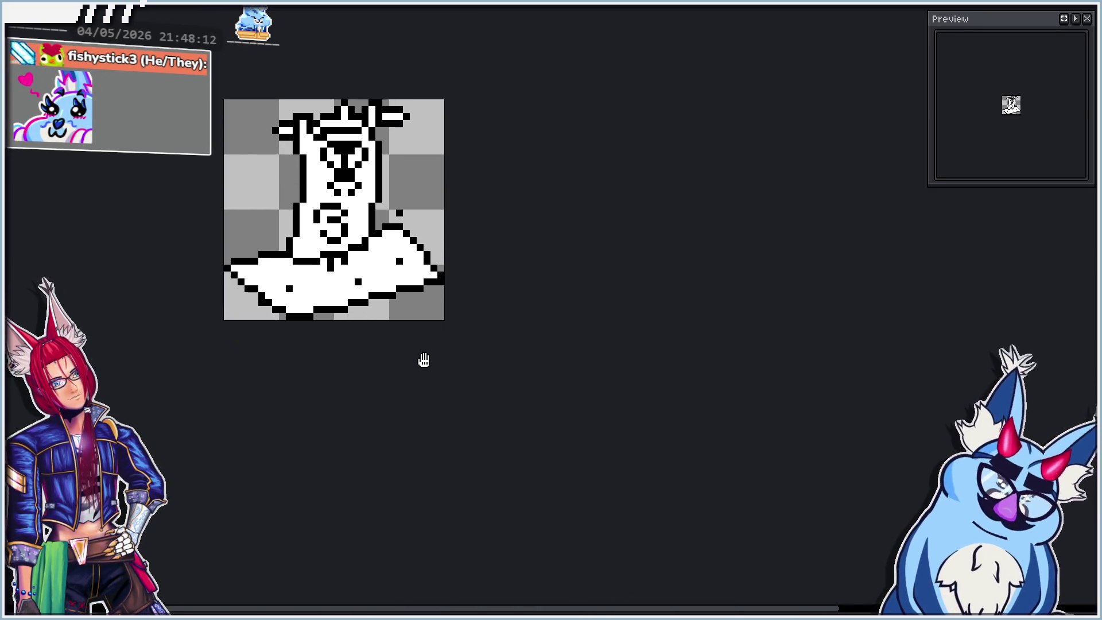
pyautogui.scroll(-2, 396, 309)
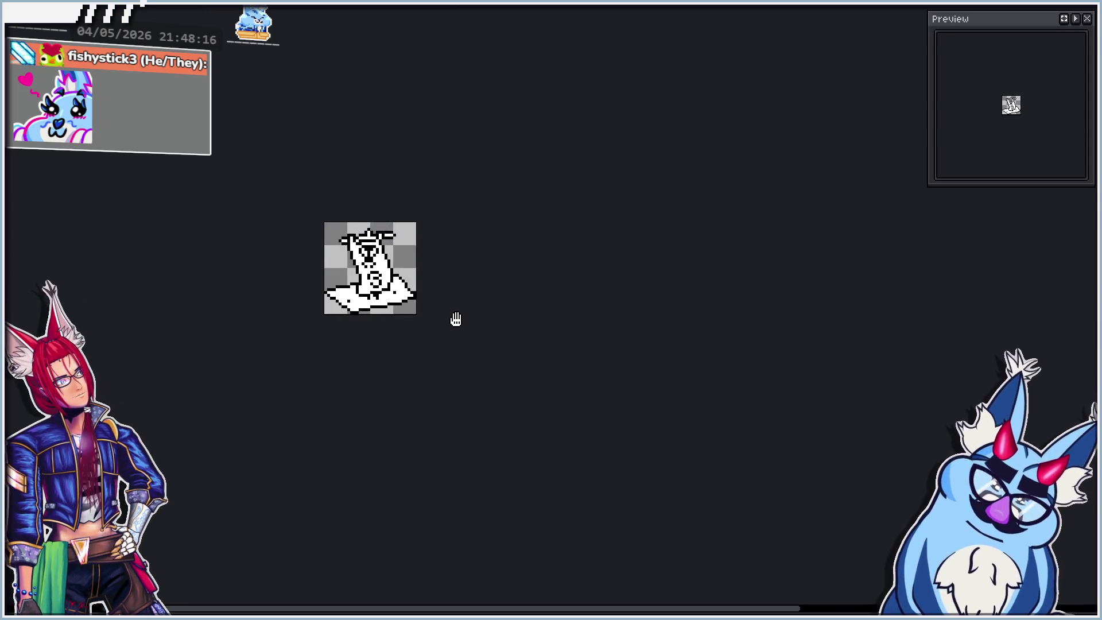
pyautogui.scroll(5, 368, 285)
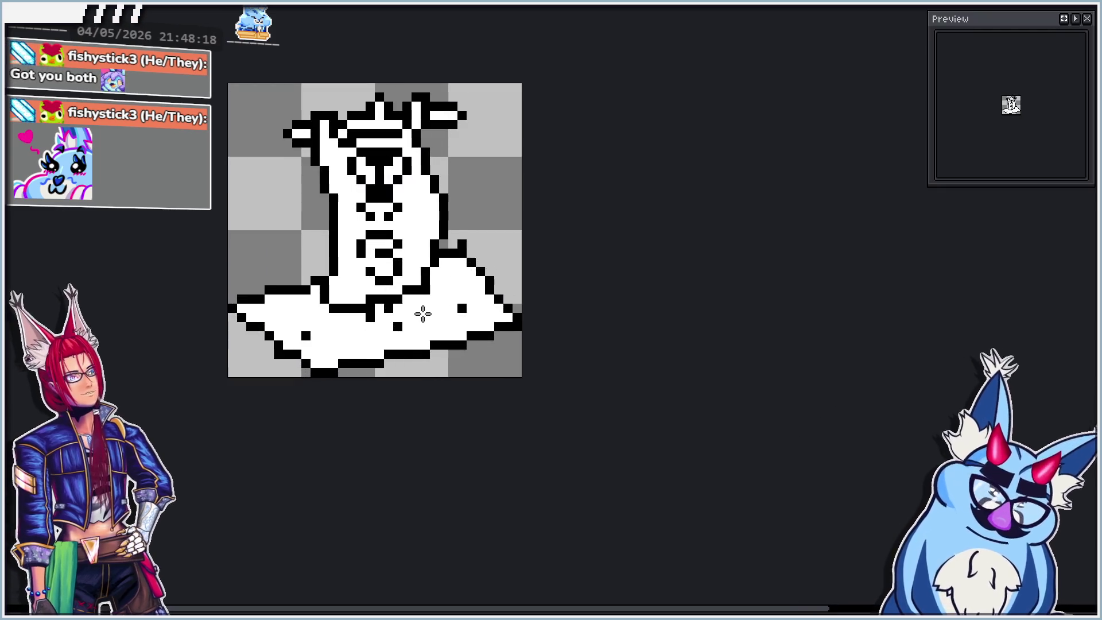
pyautogui.scroll(2, 401, 335)
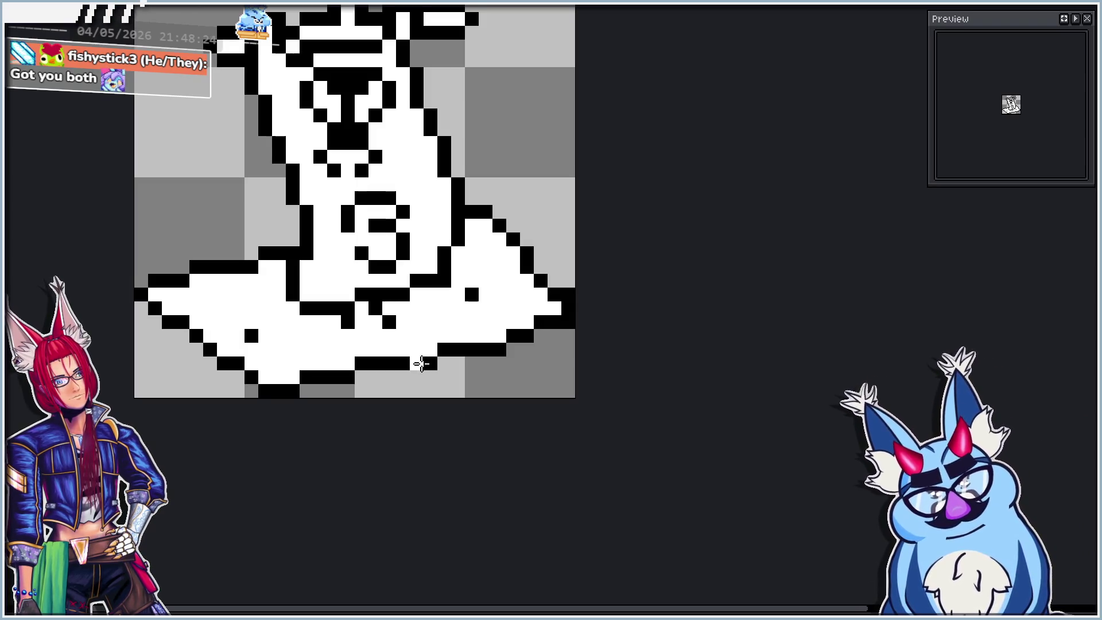
pyautogui.scroll(-2, 423, 356)
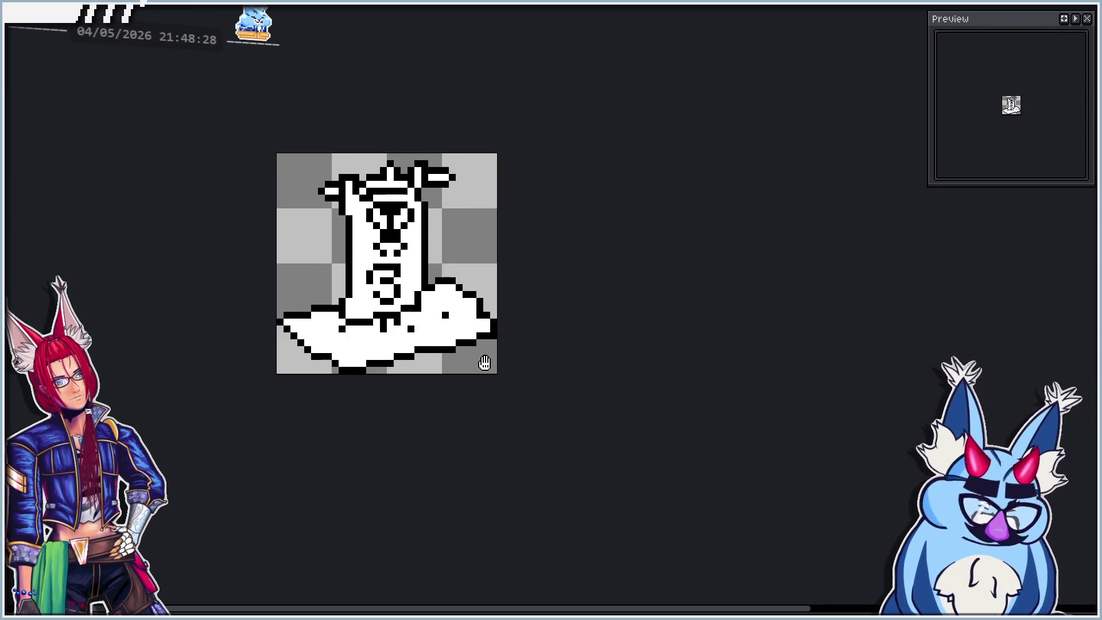
pyautogui.scroll(-3, 463, 343)
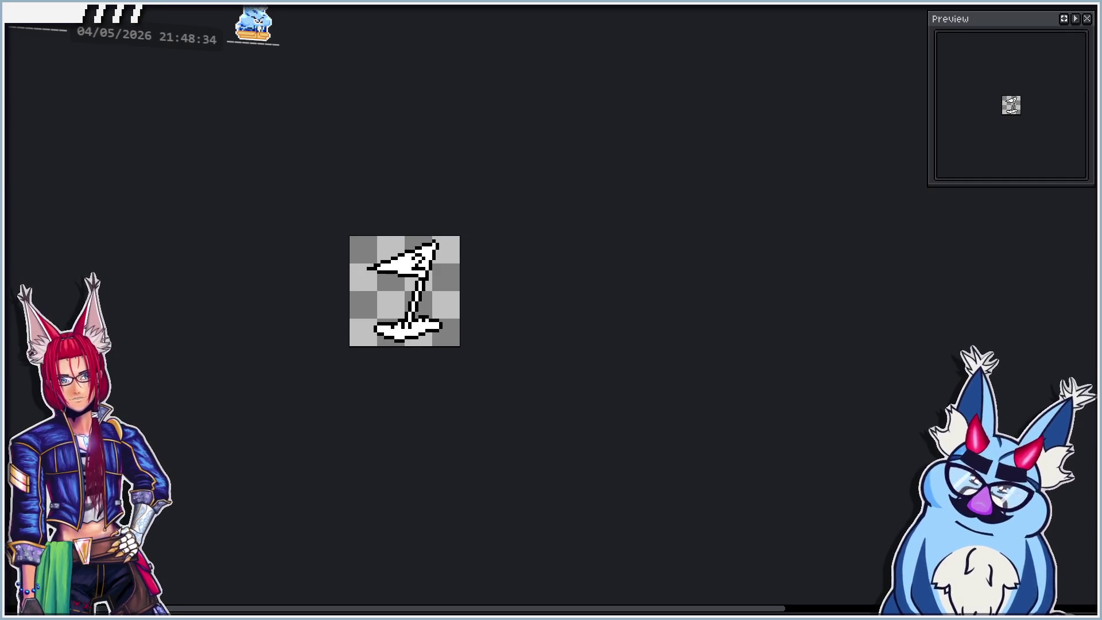
# Clear the black marks inside the pennant and shift its upper-left part down one pixel.
pyautogui.scroll(2, 451, 310)
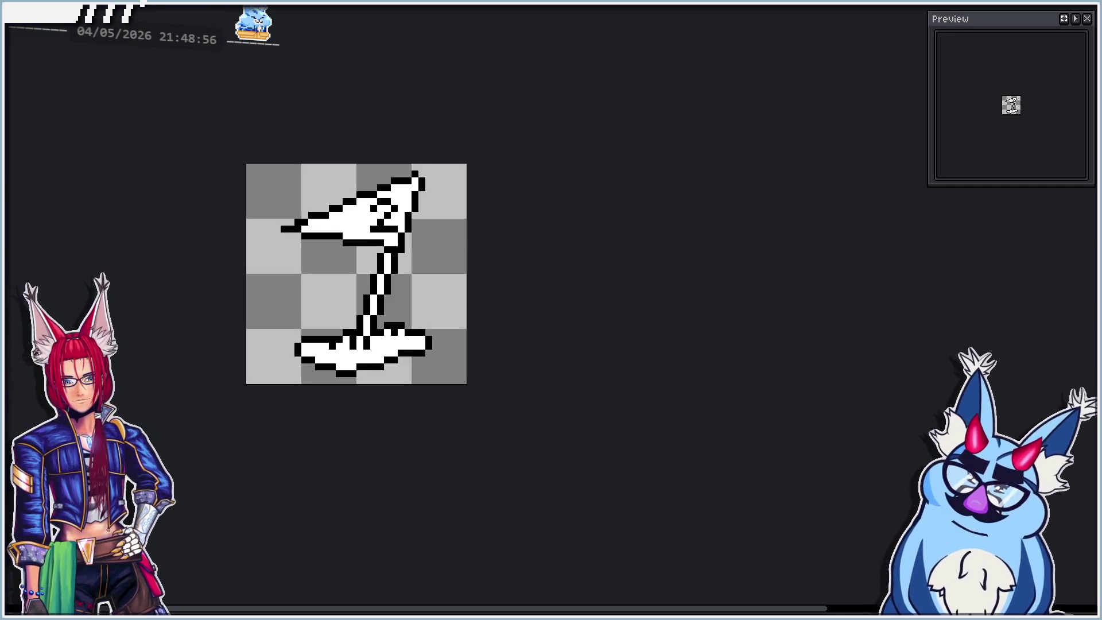
pyautogui.hotkey('ctrl', 'z')
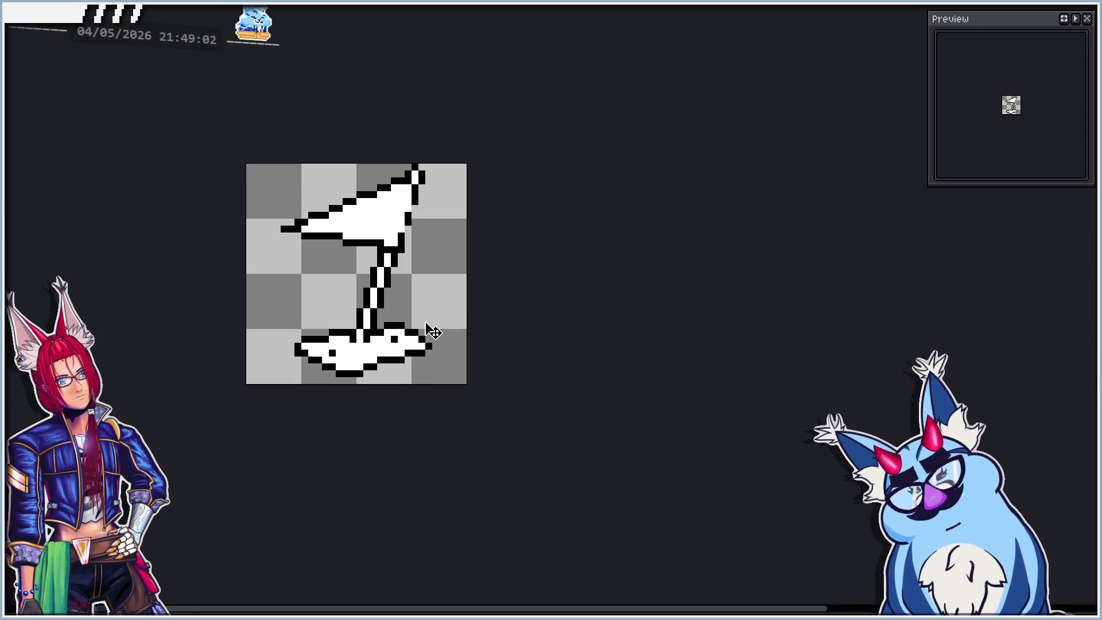
pyautogui.hotkey('ctrl', 'z')
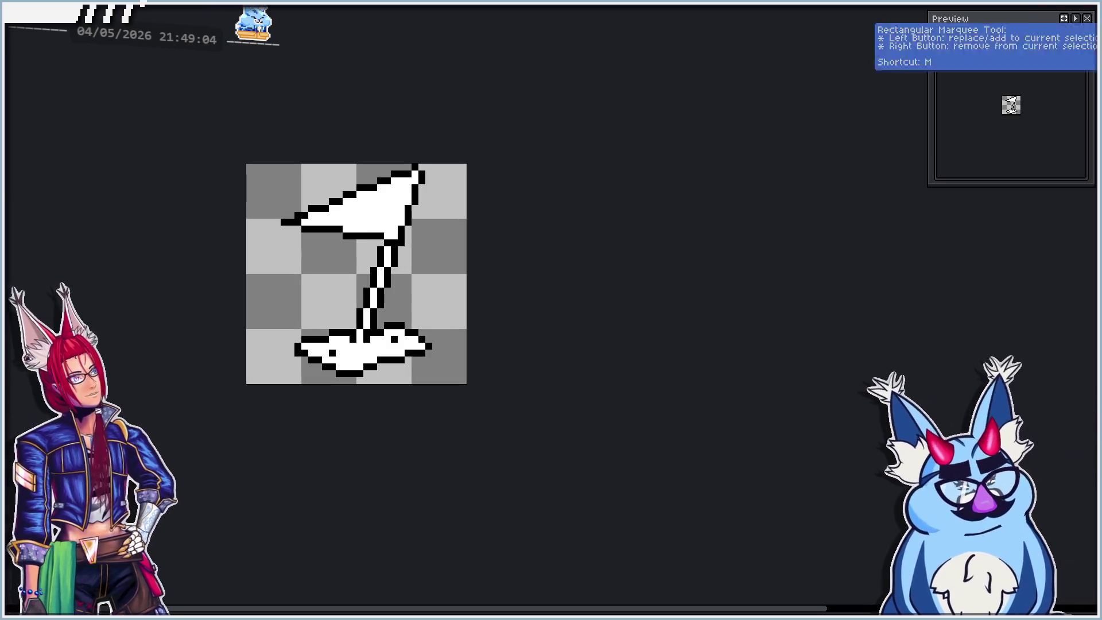
pyautogui.moveTo(245, 163)
pyautogui.mouseDown()
pyautogui.moveTo(370, 251)
pyautogui.moveTo(353, 256)
pyautogui.mouseUp()
pyautogui.scroll(1, 359, 232)
pyautogui.moveTo(332, 209); pyautogui.dragTo(339, 221)
pyautogui.hotkey('ctrl', 'd')
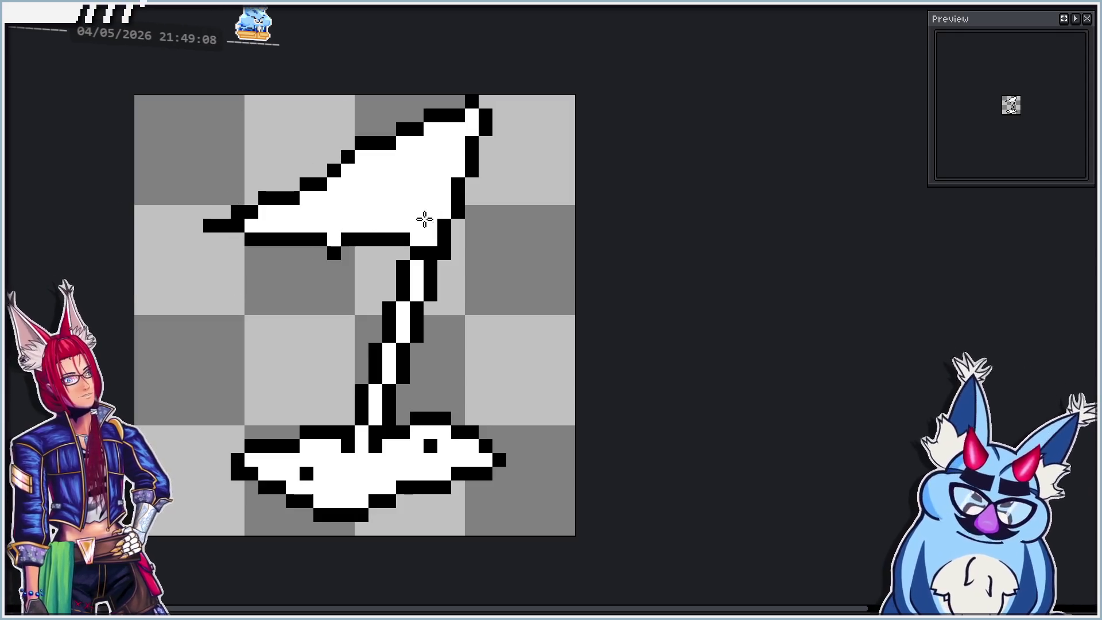
# Shift the pennant's upper section down, then raise its left part one pixel.
pyautogui.moveTo(351, 146)
pyautogui.mouseDown()
pyautogui.moveTo(402, 239)
pyautogui.moveTo(395, 230)
pyautogui.mouseUp()
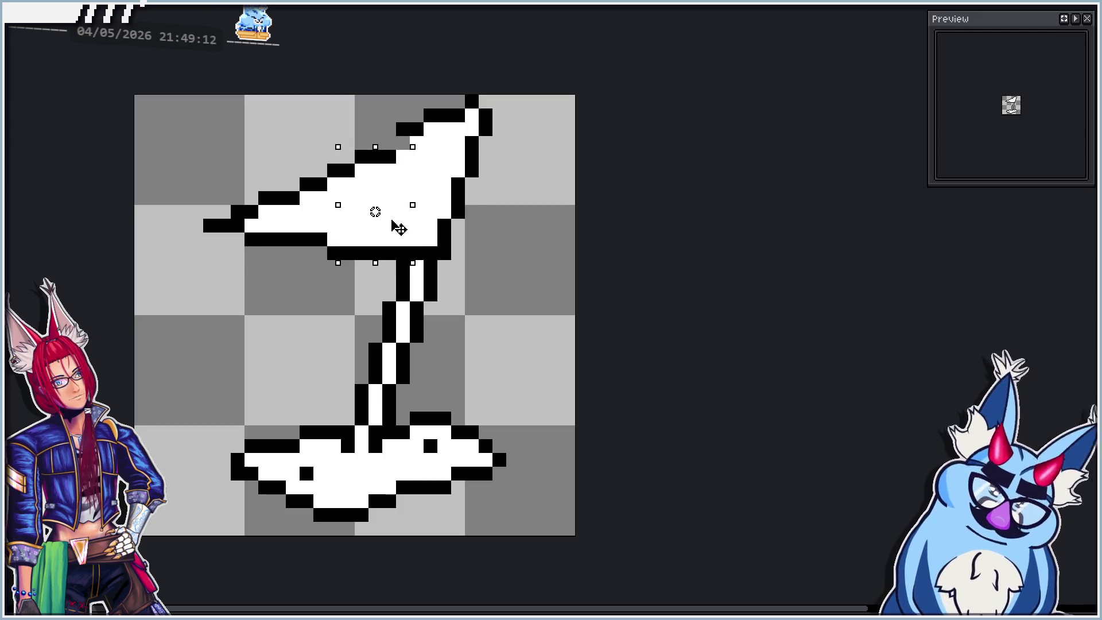
pyautogui.hotkey('ctrl', 'd')
pyautogui.click(389, 143)
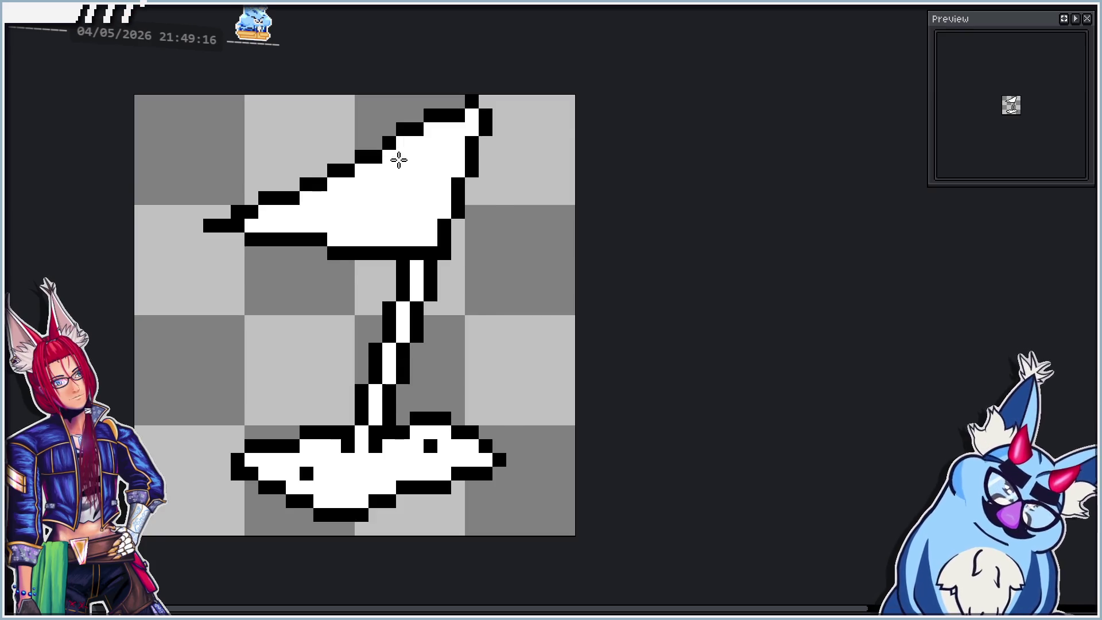
pyautogui.scroll(-2, 373, 198)
pyautogui.hotkey('ctrl', 'z')
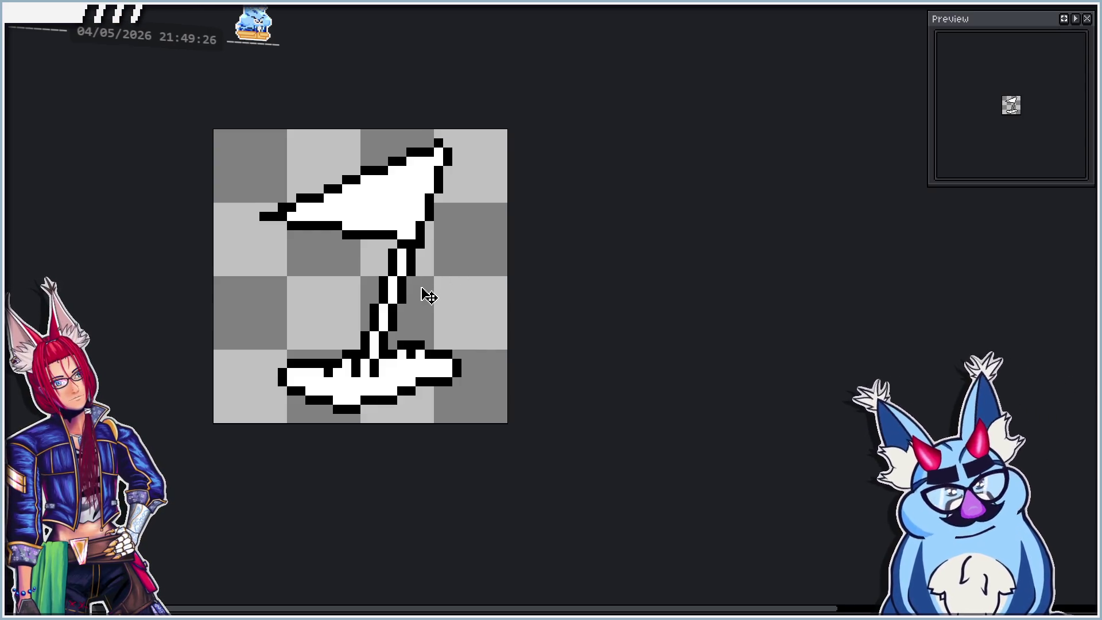
pyautogui.moveTo(243, 128)
pyautogui.mouseDown()
pyautogui.moveTo(346, 251)
pyautogui.moveTo(369, 263)
pyautogui.moveTo(351, 241)
pyautogui.mouseUp()
pyautogui.click(456, 216)
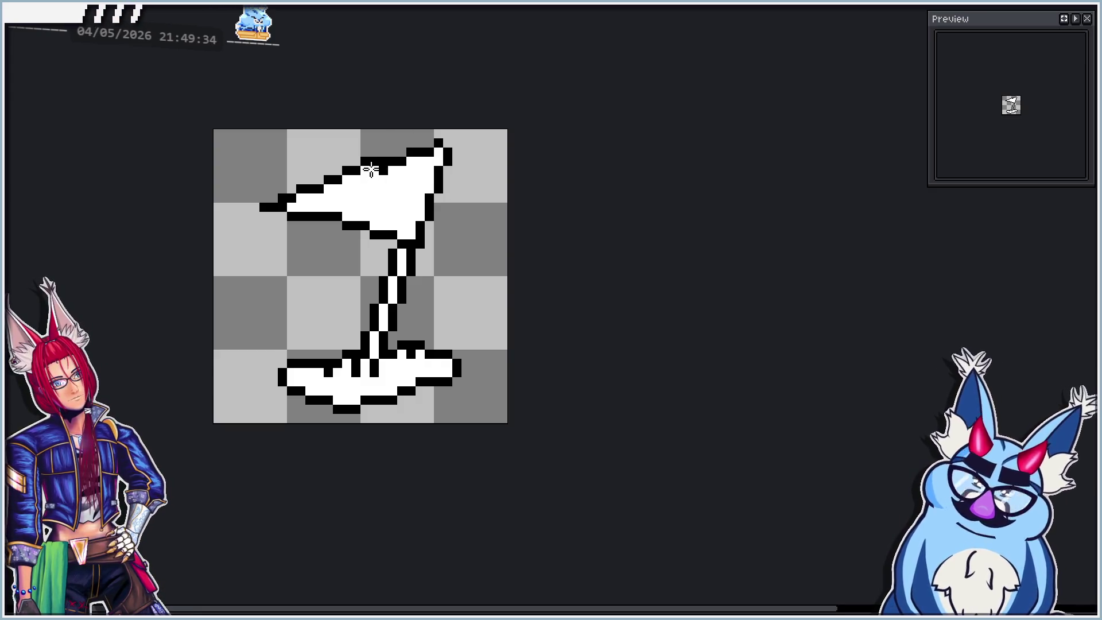
pyautogui.scroll(-1, 384, 172)
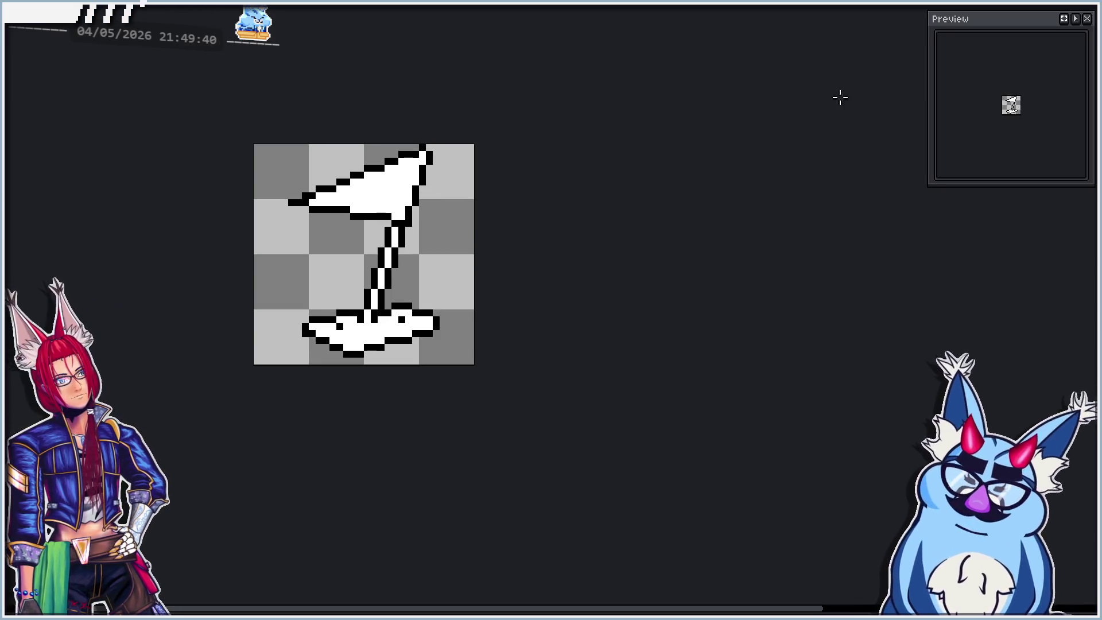
# Move the pennant's pointed left tip down one pixel and compare neighbouring frames.
pyautogui.scroll(1, 339, 169)
pyautogui.moveTo(233, 166)
pyautogui.mouseDown()
pyautogui.moveTo(280, 264)
pyautogui.moveTo(307, 270)
pyautogui.moveTo(304, 283)
pyautogui.mouseUp()
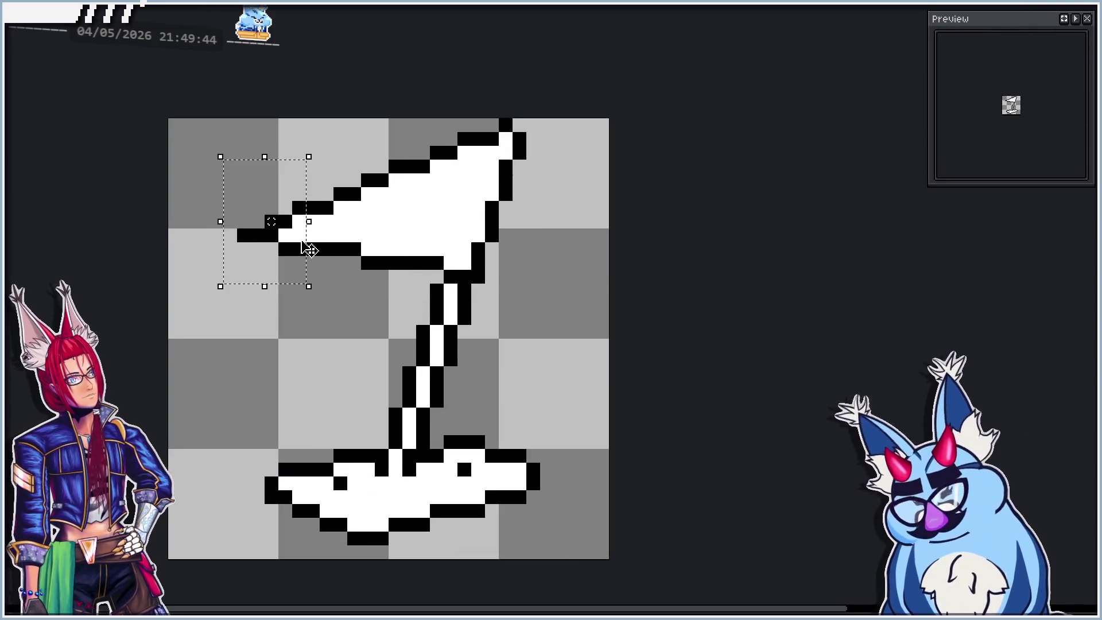
pyautogui.press('Down')
pyautogui.hotkey('ctrl', 'd')
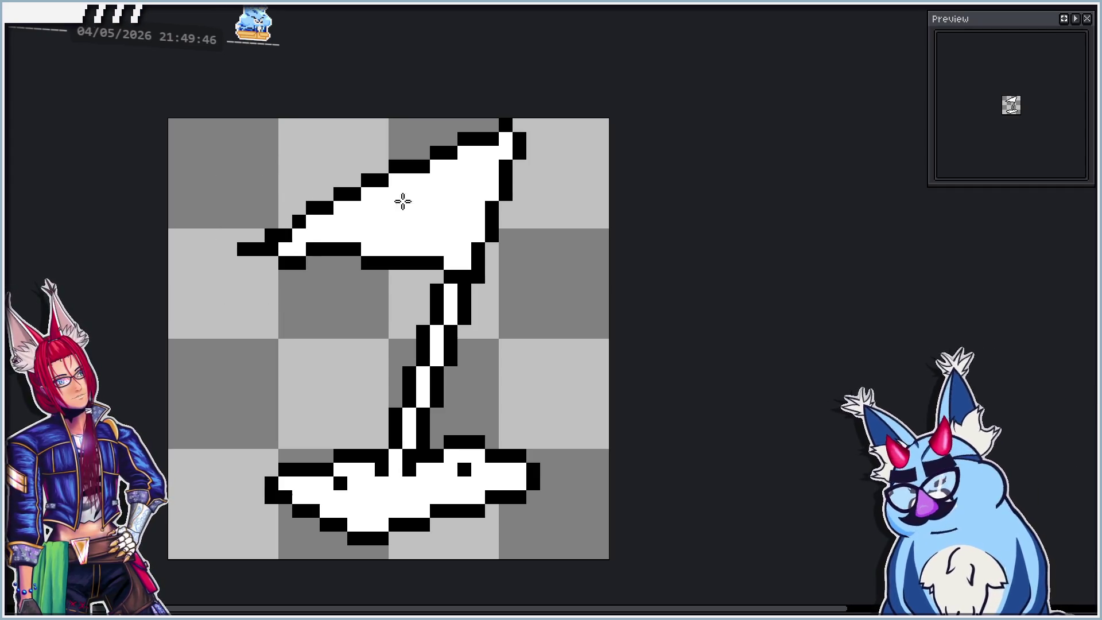
pyautogui.press('Right')
pyautogui.press('Left')
pyautogui.press('Right')
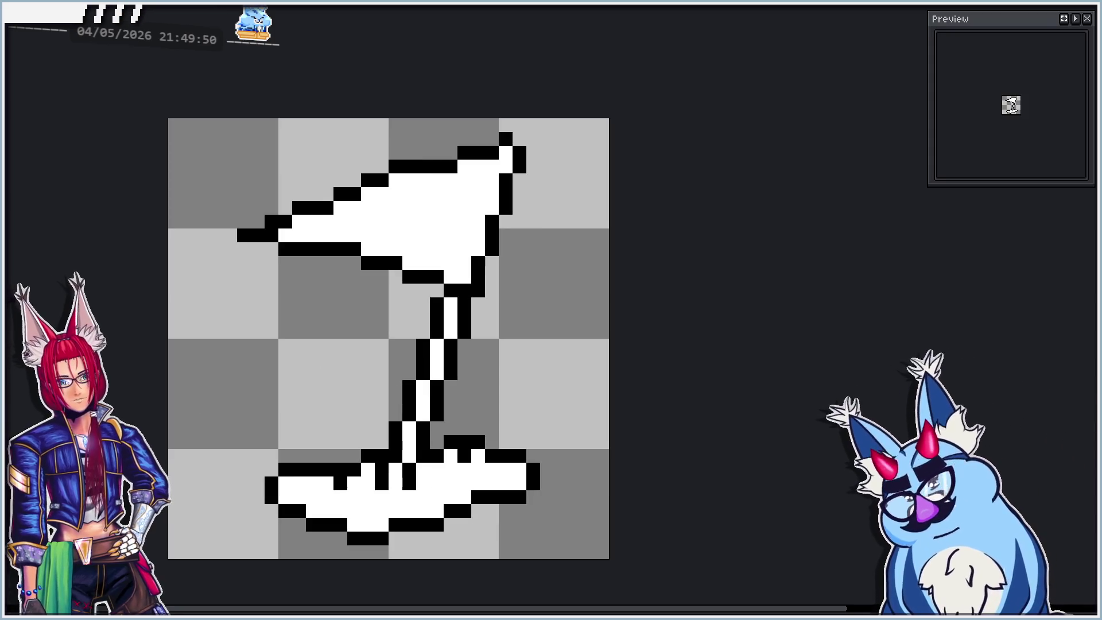
pyautogui.press('Right')
# Select and deselect the next frame's pennant, play the animation, then bring up a blank frame.
pyautogui.moveTo(189, 167)
pyautogui.mouseDown()
pyautogui.moveTo(302, 263)
pyautogui.moveTo(307, 290)
pyautogui.moveTo(302, 256)
pyautogui.mouseUp()
pyautogui.click(422, 229)
pyautogui.scroll(-1, 344, 192)
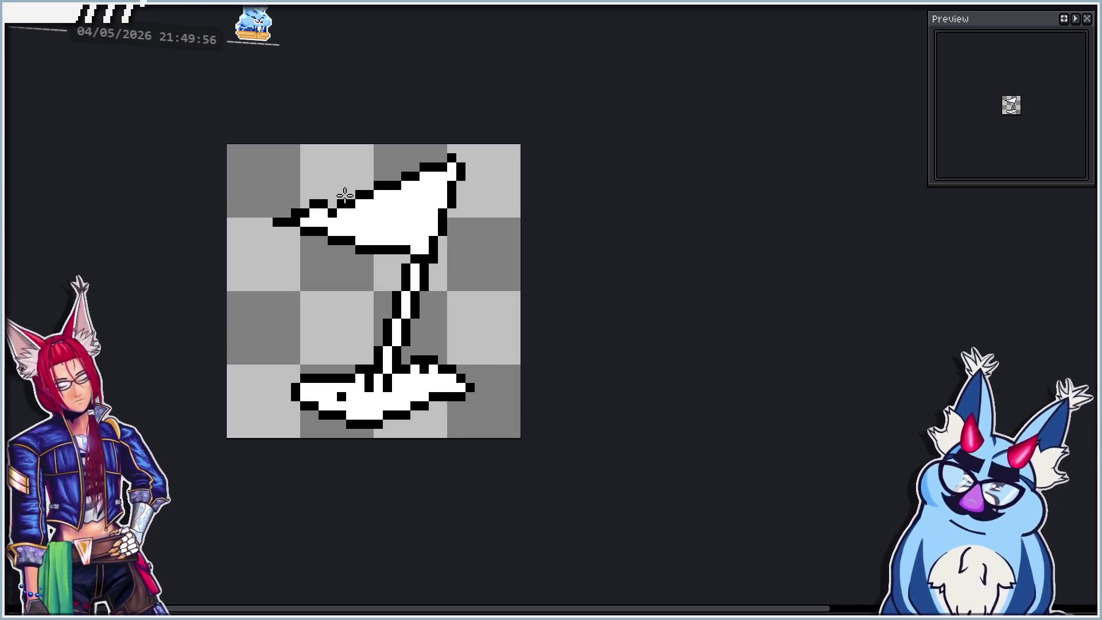
pyautogui.scroll(2, 344, 192)
pyautogui.scroll(-3, 336, 207)
pyautogui.press('Return')
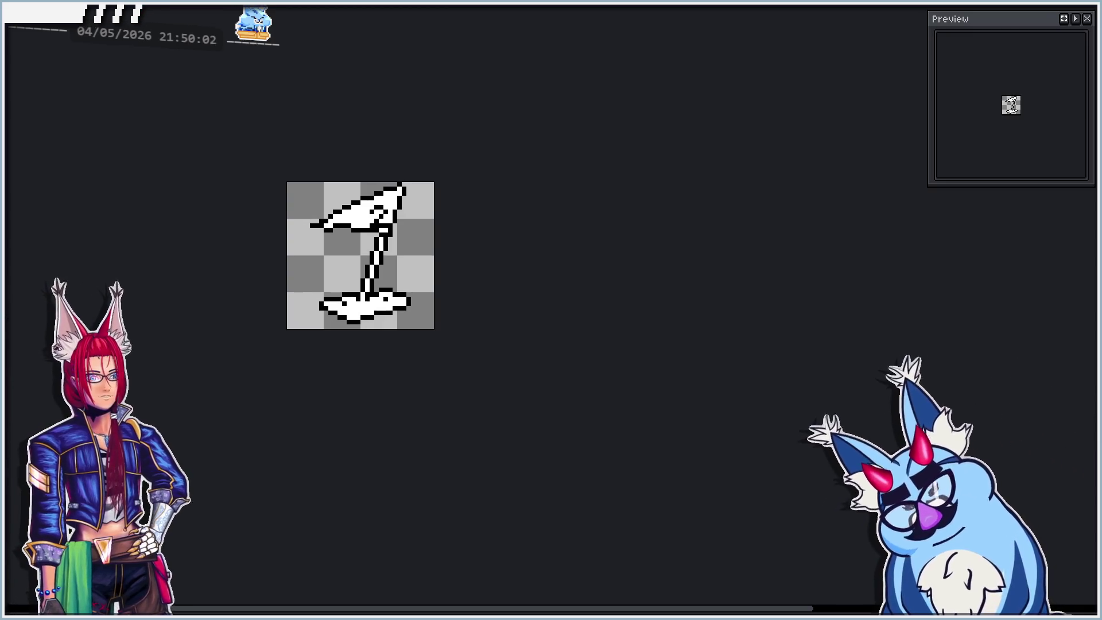
pyautogui.scroll(1, 385, 180)
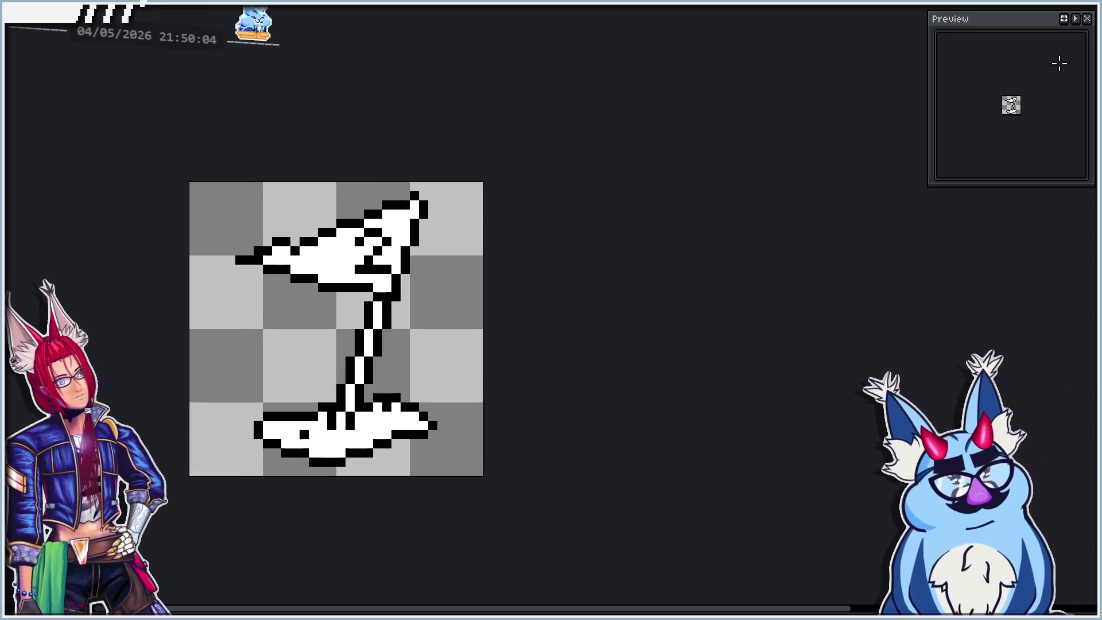
pyautogui.scroll(1, 373, 249)
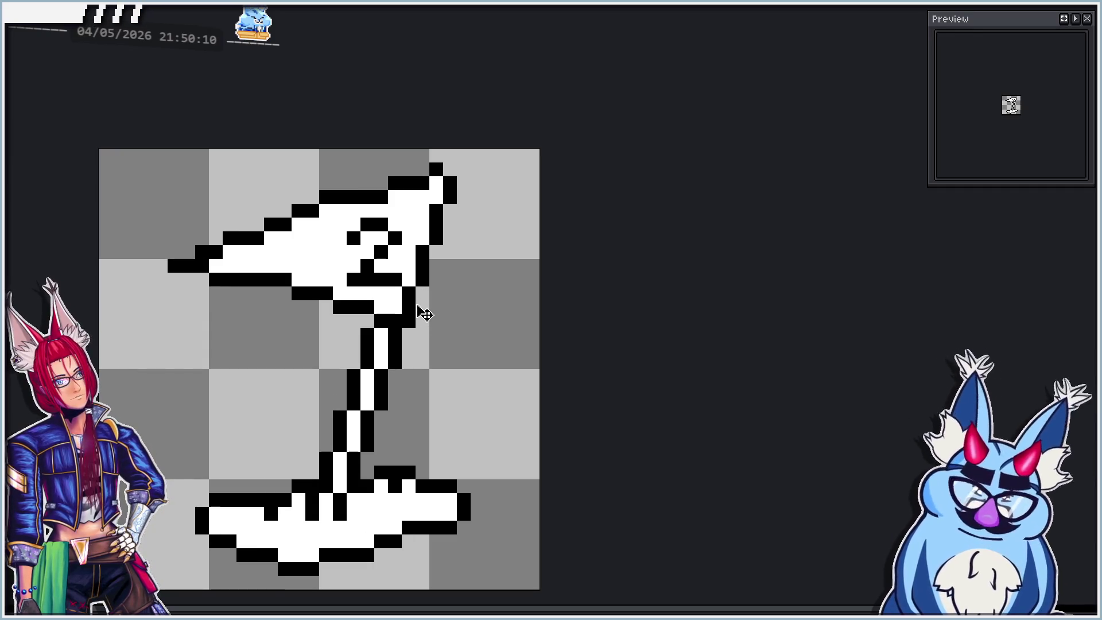
pyautogui.scroll(-3, 430, 287)
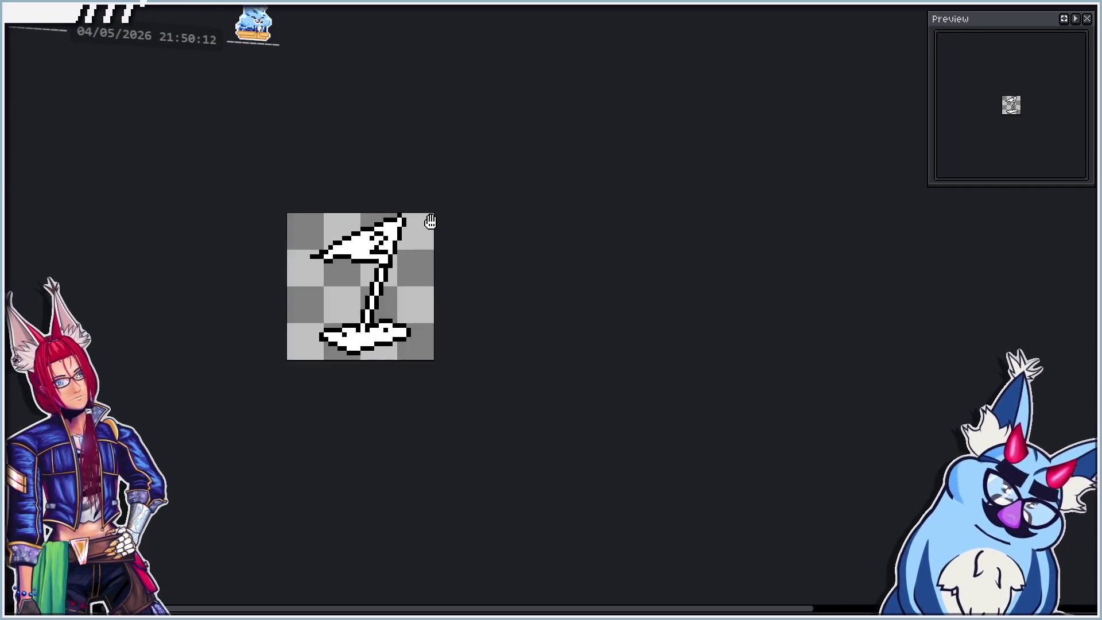
pyautogui.scroll(-1, 426, 222)
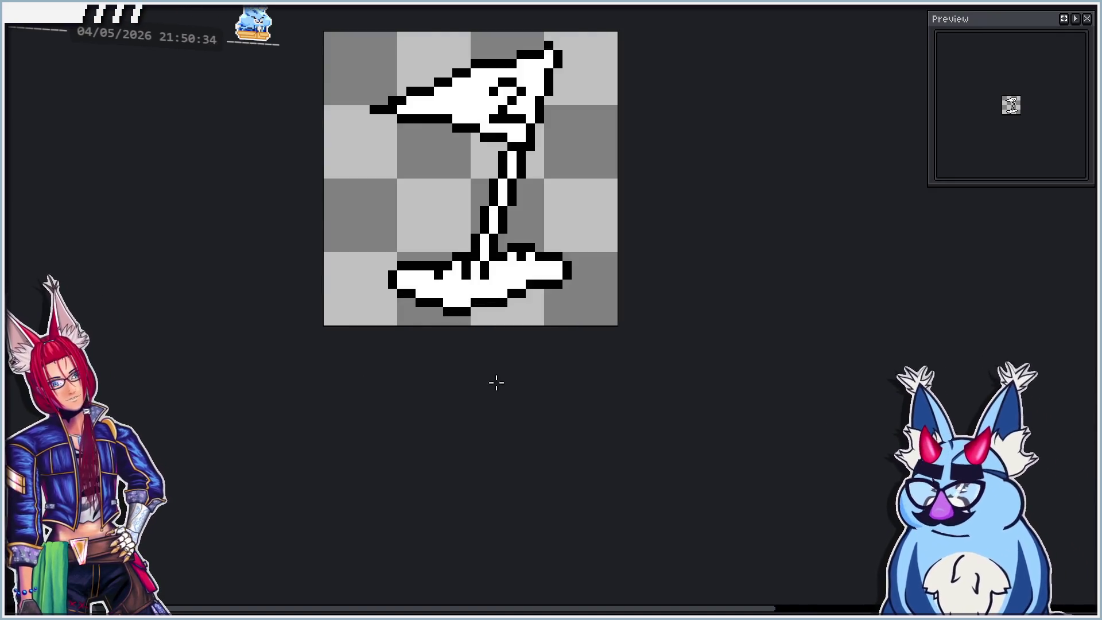
pyautogui.moveTo(504, 381); pyautogui.dragTo(415, 419)
pyautogui.scroll(1, 389, 339)
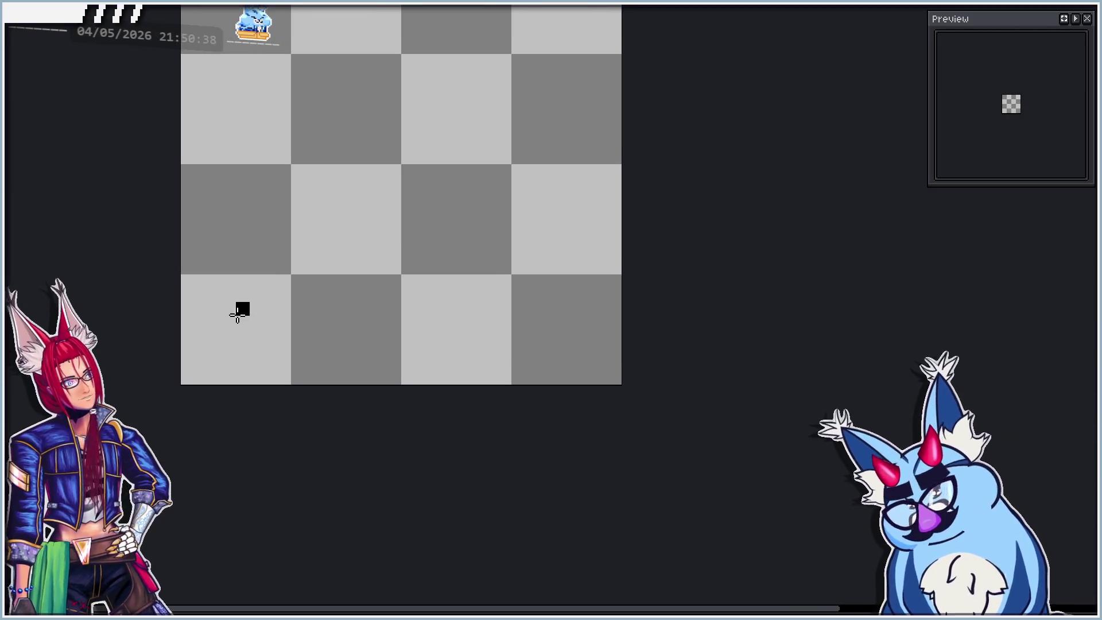
# Draw a new cloud outline and fill it with white.
pyautogui.click(243, 322)
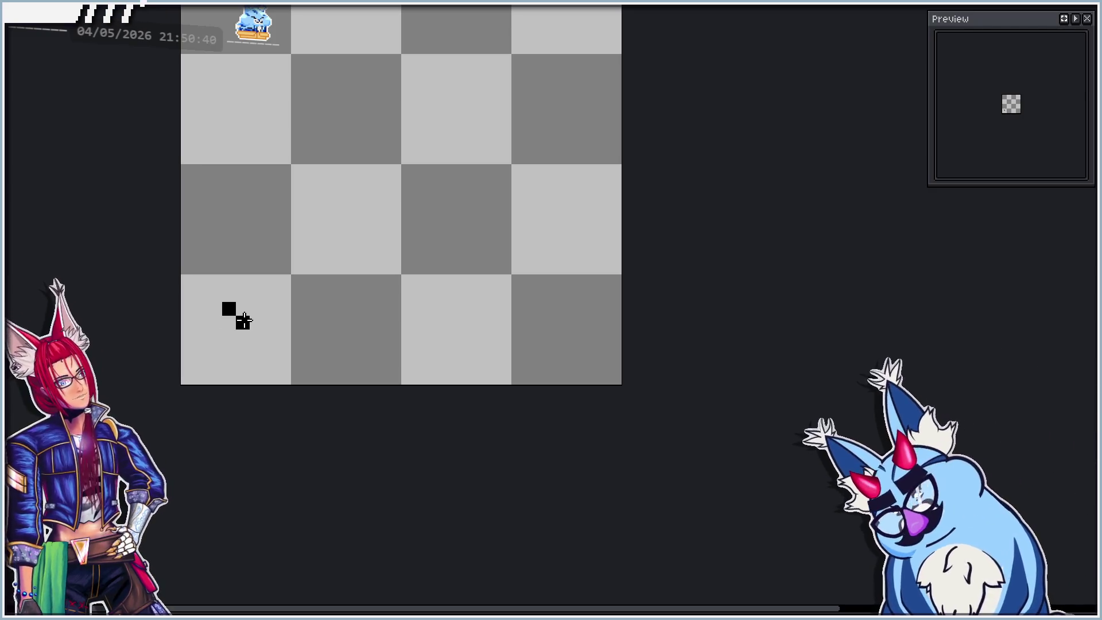
pyautogui.click(284, 337)
pyautogui.click(239, 291)
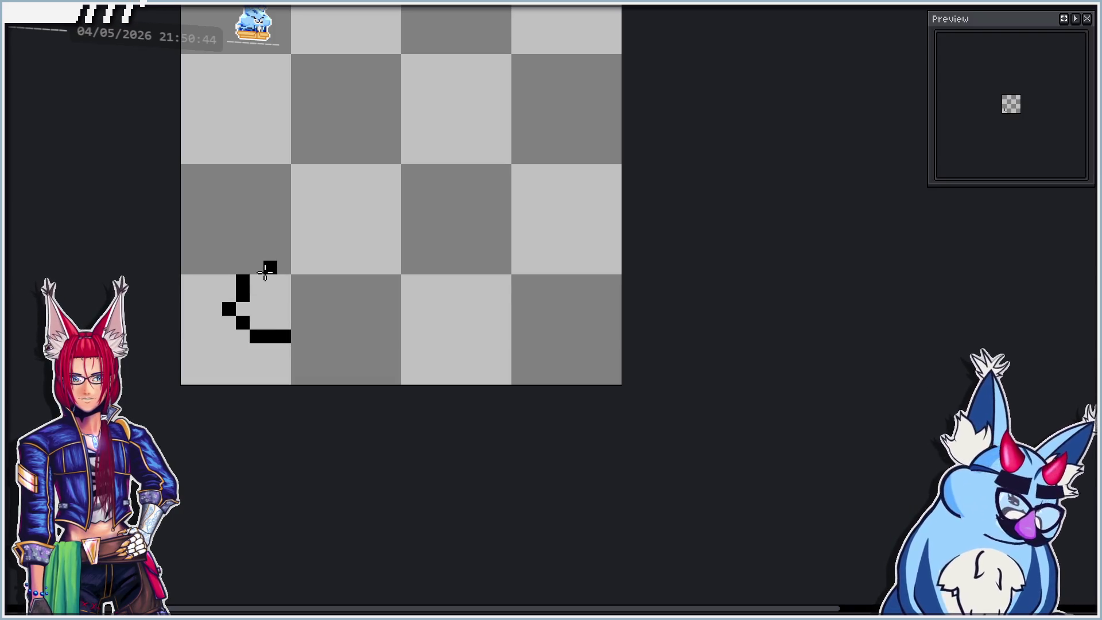
pyautogui.moveTo(256, 269); pyautogui.dragTo(318, 273)
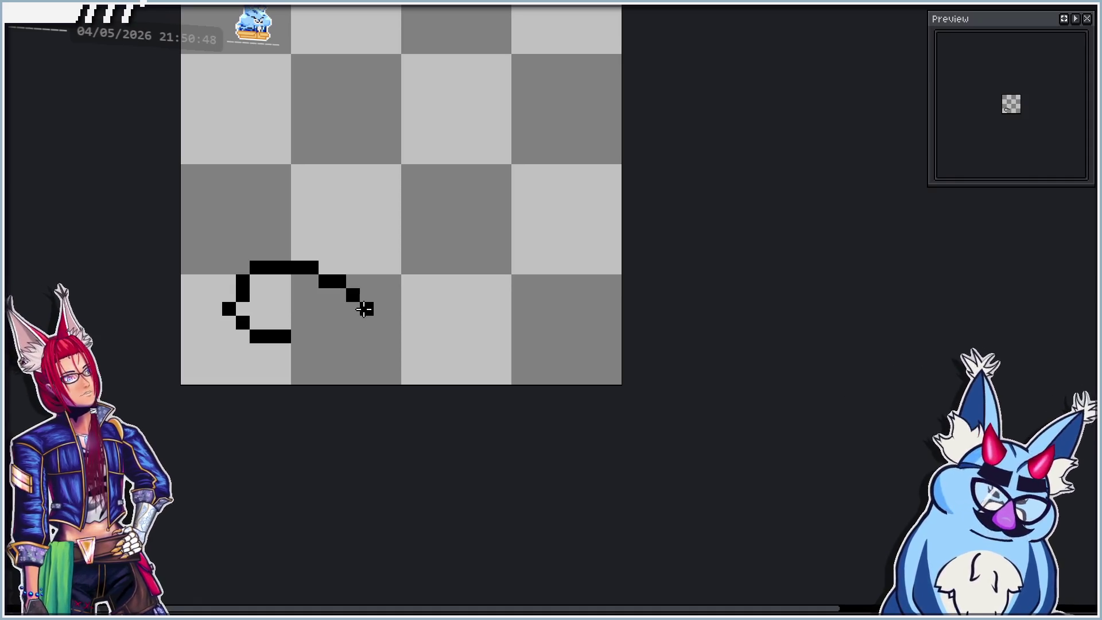
pyautogui.moveTo(366, 319); pyautogui.dragTo(358, 335)
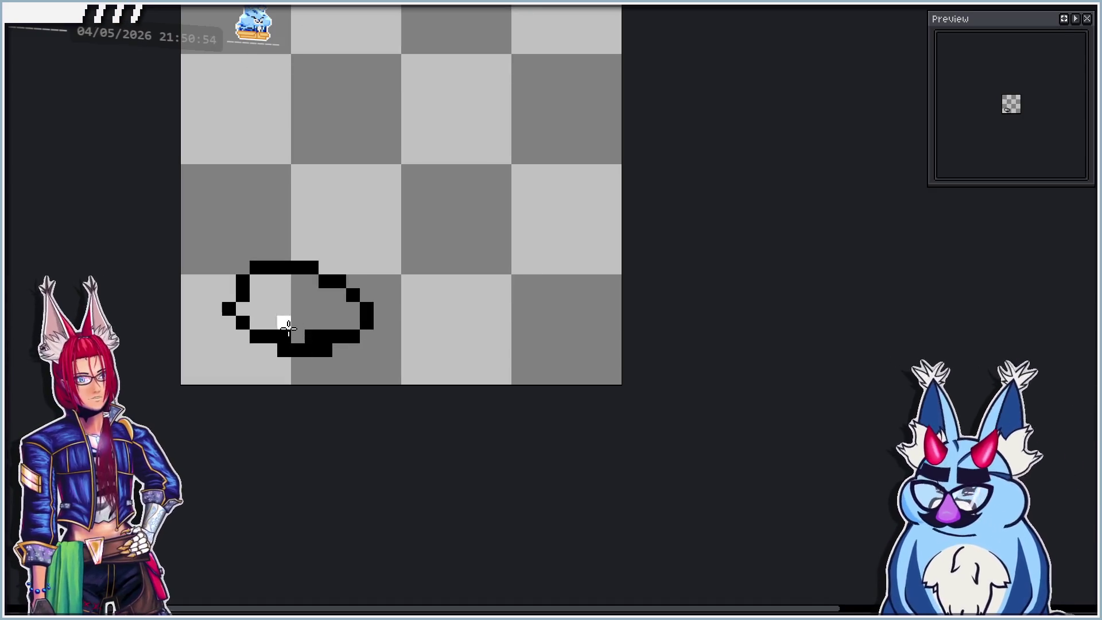
pyautogui.moveTo(287, 315); pyautogui.dragTo(302, 336)
pyautogui.scroll(-1, 325, 337)
pyautogui.scroll(4, 344, 333)
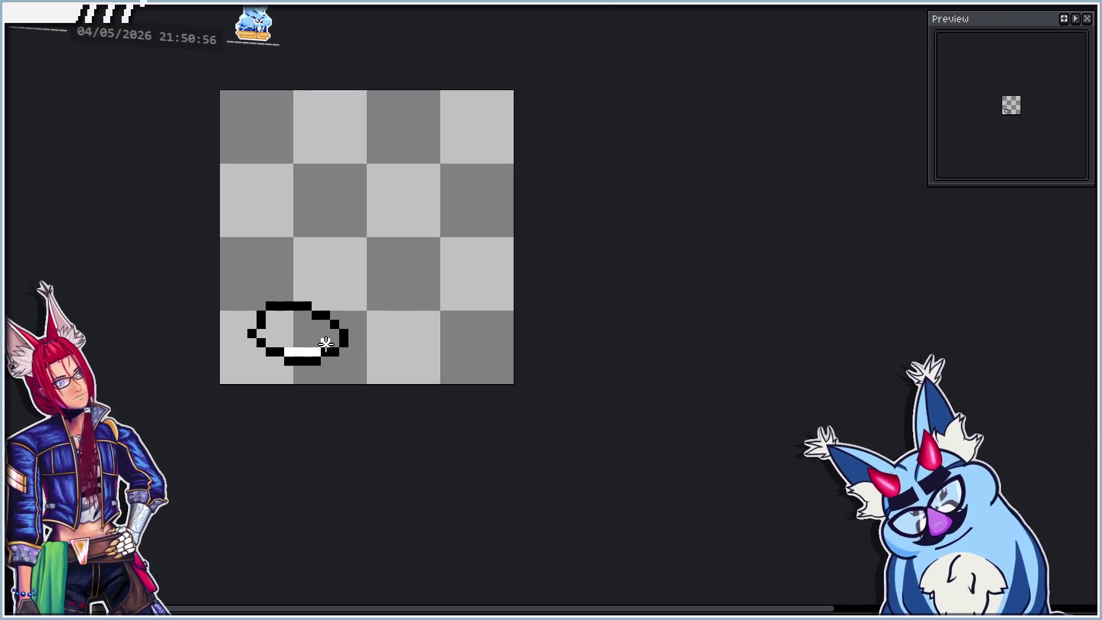
pyautogui.scroll(-4, 361, 339)
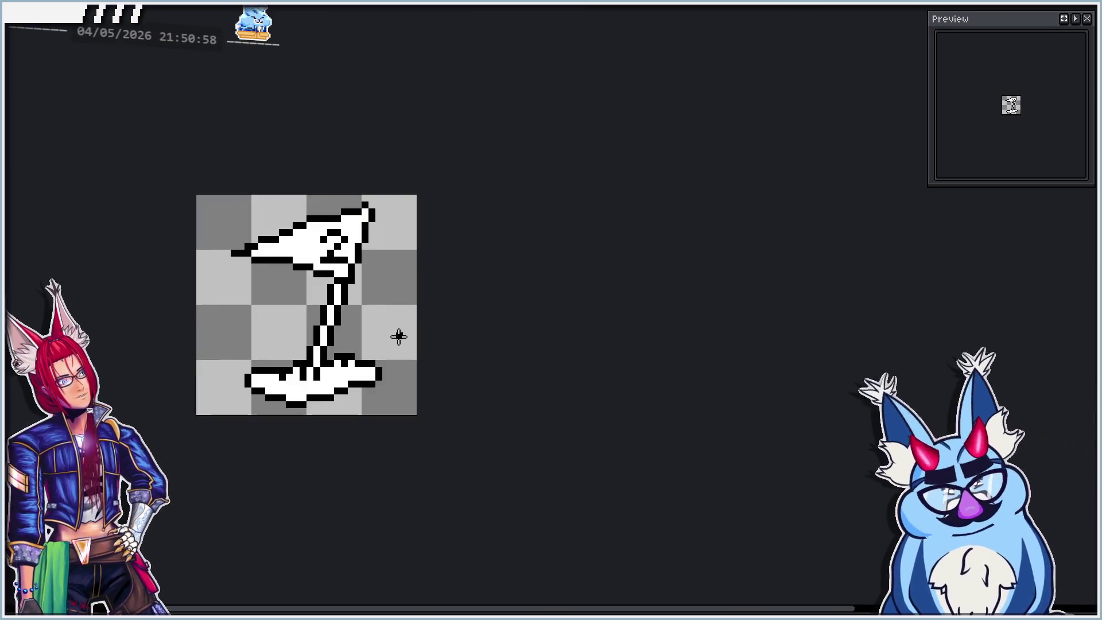
pyautogui.scroll(1, 367, 355)
pyautogui.click(220, 378)
pyautogui.scroll(-1, 222, 367)
pyautogui.scroll(3, 221, 361)
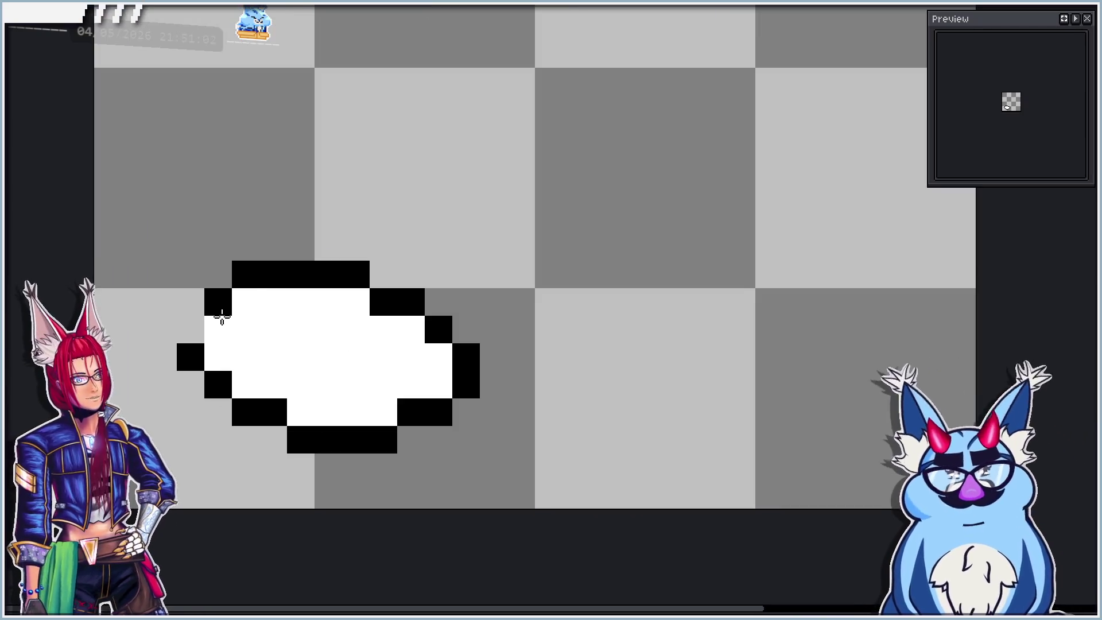
pyautogui.scroll(-2, 310, 270)
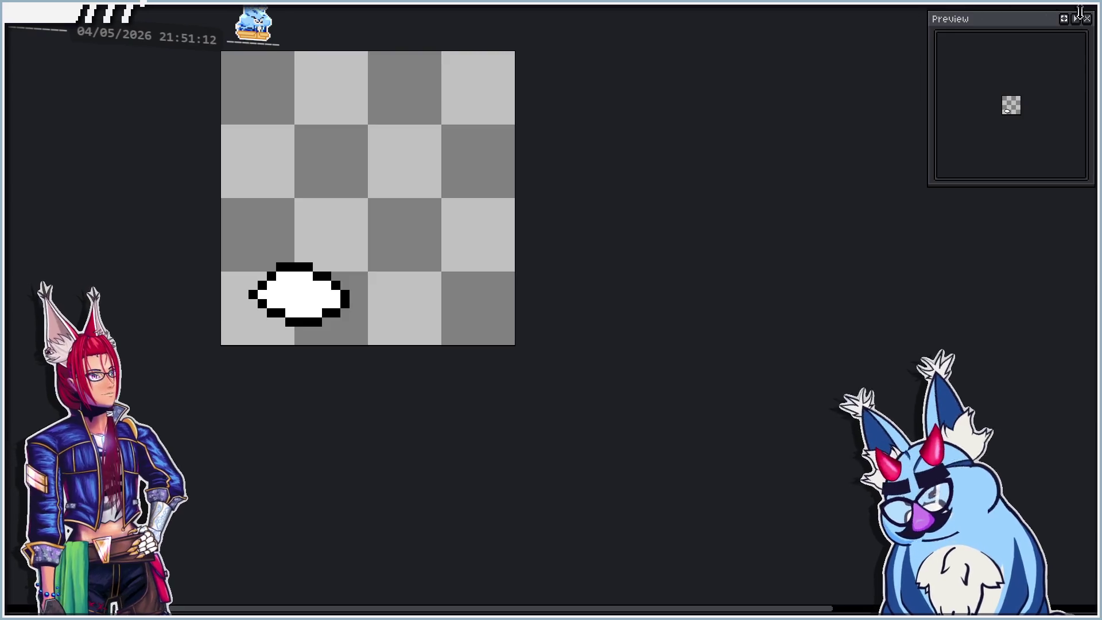
# Move the cloud up and right, then nudge it down one pixel and deselect.
pyautogui.moveTo(221, 225)
pyautogui.mouseDown()
pyautogui.moveTo(418, 344)
pyautogui.moveTo(420, 309)
pyautogui.mouseUp()
pyautogui.click(645, 256)
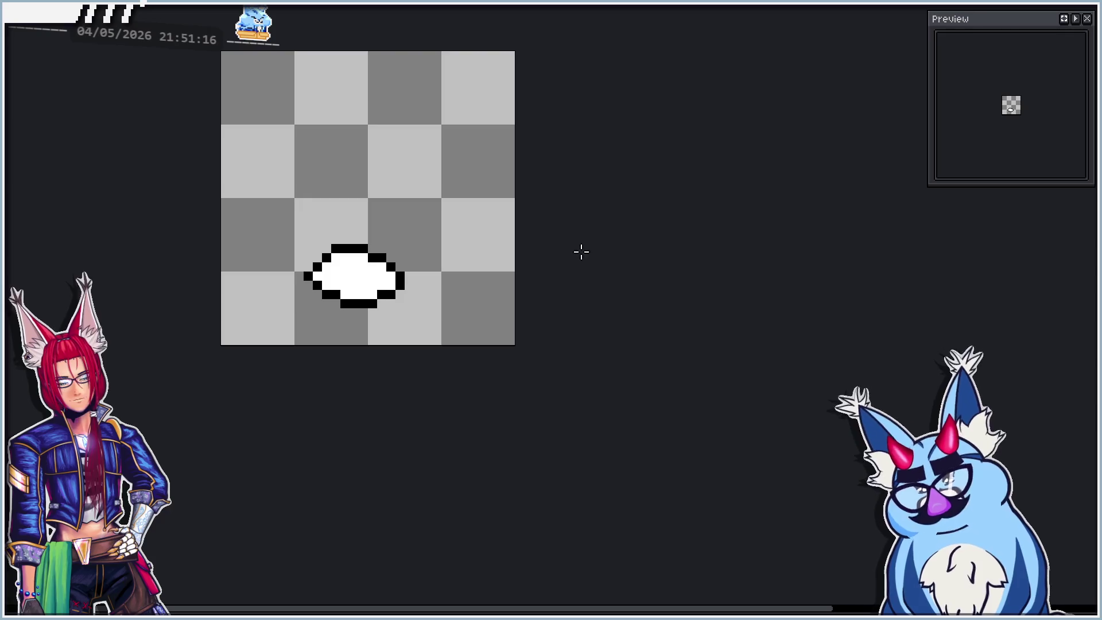
pyautogui.moveTo(247, 186); pyautogui.dragTo(481, 329)
pyautogui.moveTo(434, 292); pyautogui.dragTo(435, 301)
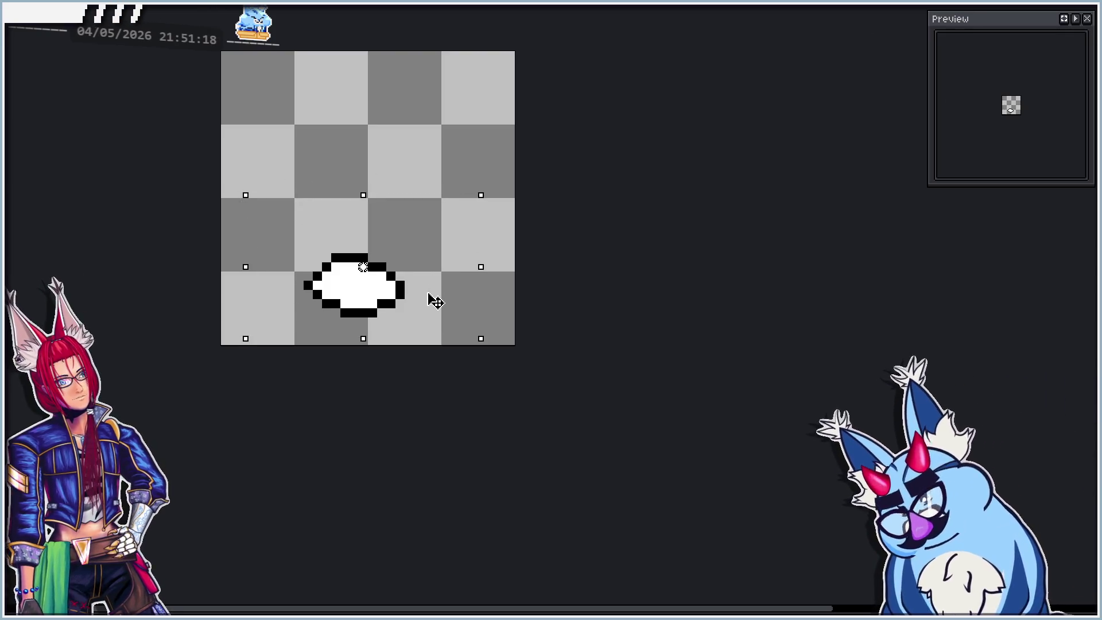
pyautogui.click(614, 275)
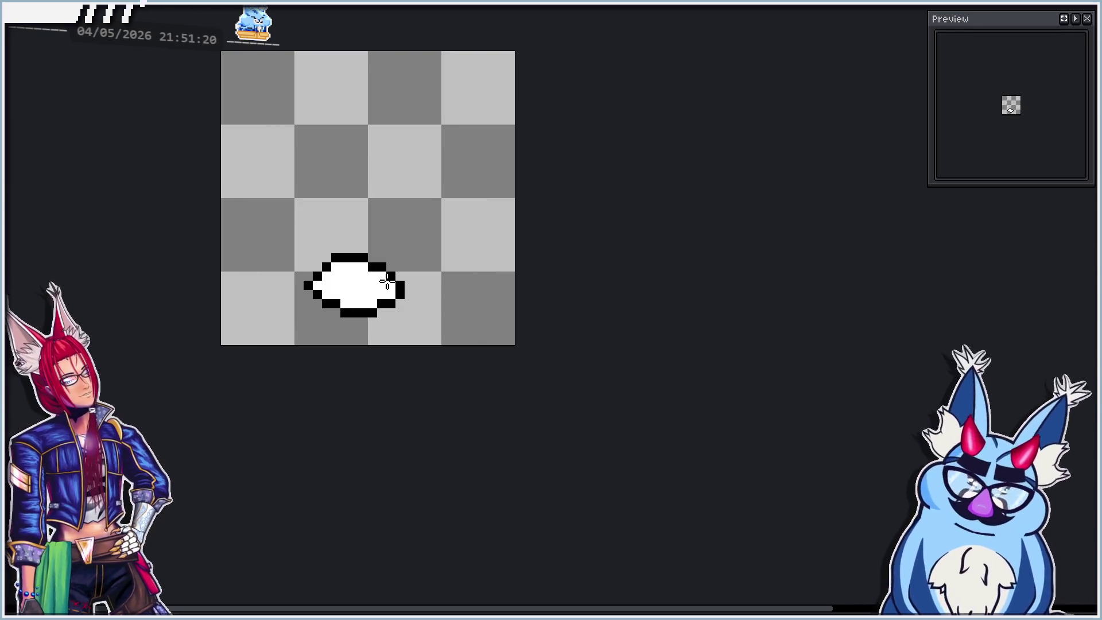
# Replace the cloud's rounded top with a flat black edge and tidy the left outline.
pyautogui.scroll(1, 360, 280)
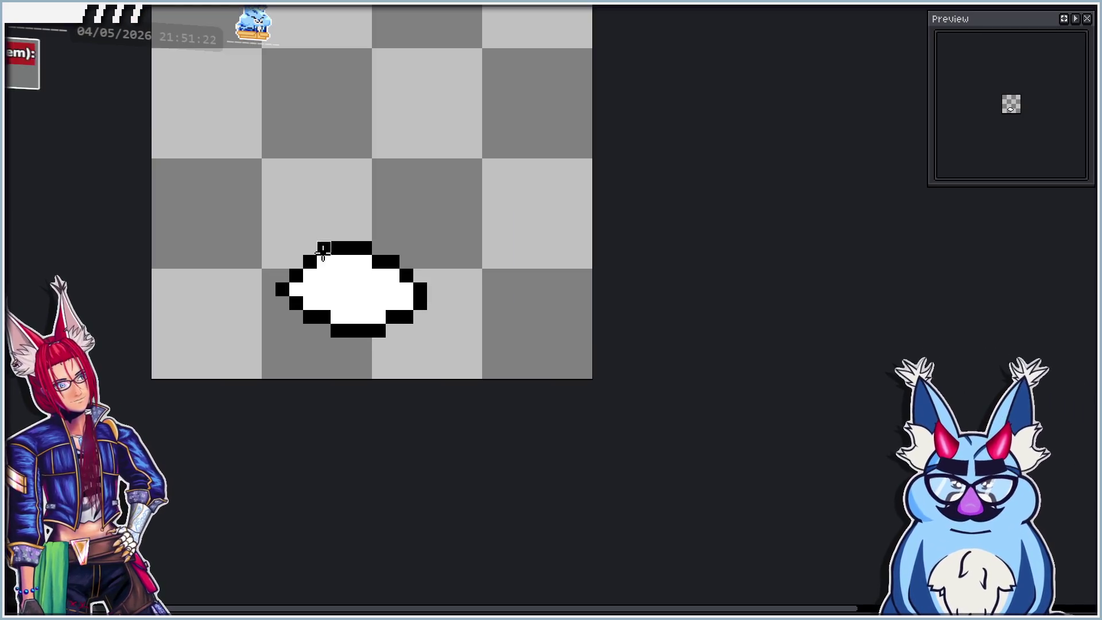
pyautogui.moveTo(280, 248); pyautogui.dragTo(420, 248)
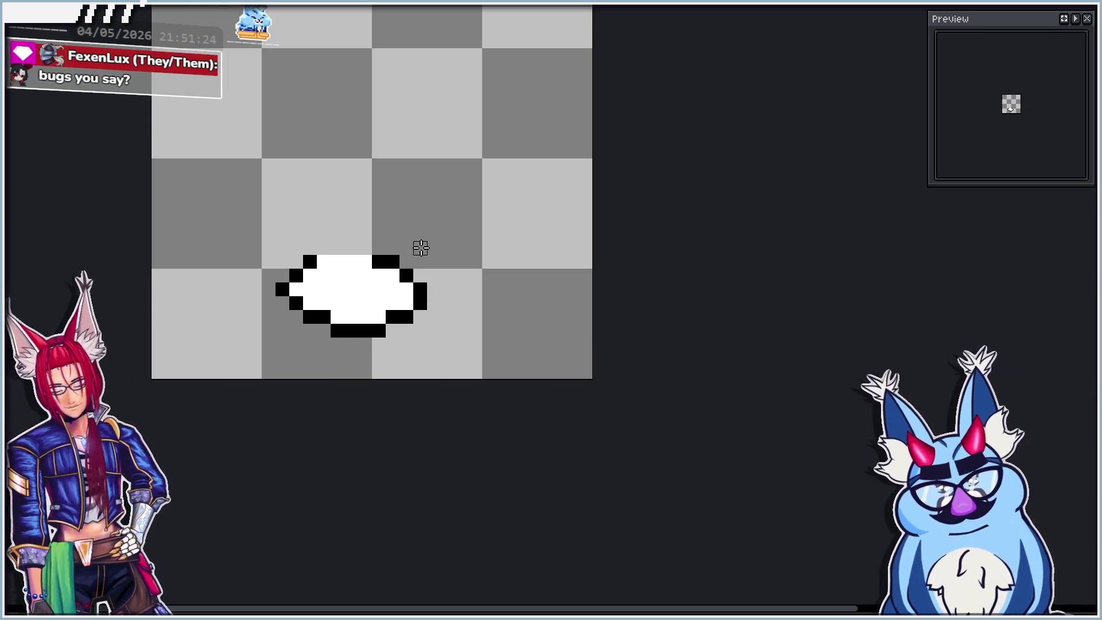
pyautogui.moveTo(312, 262); pyautogui.dragTo(421, 259)
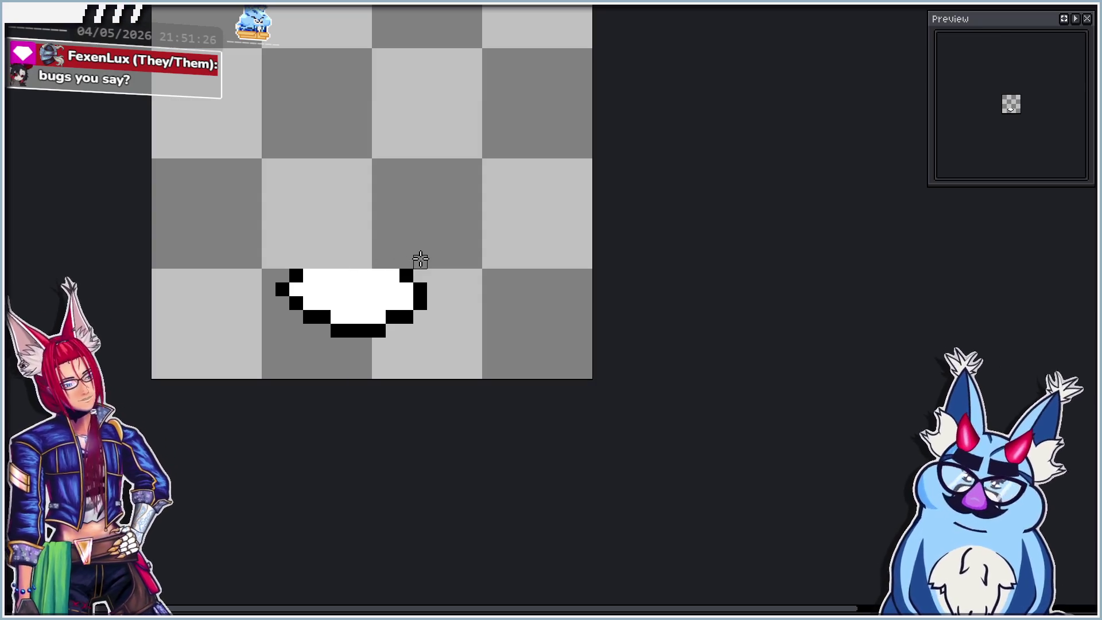
pyautogui.moveTo(316, 275); pyautogui.dragTo(400, 276)
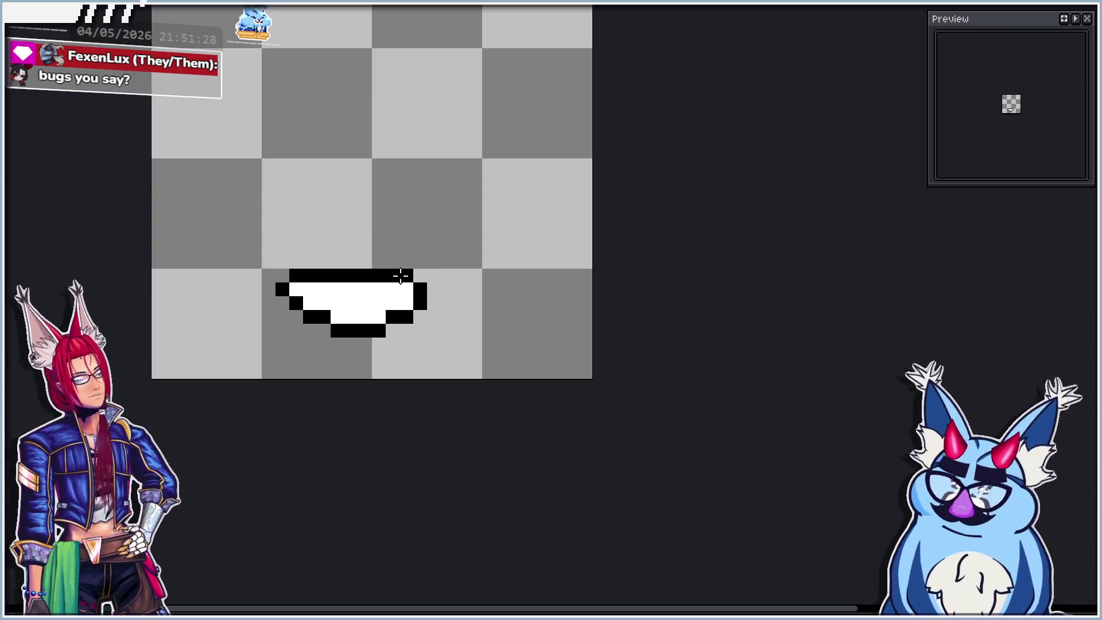
pyautogui.click(406, 276)
pyautogui.moveTo(304, 274)
pyautogui.mouseDown()
pyautogui.moveTo(277, 288)
pyautogui.moveTo(294, 291)
pyautogui.mouseUp()
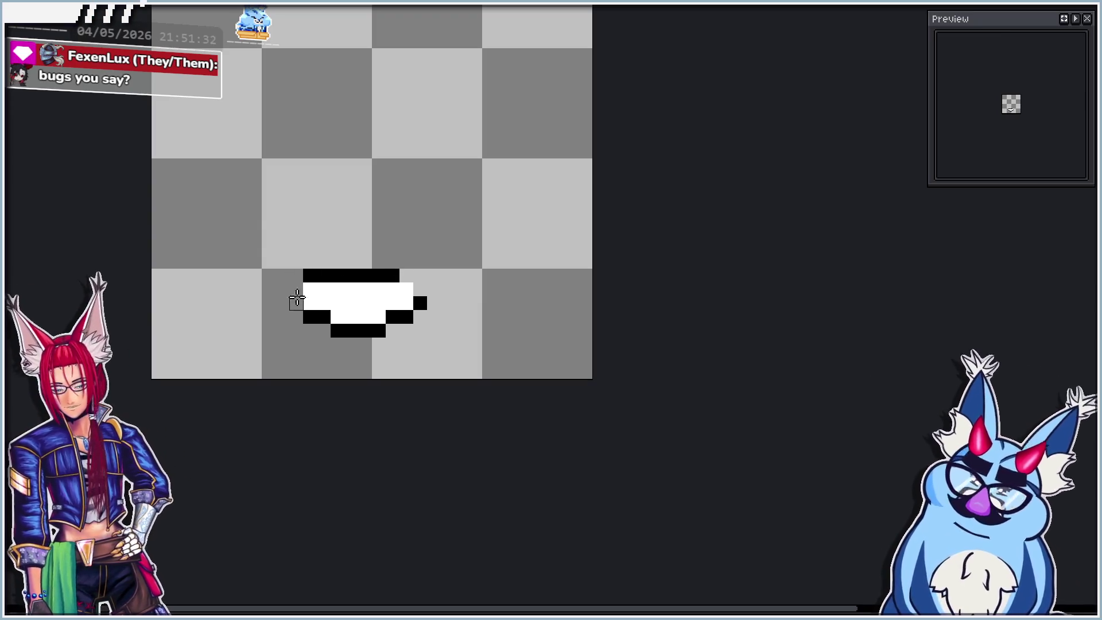
pyautogui.click(298, 286)
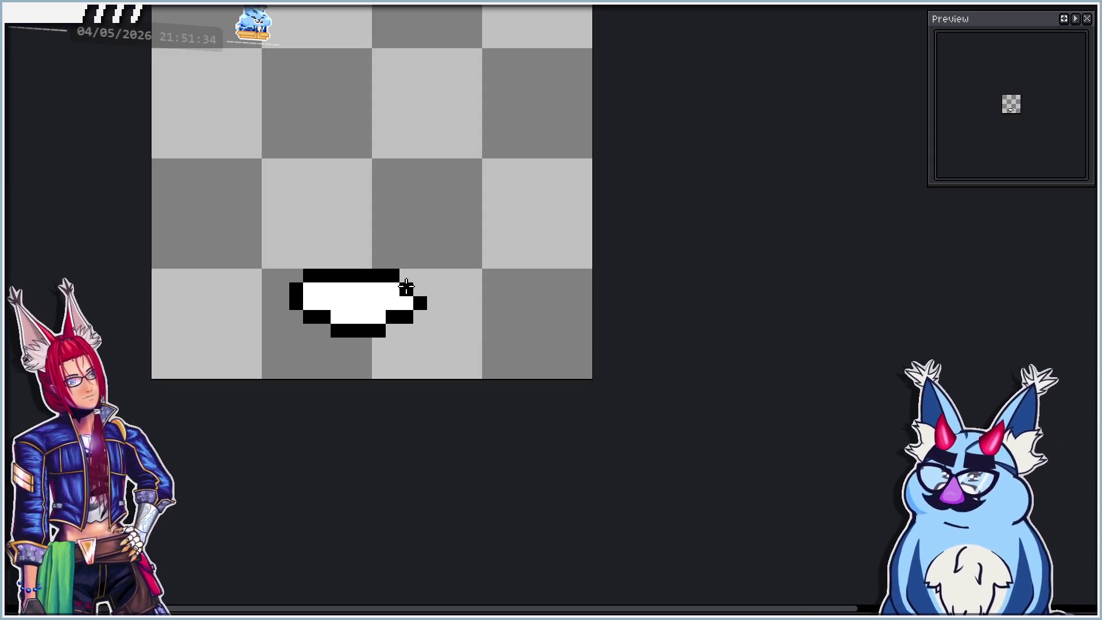
# Play the animation to preview the frames.
pyautogui.scroll(-3, 406, 289)
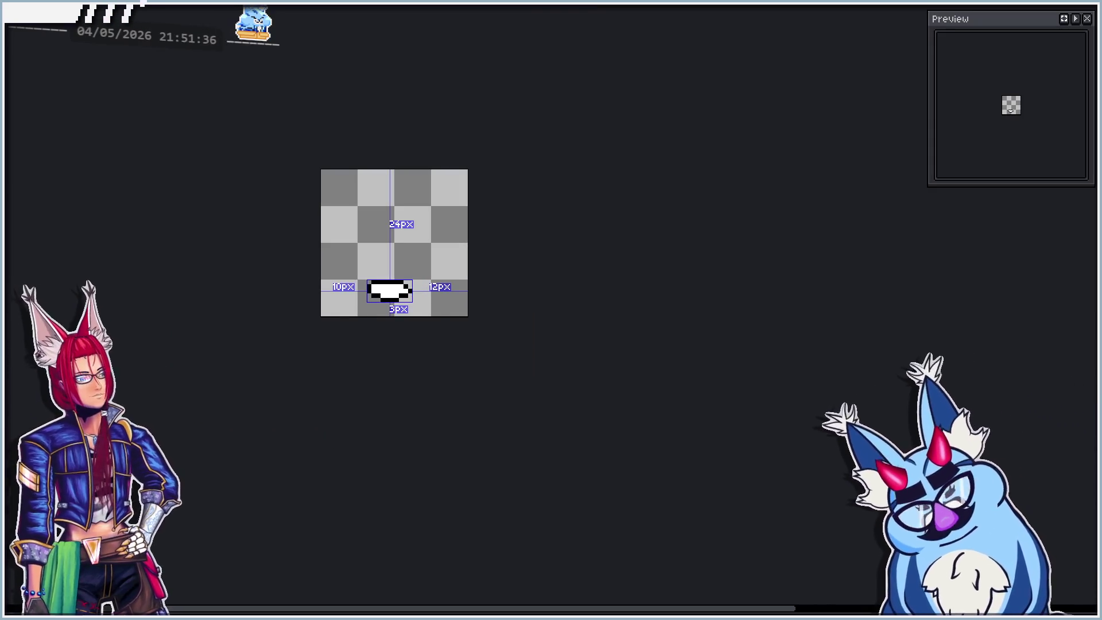
pyautogui.press('Return')
pyautogui.scroll(3, 398, 301)
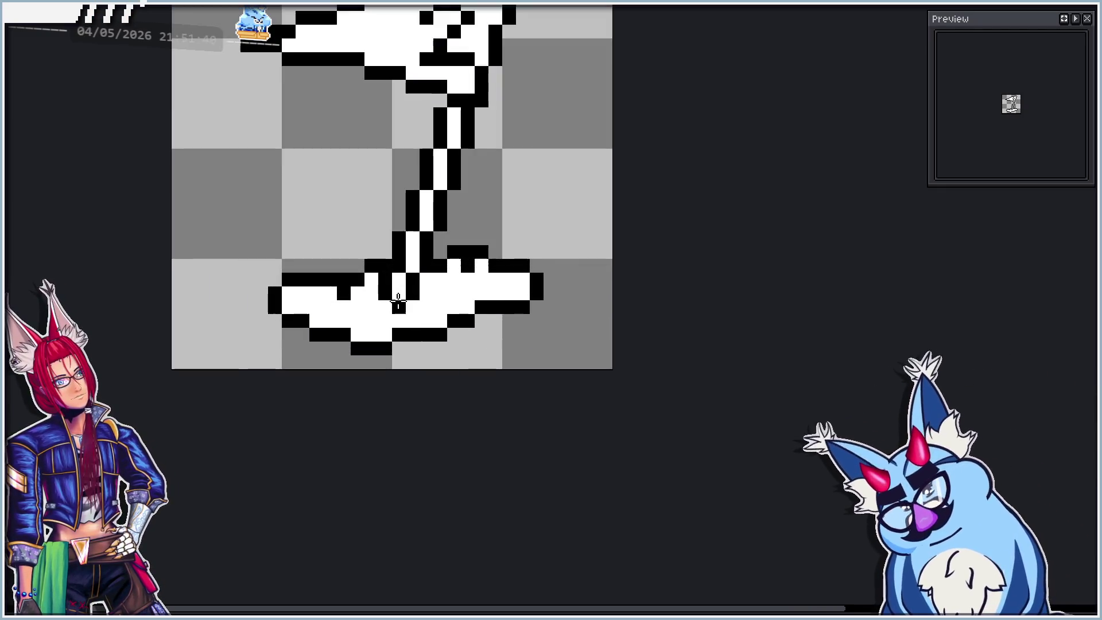
pyautogui.scroll(-3, 399, 301)
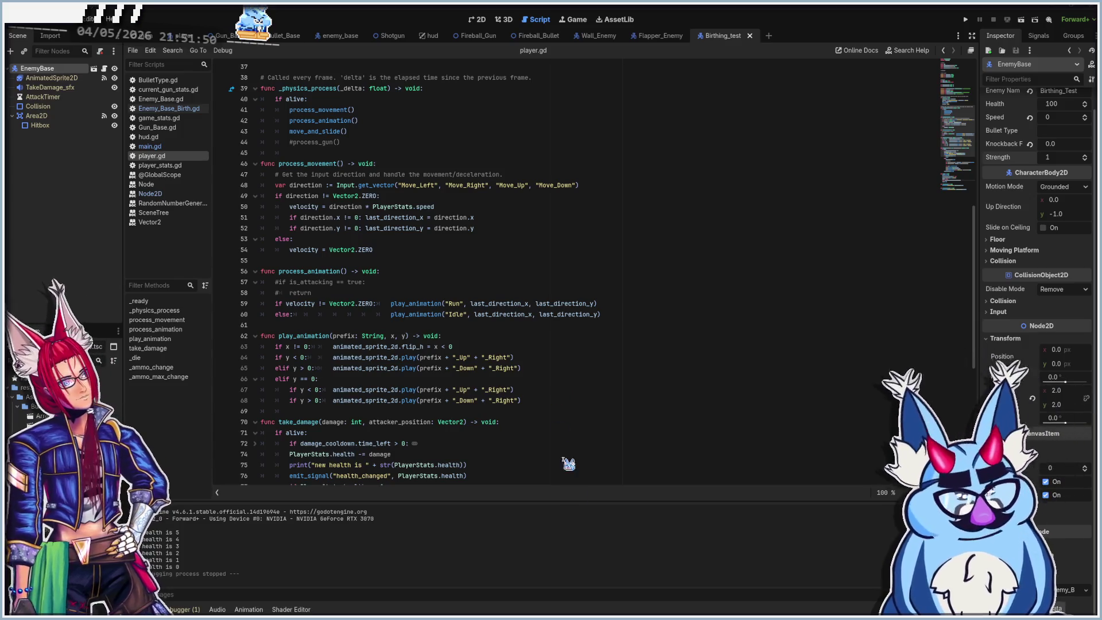
pyautogui.press('F5')
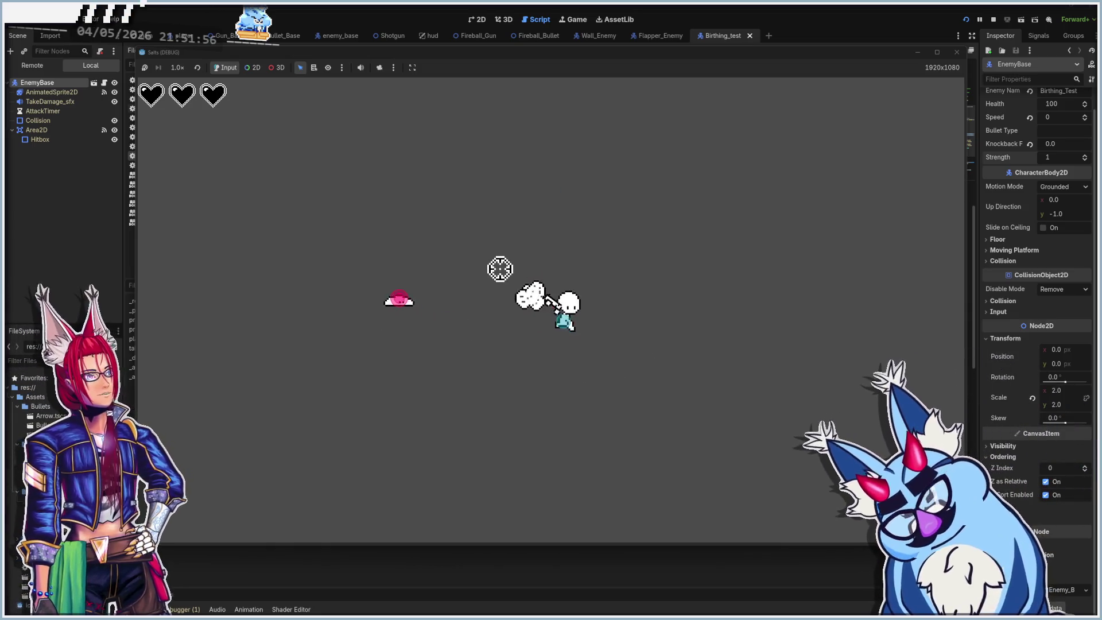
pyautogui.click(520, 267)
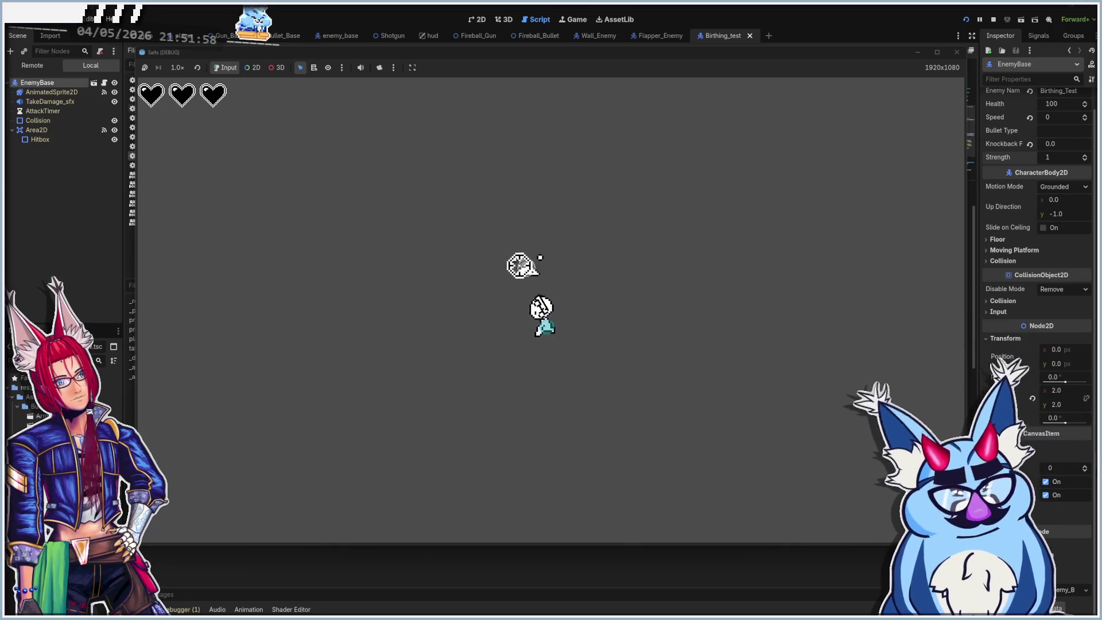
pyautogui.click(577, 227)
pyautogui.click(493, 224)
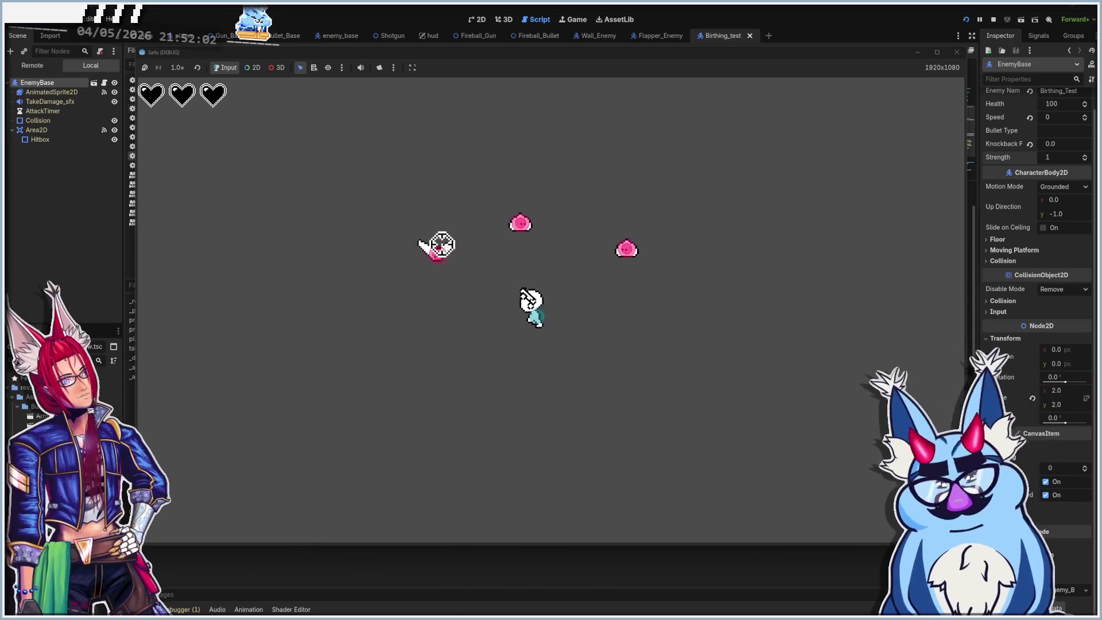
pyautogui.click(629, 274)
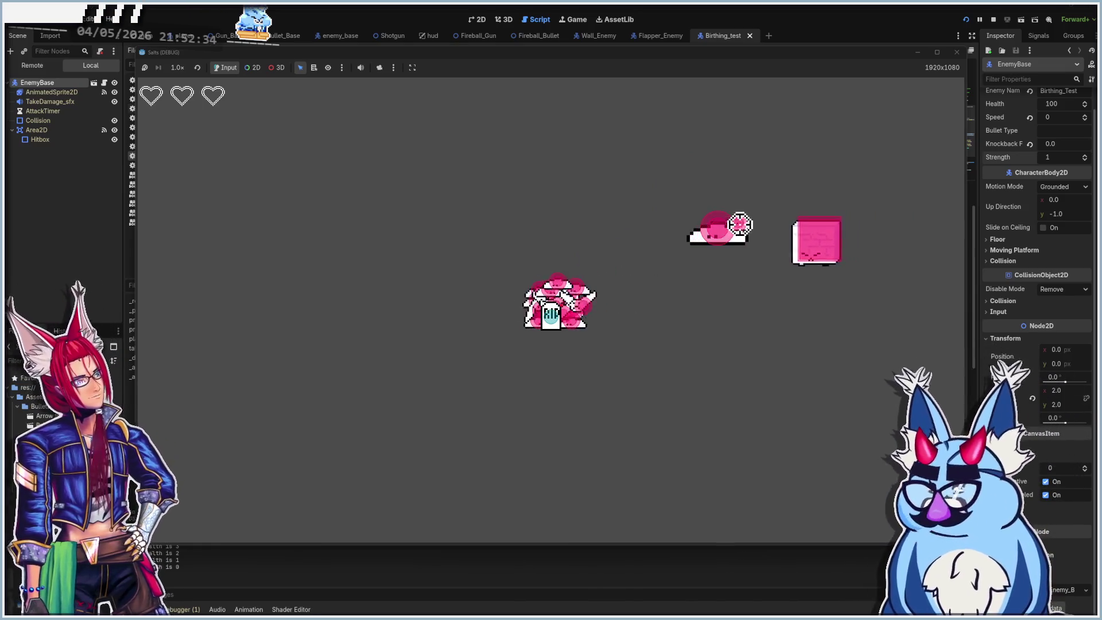
pyautogui.press('F8')
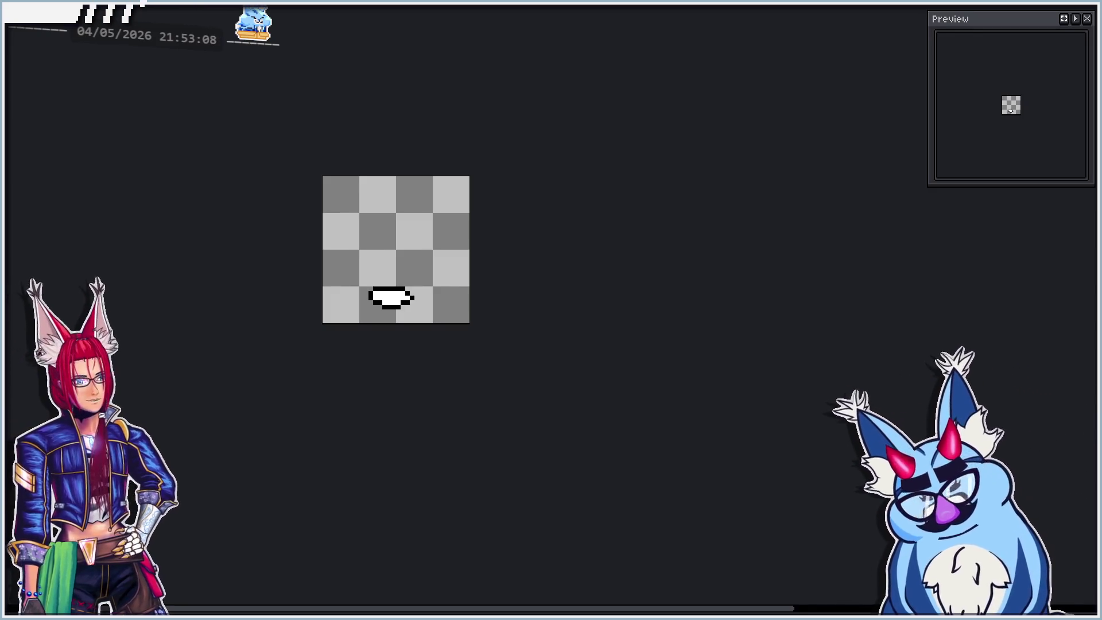
# Add an animation tag named 'Attack' on this frame.
pyautogui.hotkey('ctrl', 'alt', 't')
pyautogui.write('Atta')
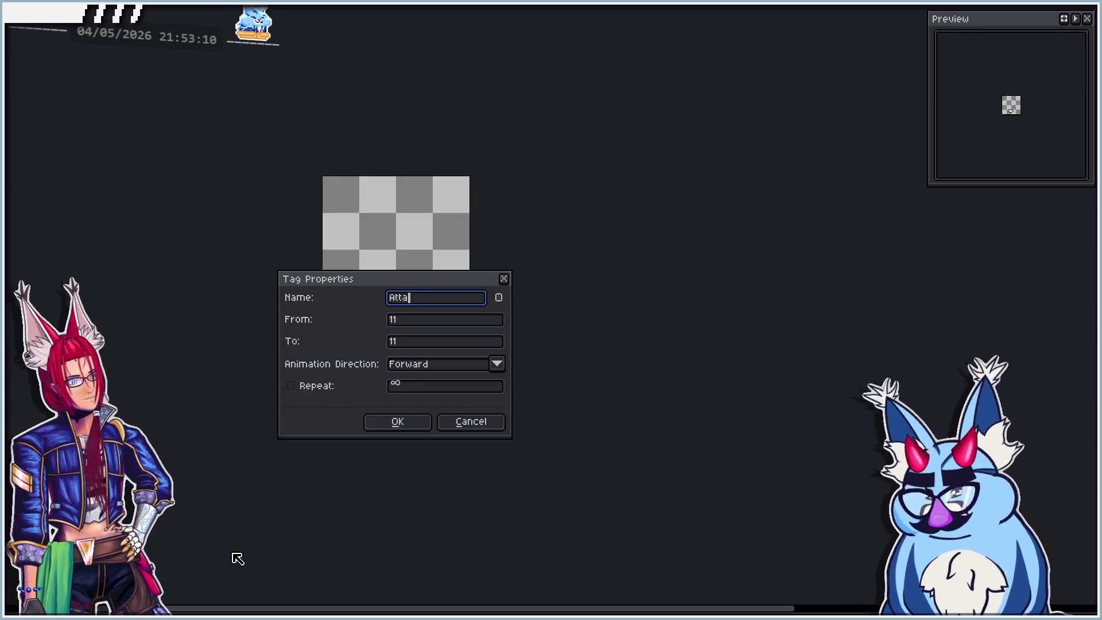
pyautogui.write('ck')
pyautogui.press('Return')
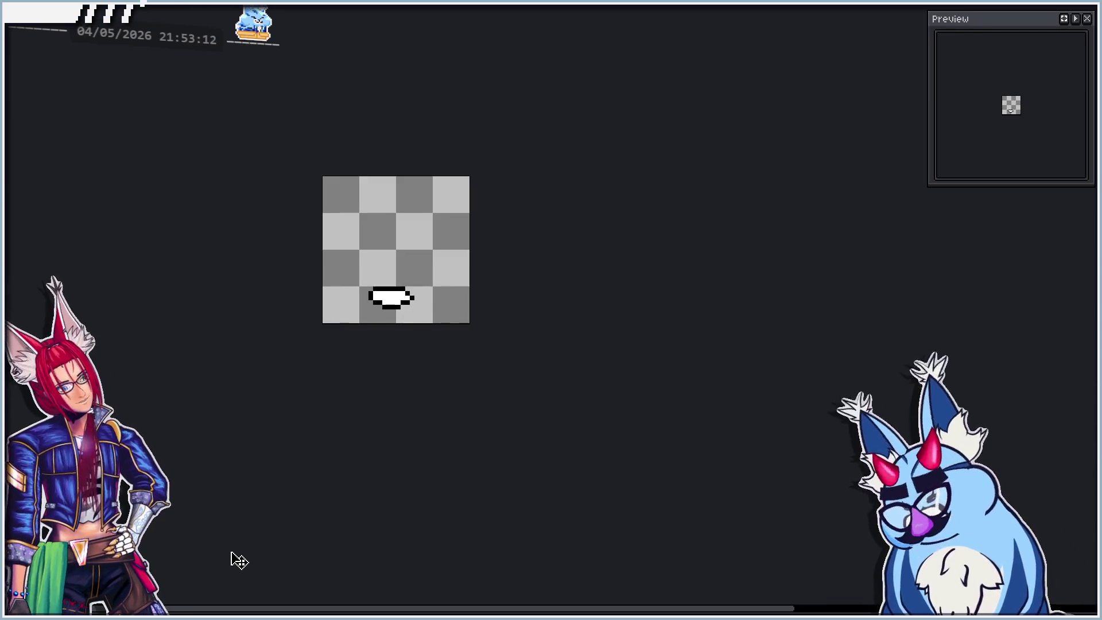
pyautogui.scroll(2, 387, 292)
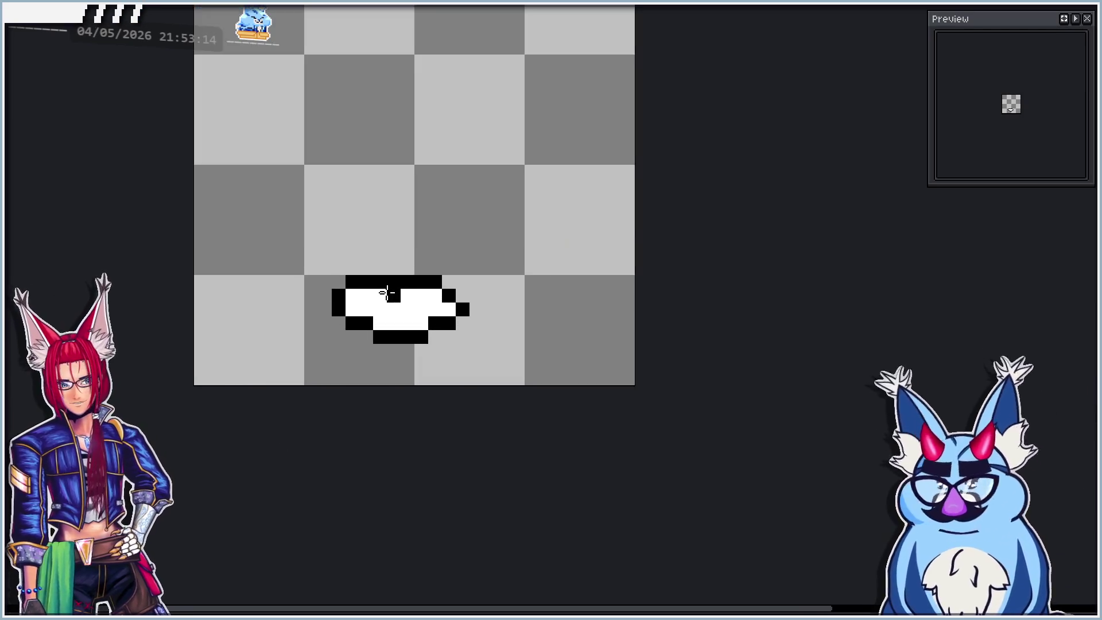
pyautogui.scroll(-1, 322, 331)
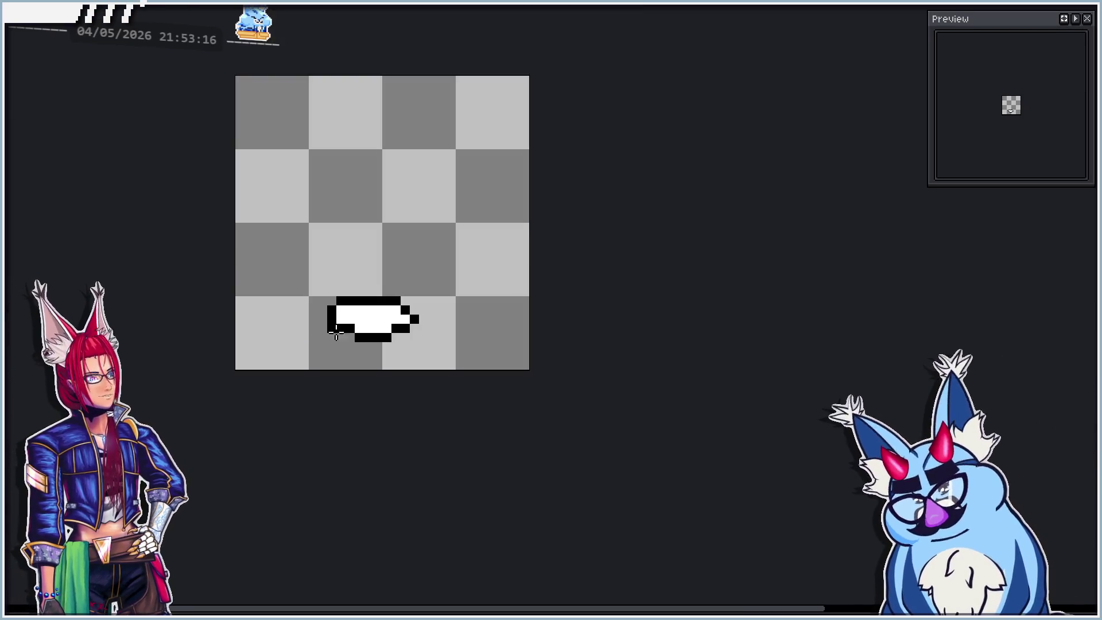
pyautogui.scroll(1, 406, 264)
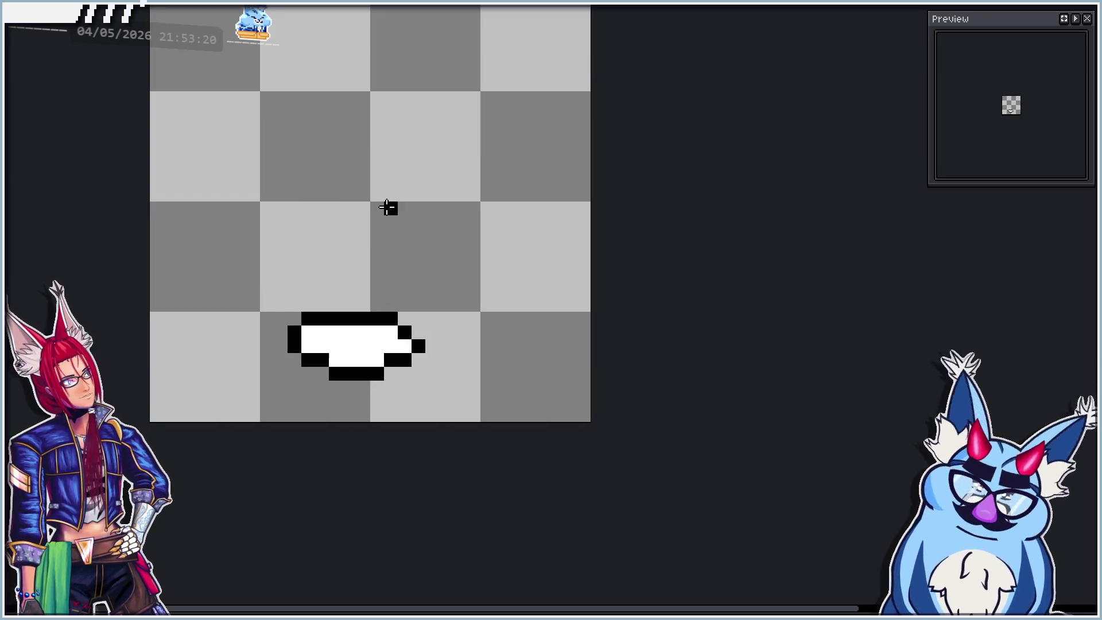
# Compare against the neighbouring flag frame, then return to the blob-only frame.
pyautogui.hotkey('ctrl', 'z')
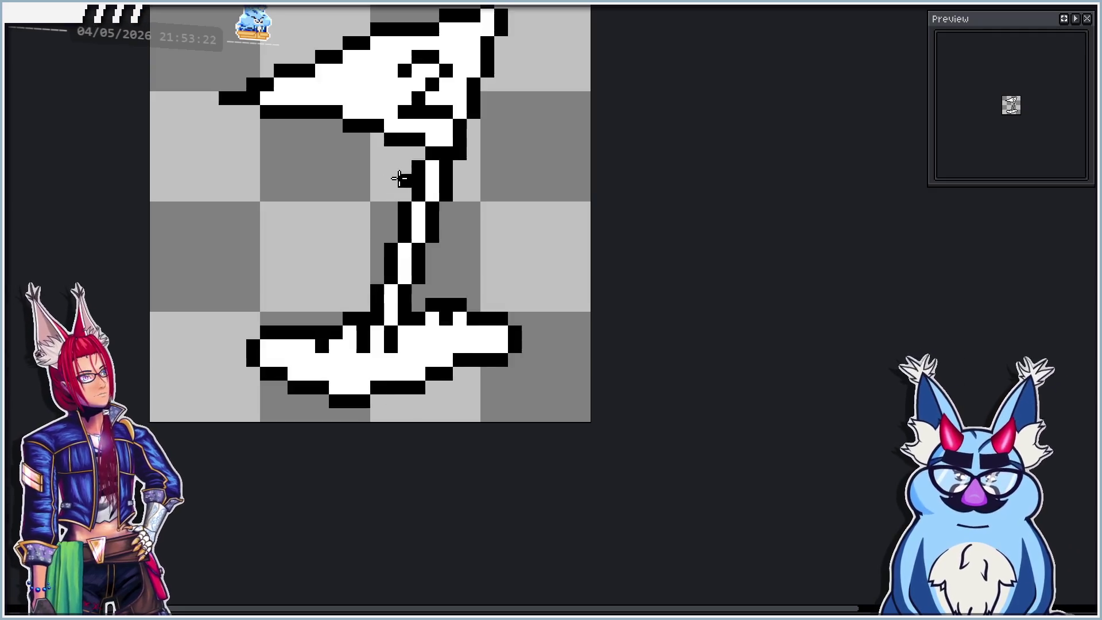
pyautogui.scroll(-1, 401, 180)
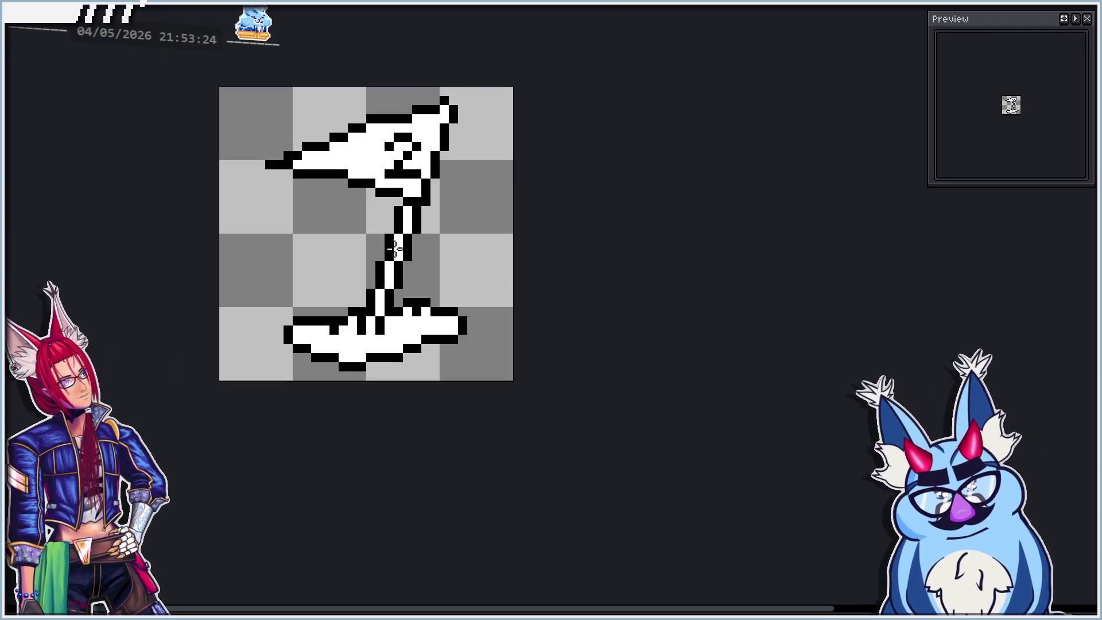
pyautogui.scroll(1, 392, 269)
pyautogui.hotkey('ctrl', 'z')
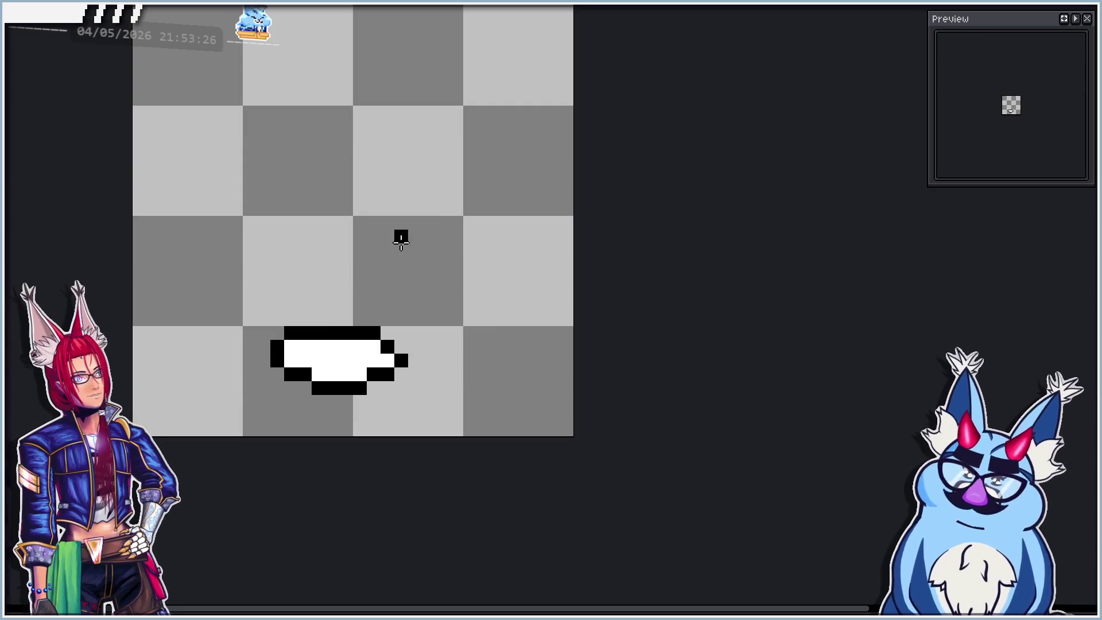
# Draw a slanted pole rising from the blob, discarding a first straight trial line.
pyautogui.click(374, 181)
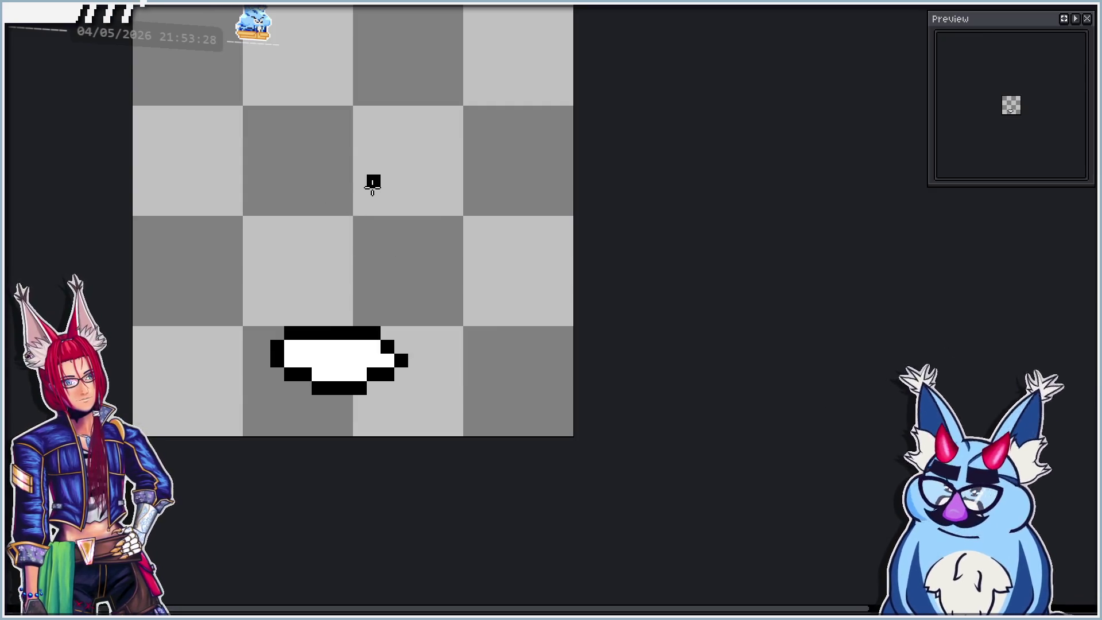
pyautogui.keyDown('shift'); pyautogui.click(317, 333); pyautogui.keyUp('shift')
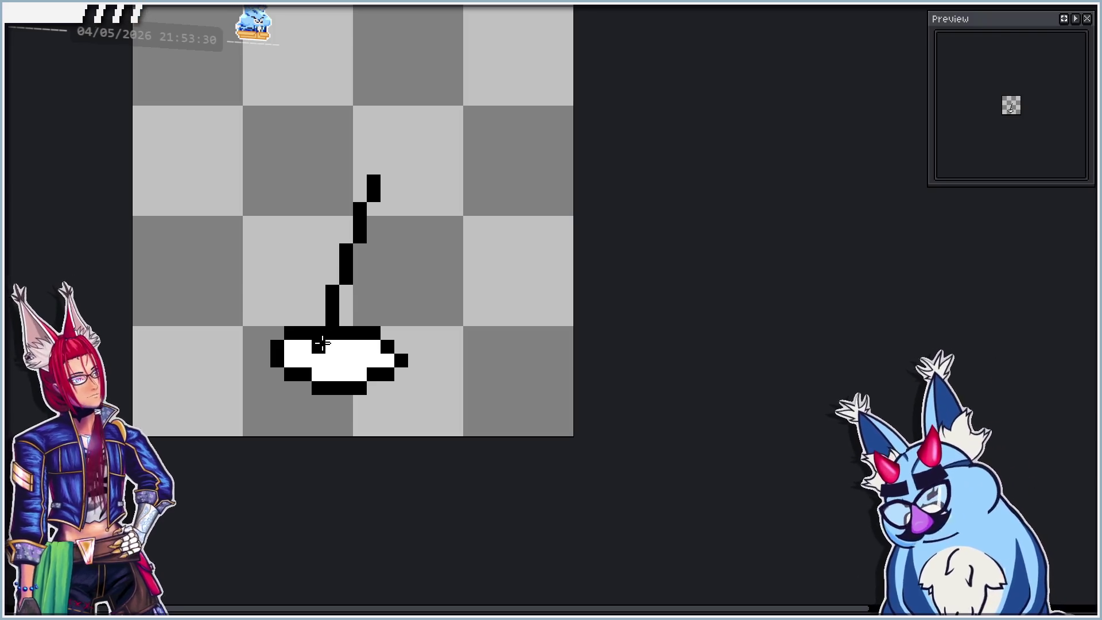
pyautogui.hotkey('ctrl', 'z')
pyautogui.hotkey('ctrl', 'z')
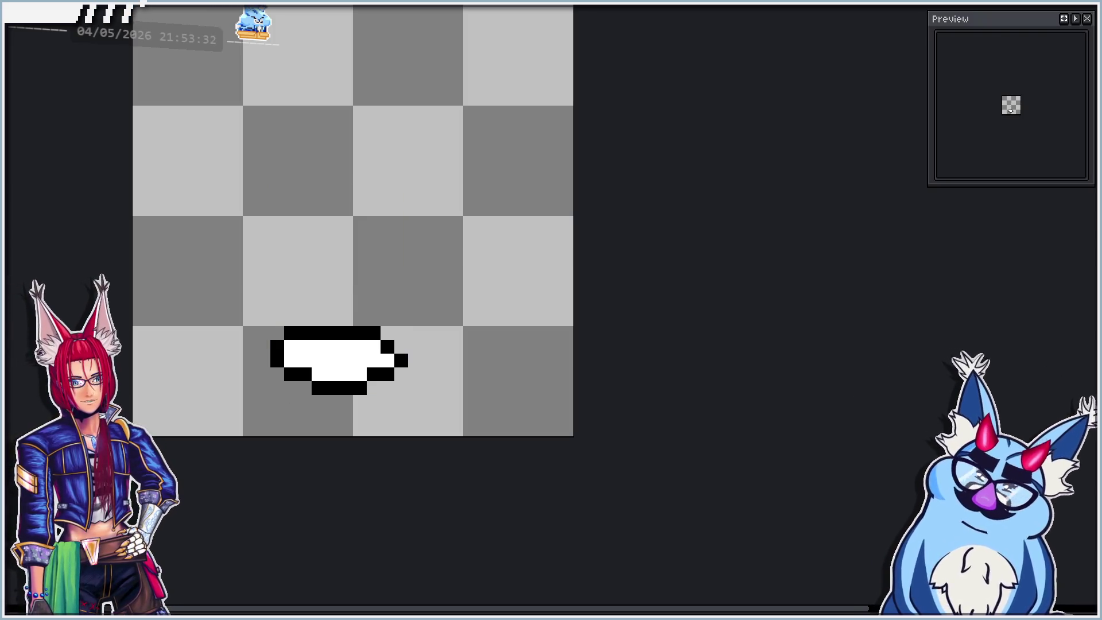
pyautogui.scroll(-1, 299, 419)
pyautogui.moveTo(344, 289); pyautogui.dragTo(320, 353)
# Thicken the pole with a second parallel line; try a crossbar, then undo it.
pyautogui.moveTo(358, 278)
pyautogui.mouseDown()
pyautogui.moveTo(367, 290)
pyautogui.moveTo(327, 379)
pyautogui.mouseUp()
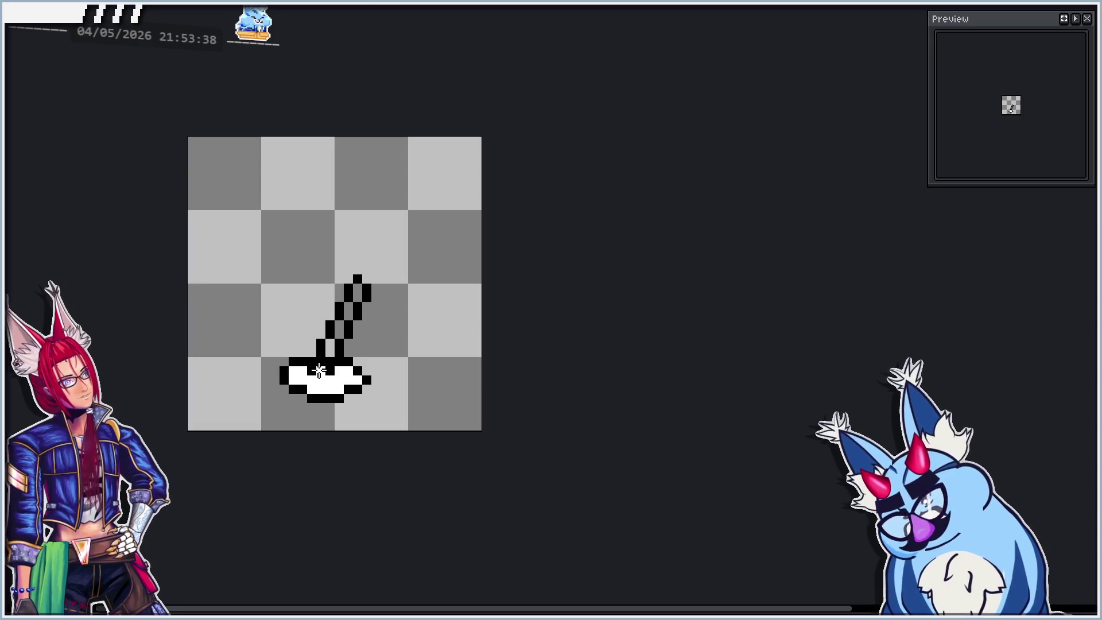
pyautogui.click(330, 346)
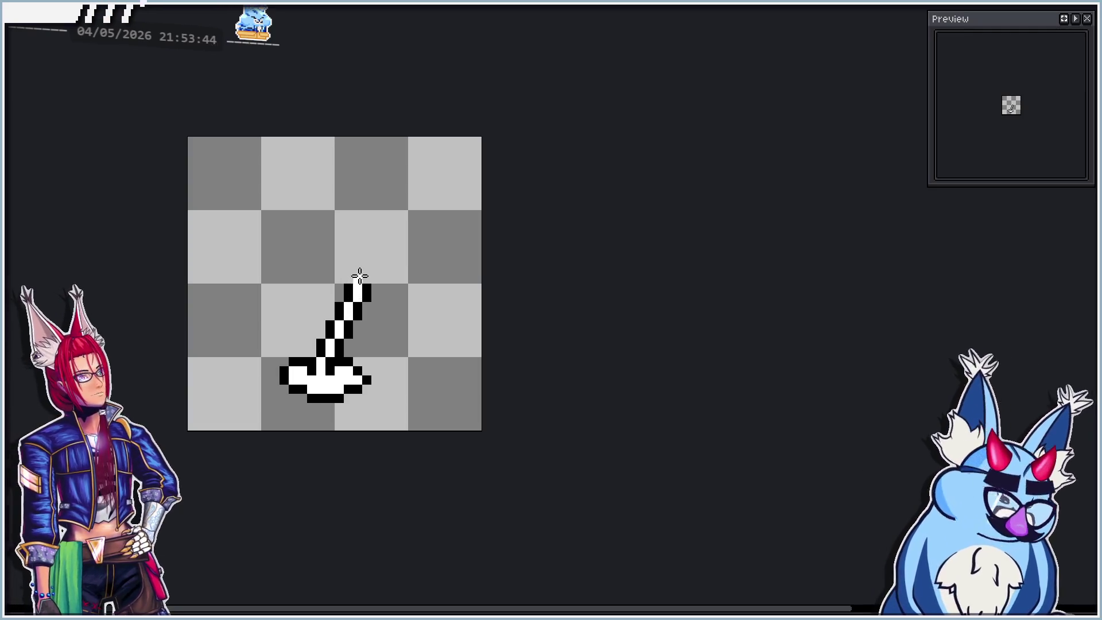
pyautogui.scroll(1, 354, 281)
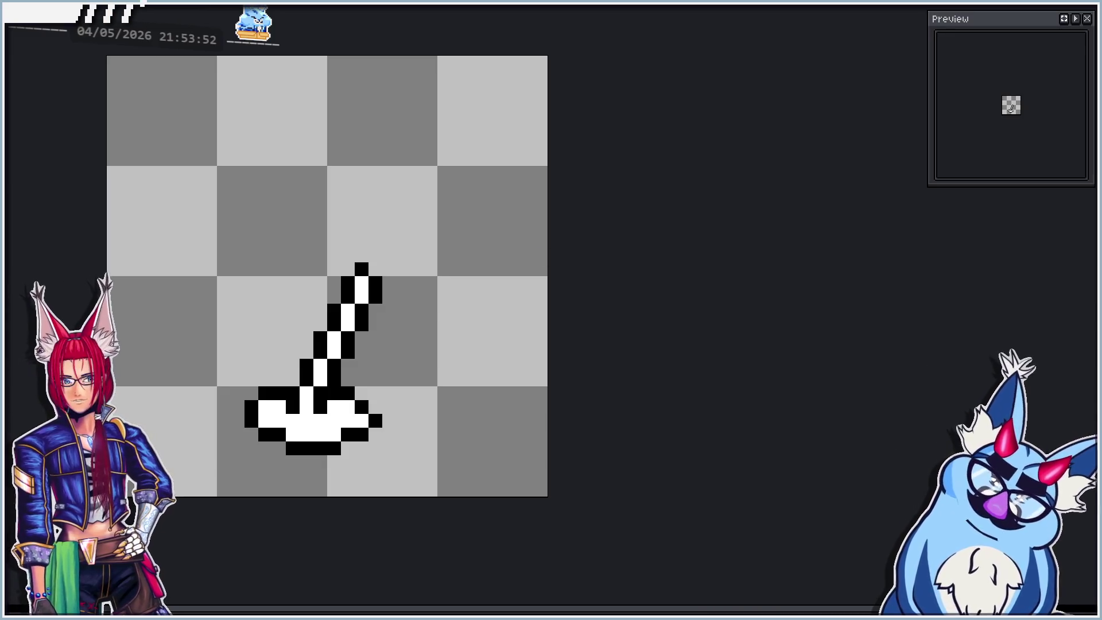
pyautogui.click(360, 267)
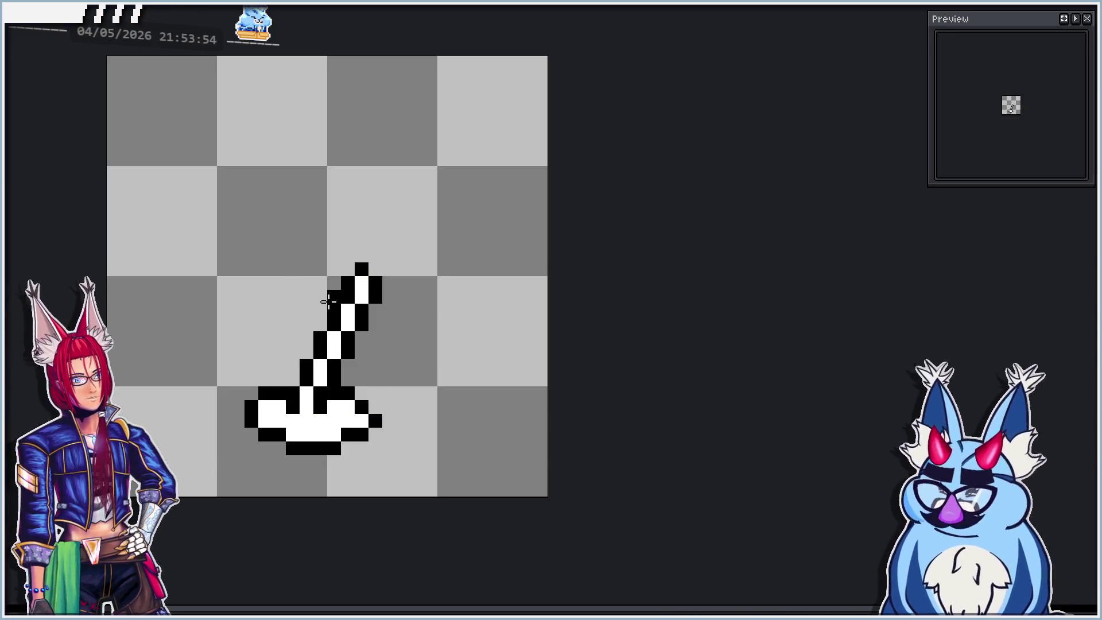
pyautogui.moveTo(323, 307); pyautogui.dragTo(385, 324)
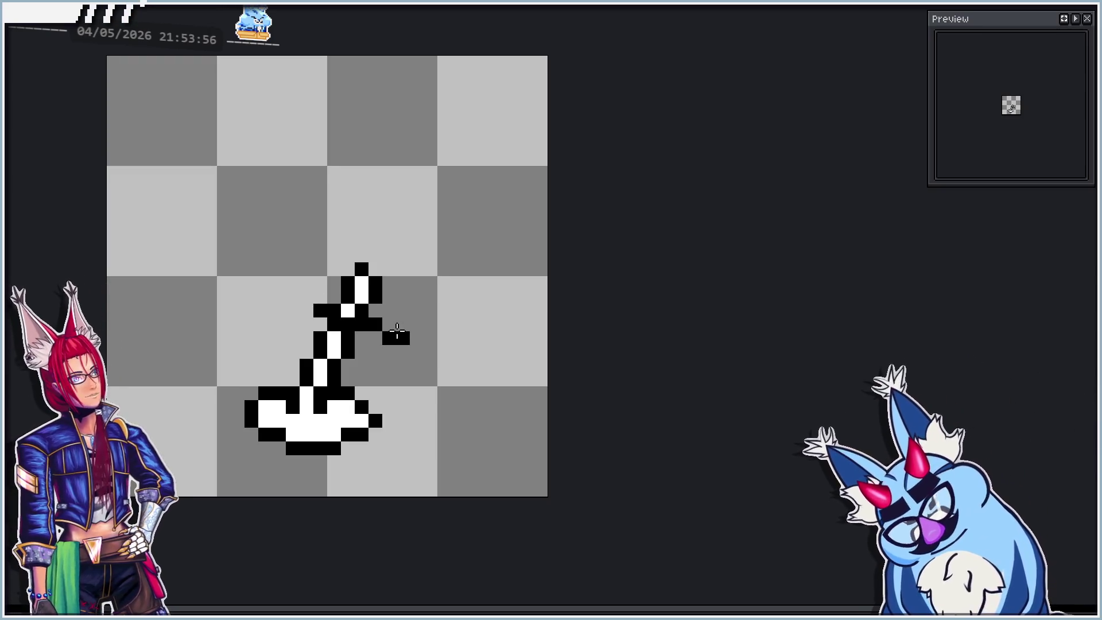
pyautogui.click(307, 299)
pyautogui.click(404, 309)
pyautogui.press('ctrl')
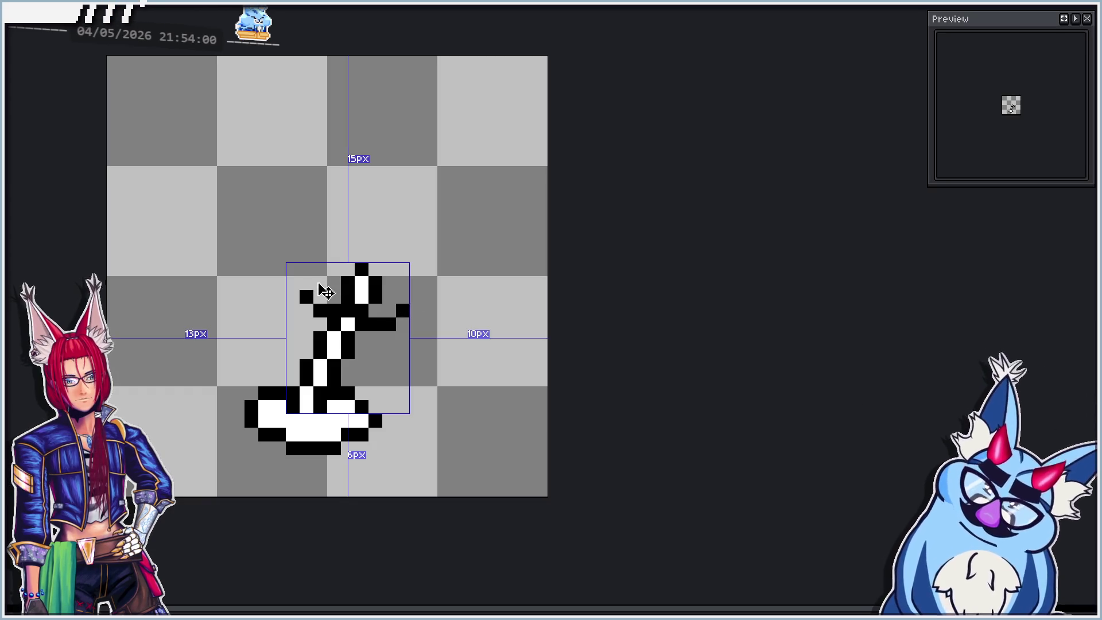
pyautogui.hotkey('ctrl', 'z')
pyautogui.hotkey('ctrl', 'z')
pyautogui.hotkey('ctrl', 'z')
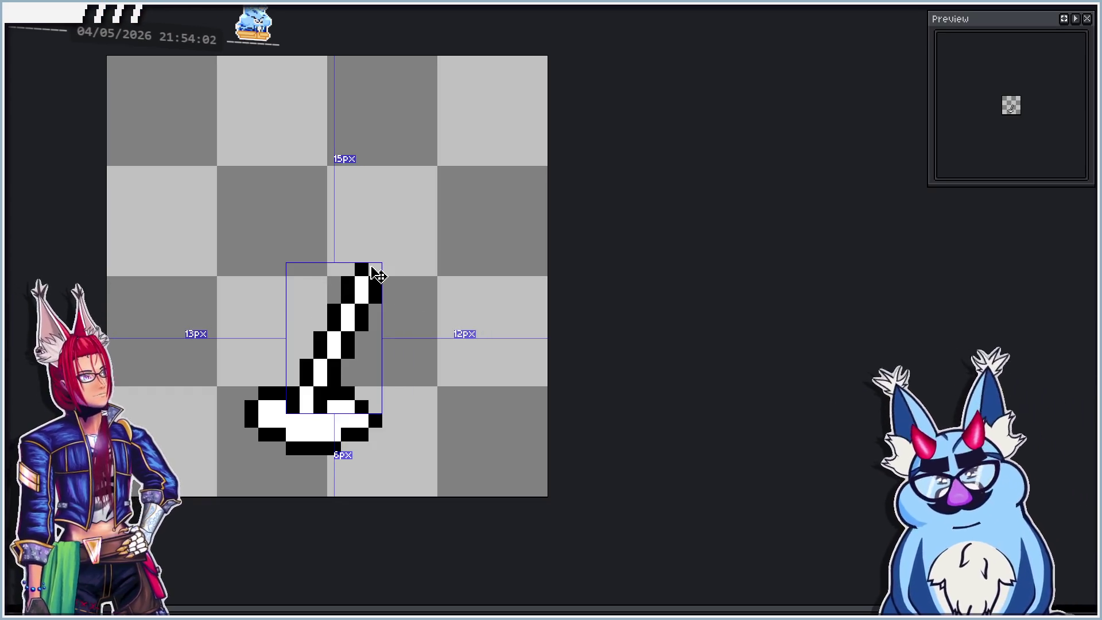
pyautogui.scroll(-2, 353, 270)
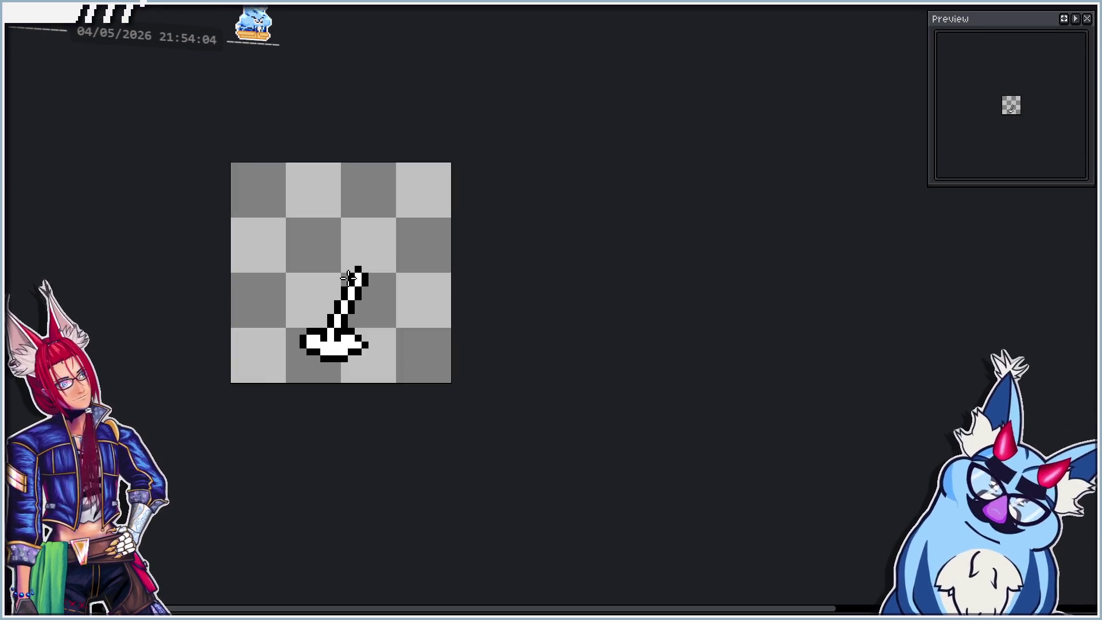
pyautogui.scroll(1, 345, 317)
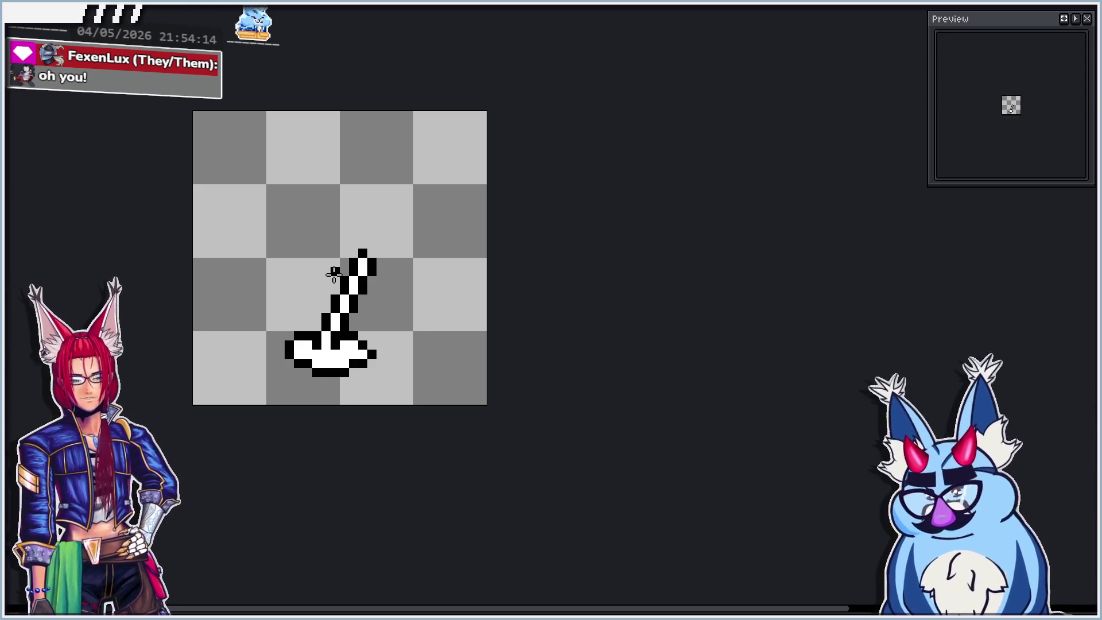
# Add black outline pixels around the widening top of the pole.
pyautogui.moveTo(335, 281)
pyautogui.mouseDown()
pyautogui.moveTo(372, 290)
pyautogui.moveTo(343, 270)
pyautogui.mouseUp()
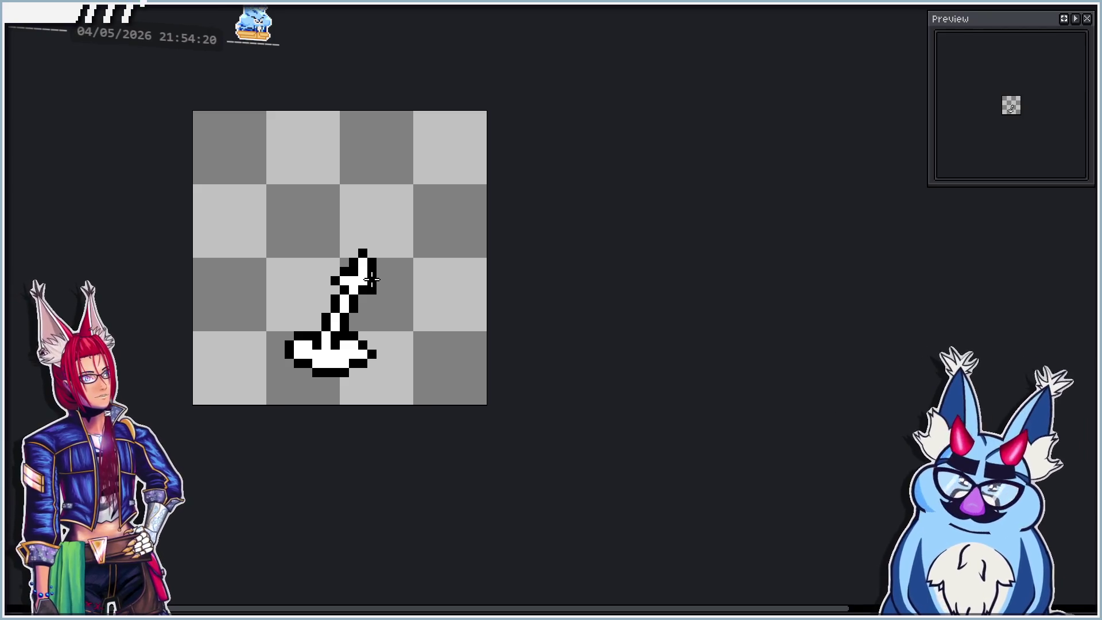
pyautogui.scroll(-5, 394, 219)
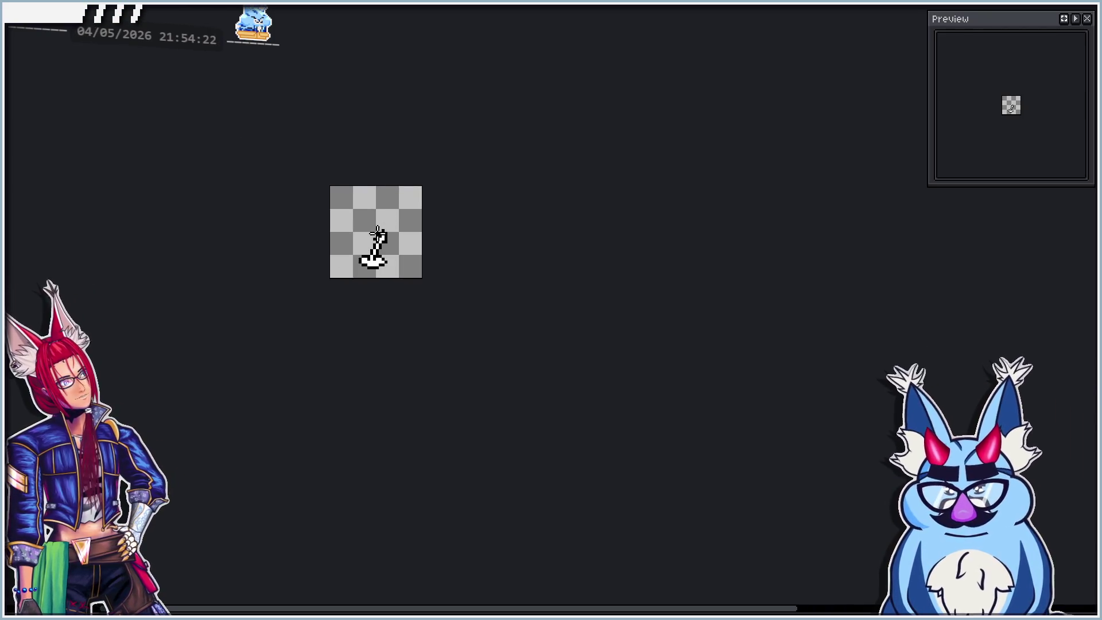
pyautogui.scroll(5, 378, 232)
pyautogui.scroll(3, 411, 220)
pyautogui.click(375, 192)
pyautogui.click(393, 227)
pyautogui.rightClick(377, 230)
pyautogui.click(357, 228)
pyautogui.scroll(-7, 392, 222)
pyautogui.scroll(6, 376, 223)
pyautogui.click(367, 250)
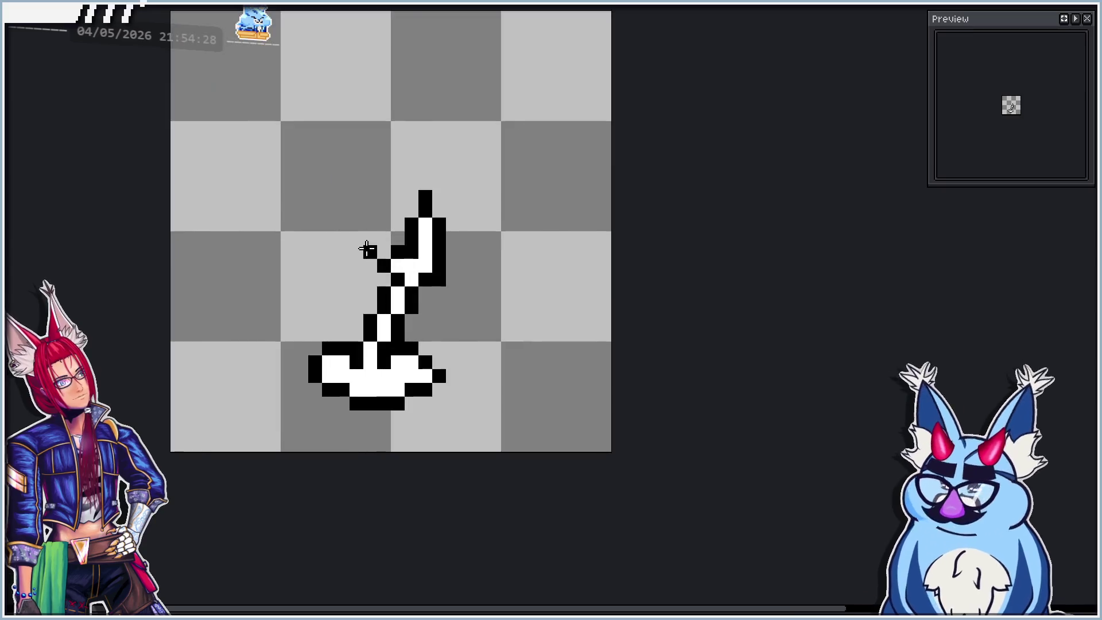
# Turn stray black pixels at the tip and along the right edge white.
pyautogui.rightClick(412, 252)
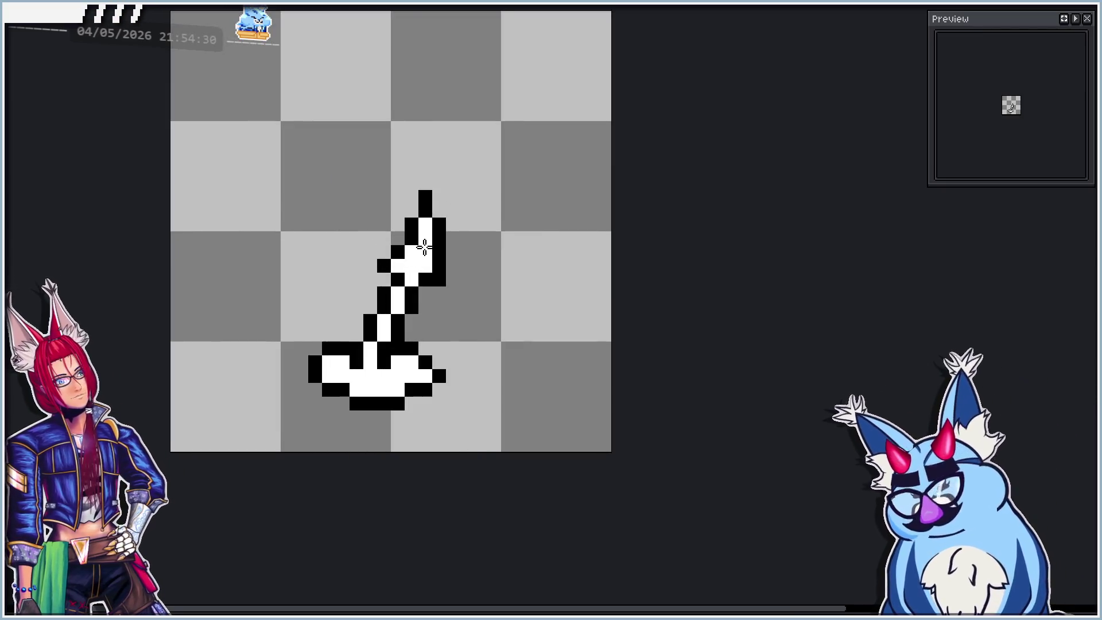
pyautogui.rightClick(426, 207)
pyautogui.rightClick(439, 238)
pyautogui.rightClick(439, 252)
pyautogui.rightClick(425, 238)
pyautogui.rightClick(411, 224)
# Outline the widened shape's right edge in black down from its pointed tip.
pyautogui.click(420, 226)
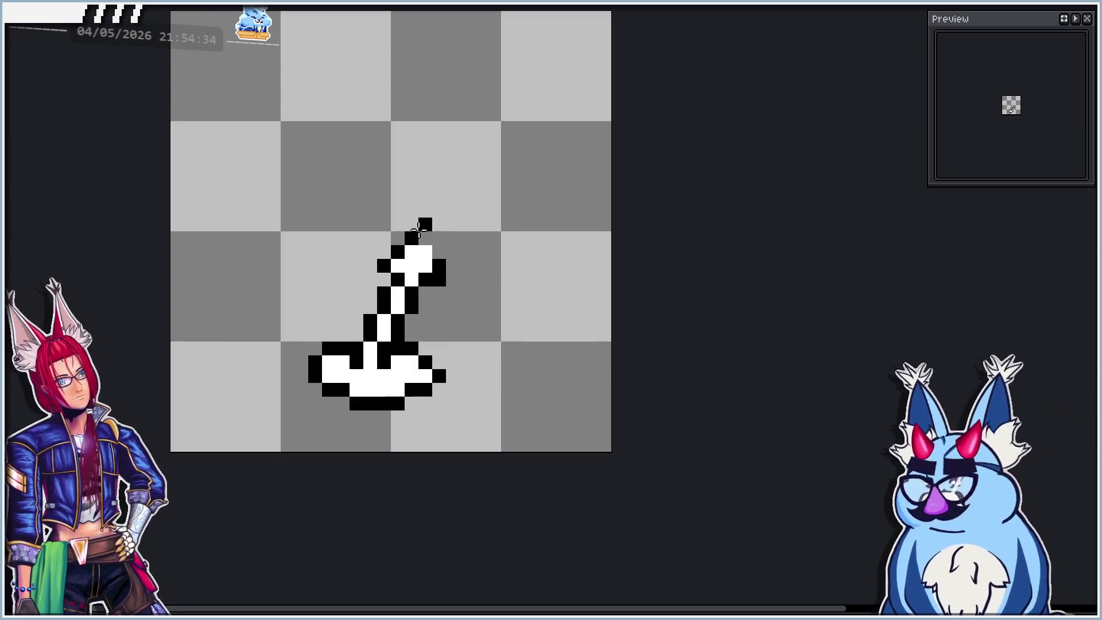
pyautogui.click(439, 211)
pyautogui.moveTo(439, 227); pyautogui.dragTo(443, 254)
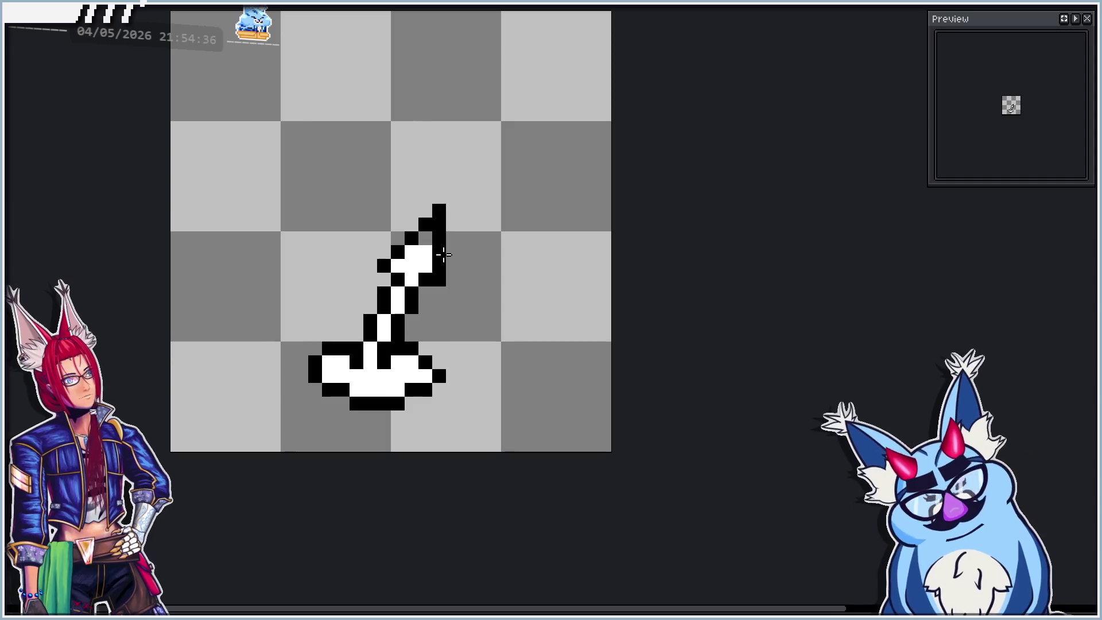
pyautogui.scroll(-3, 427, 247)
pyautogui.scroll(3, 425, 250)
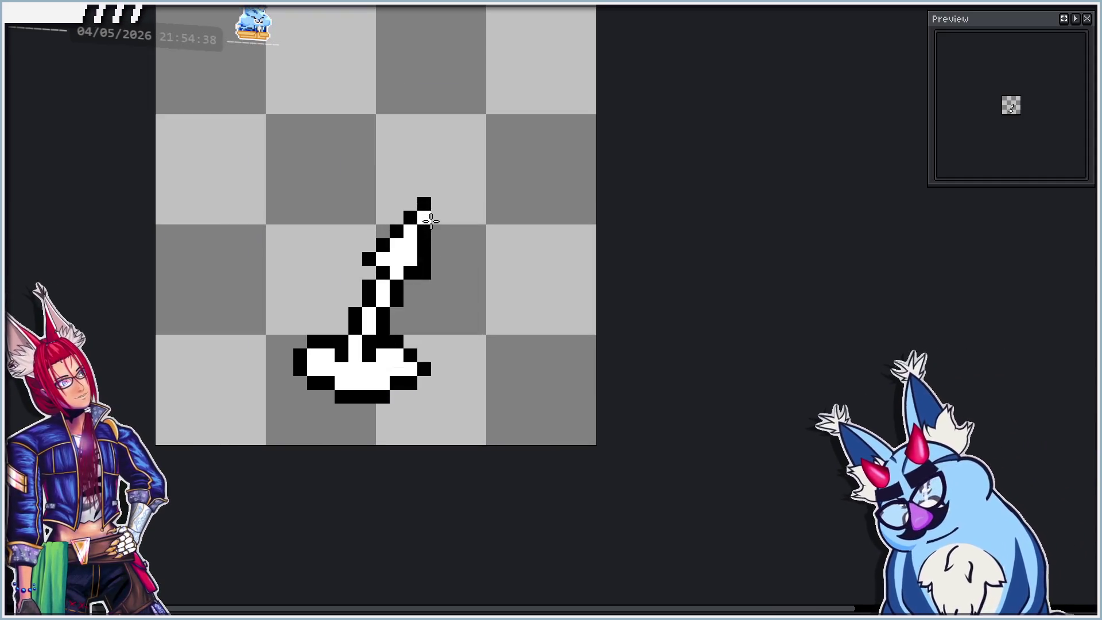
pyautogui.click(423, 247)
pyautogui.moveTo(417, 243); pyautogui.dragTo(424, 224)
pyautogui.click(424, 245)
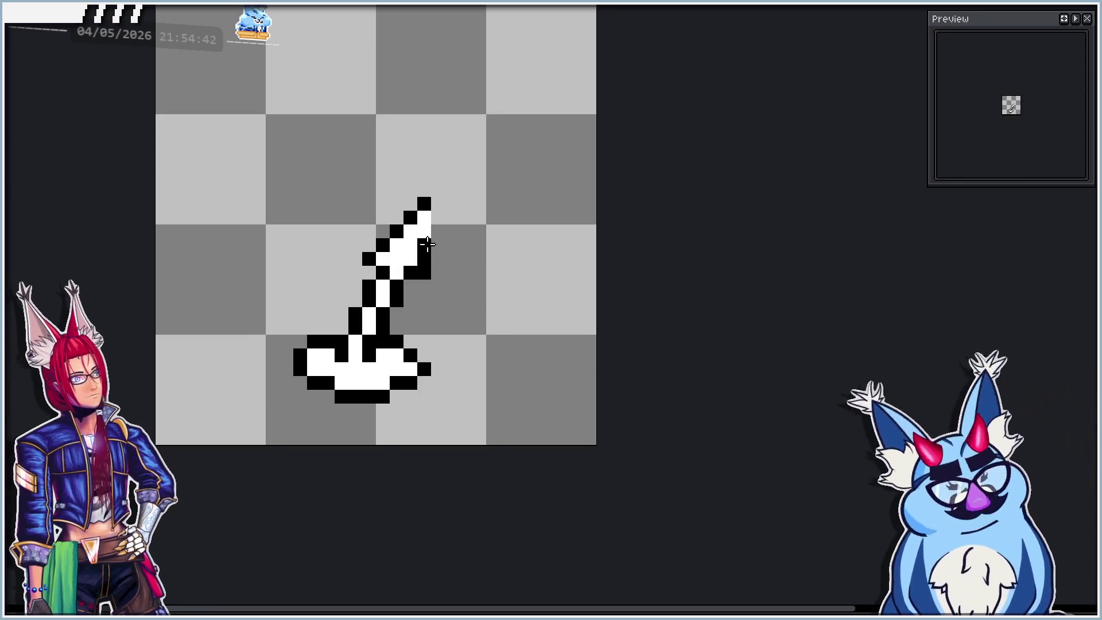
pyautogui.scroll(-3, 401, 251)
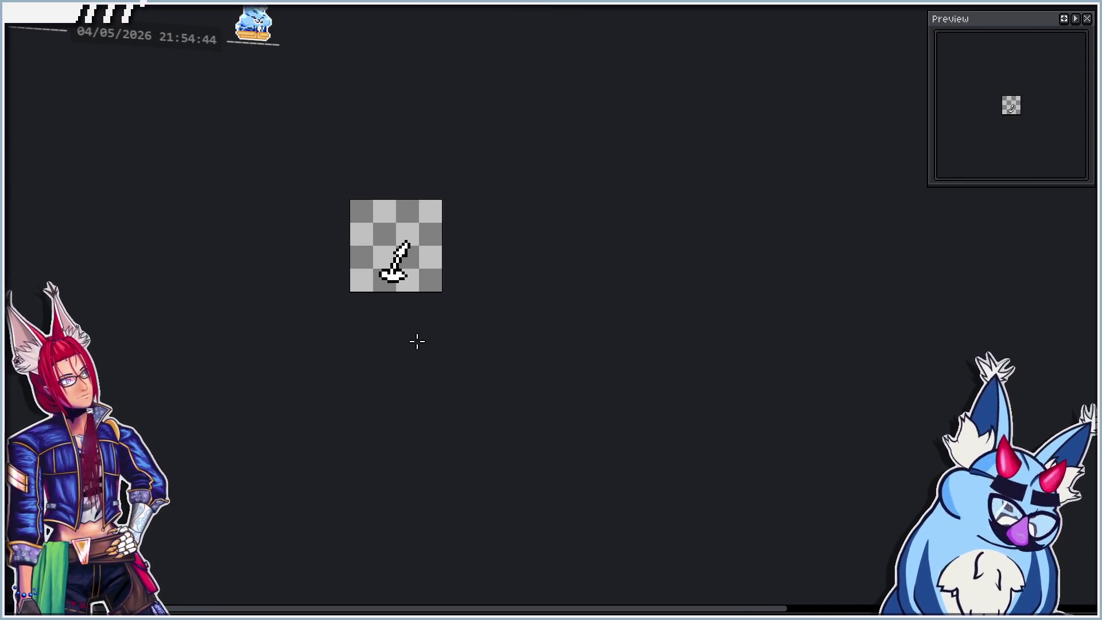
pyautogui.scroll(3, 407, 270)
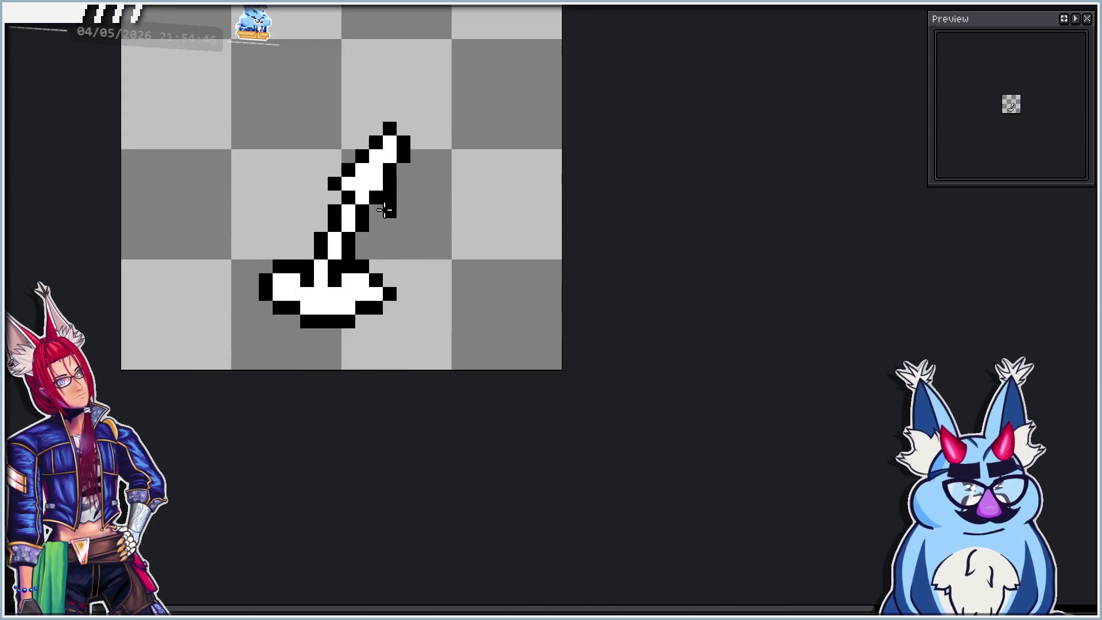
pyautogui.scroll(-2, 359, 305)
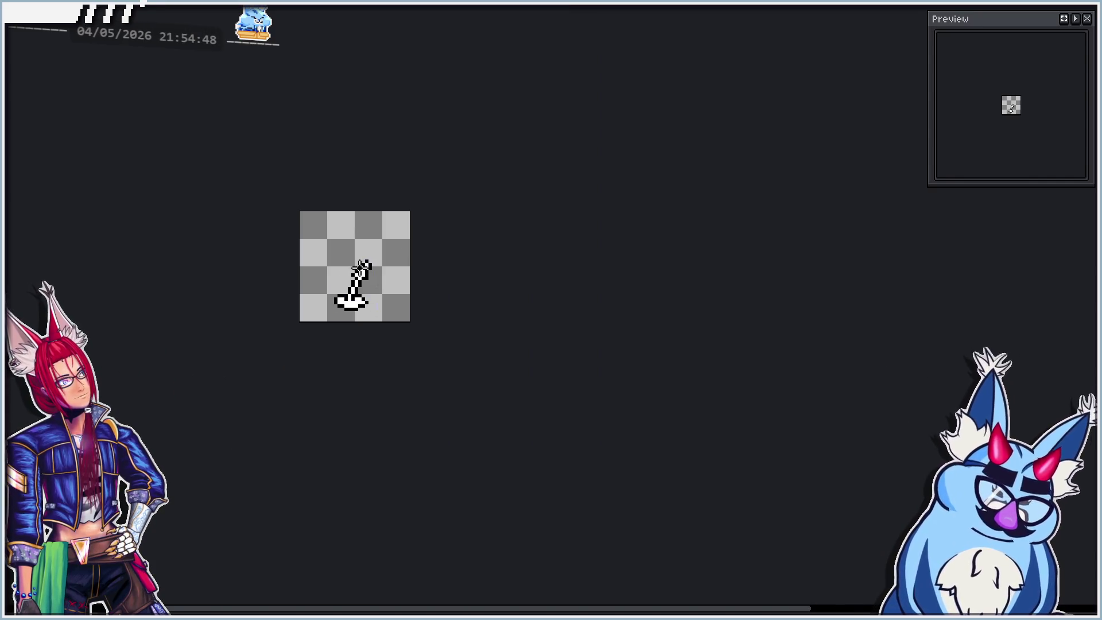
pyautogui.scroll(2, 354, 285)
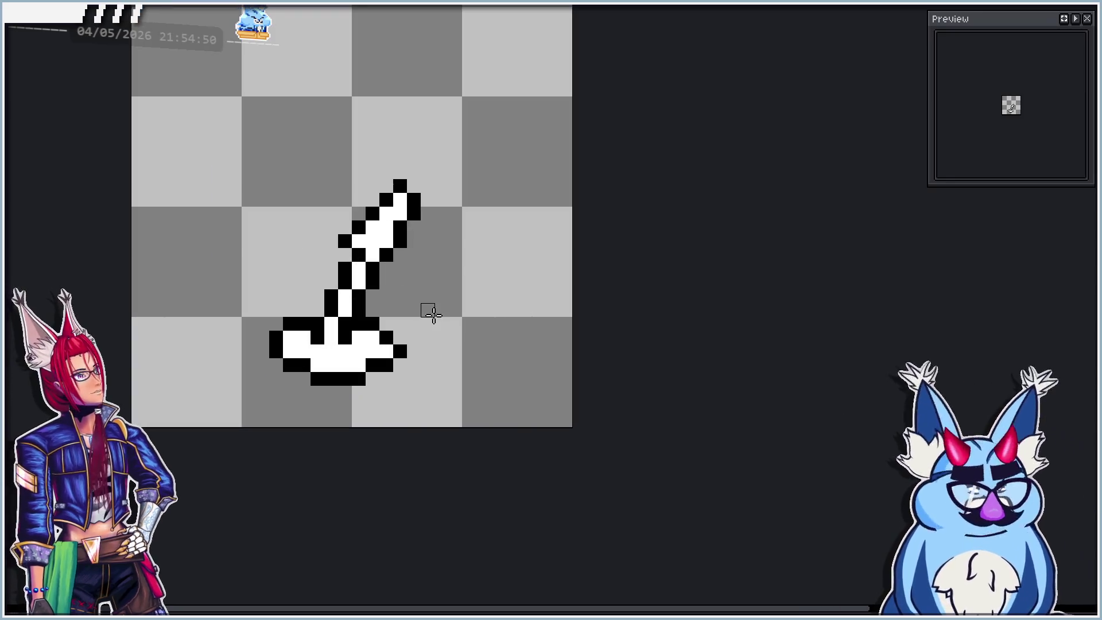
pyautogui.scroll(-3, 430, 312)
pyautogui.scroll(1, 411, 310)
pyautogui.scroll(3, 411, 310)
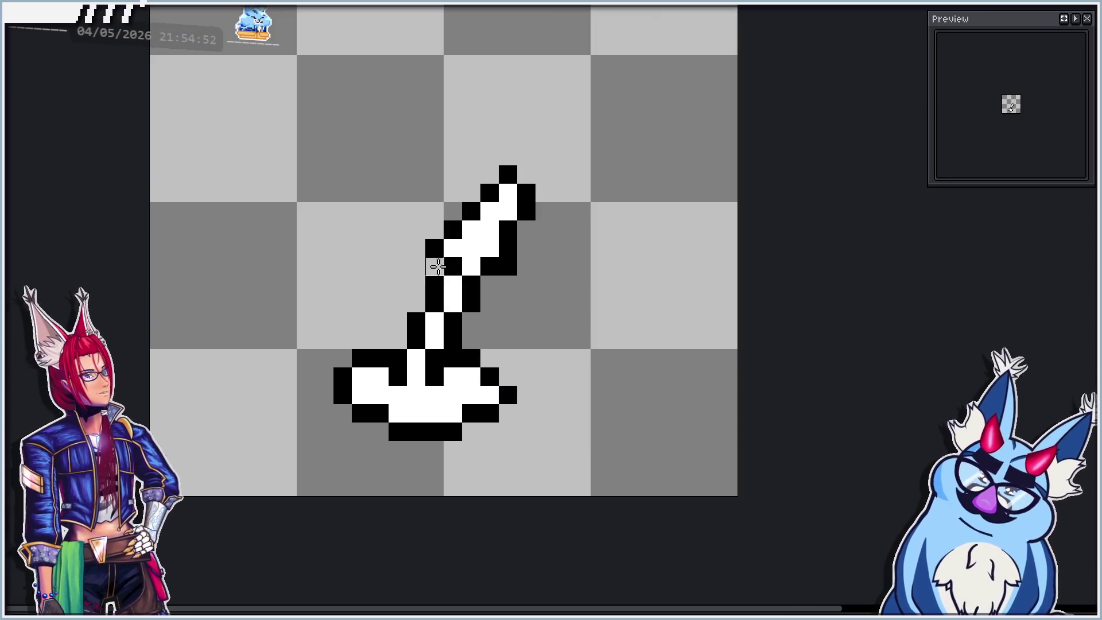
pyautogui.moveTo(524, 319); pyautogui.dragTo(450, 337)
pyautogui.scroll(-2, 446, 337)
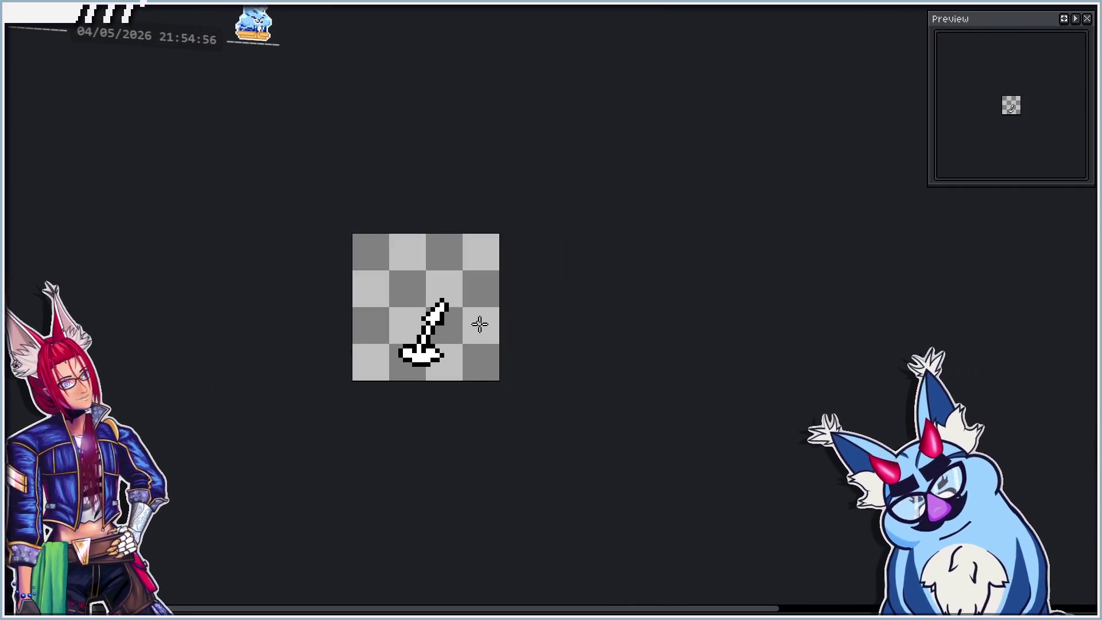
pyautogui.scroll(1, 475, 359)
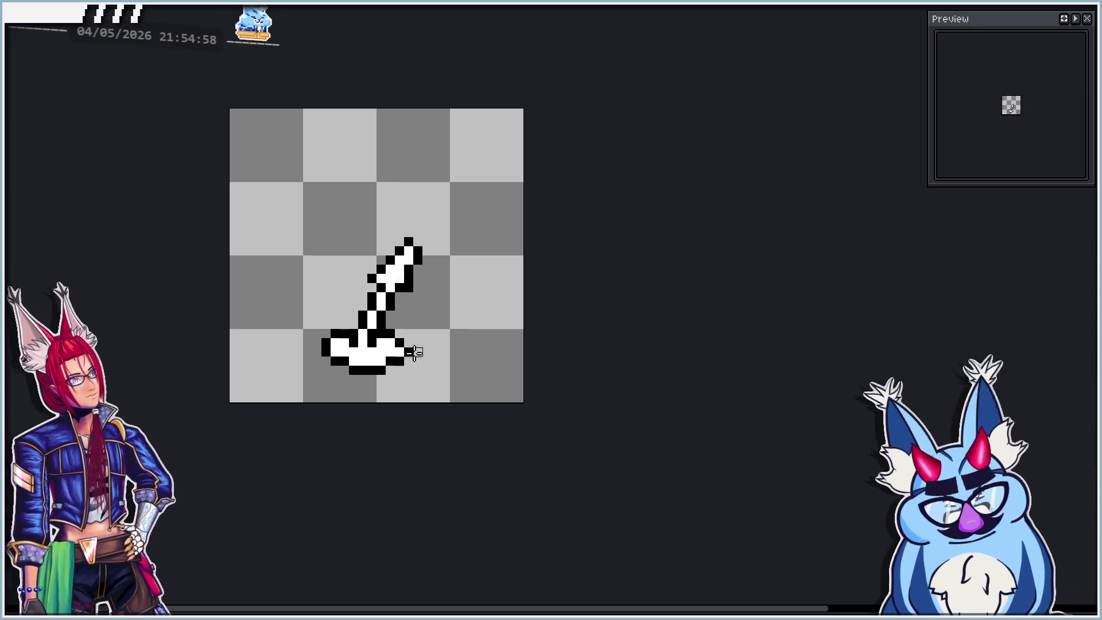
pyautogui.scroll(1, 336, 320)
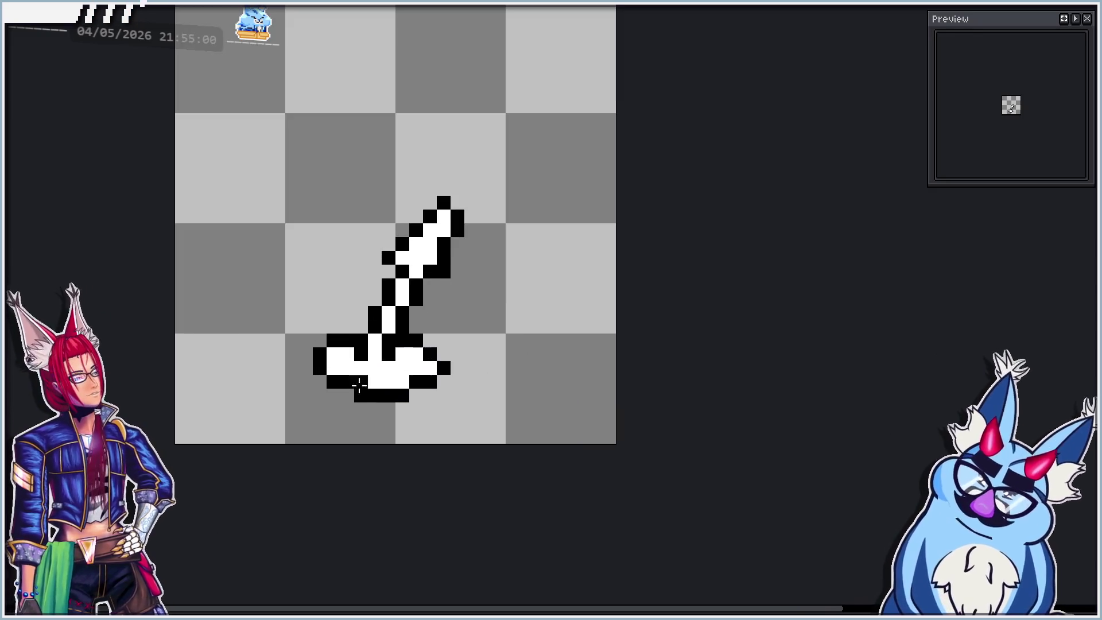
pyautogui.scroll(-1, 345, 395)
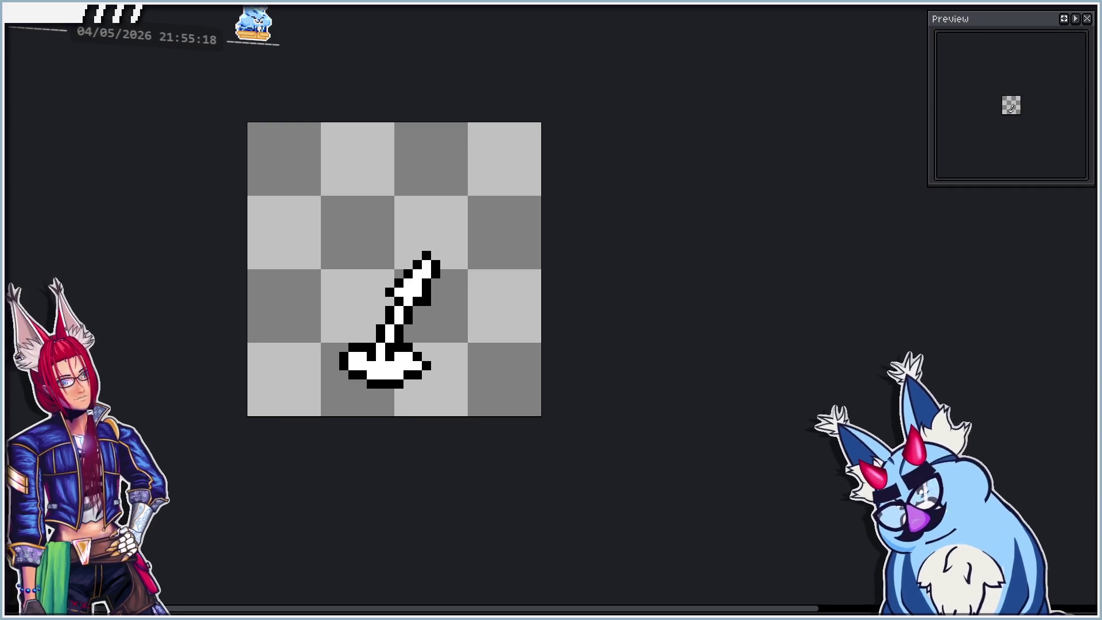
# Redraw the base's bottom-right outline wider, after cancelling an accidental new sprite.
pyautogui.hotkey('ctrl', 'n')
pyautogui.click(426, 478)
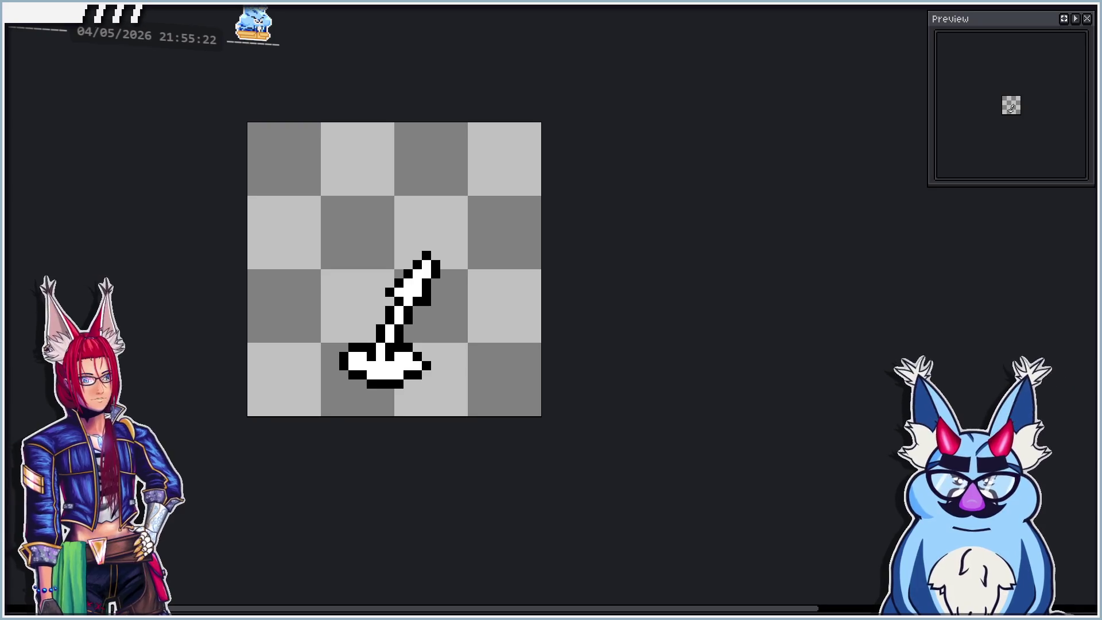
pyautogui.scroll(1, 386, 494)
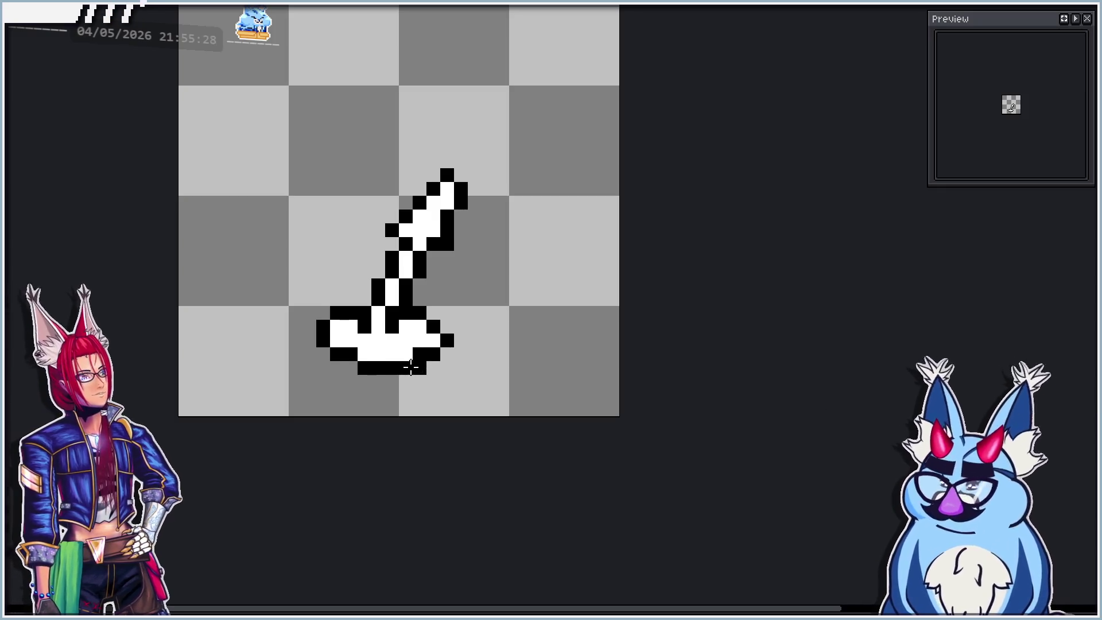
pyautogui.moveTo(435, 368); pyautogui.dragTo(453, 357)
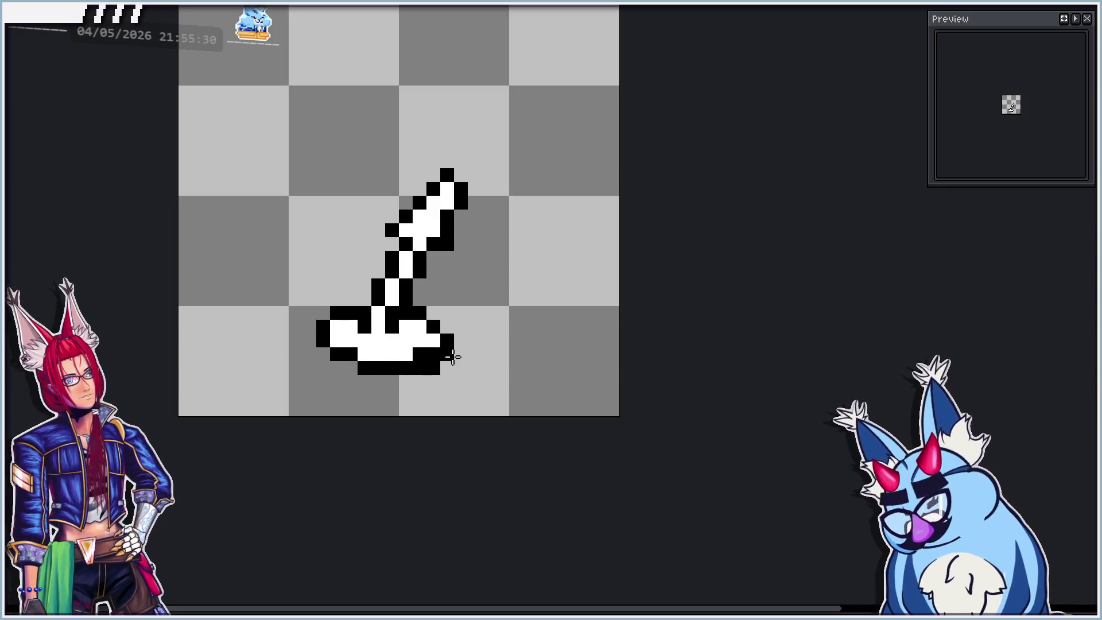
pyautogui.hotkey('ctrl', 'z')
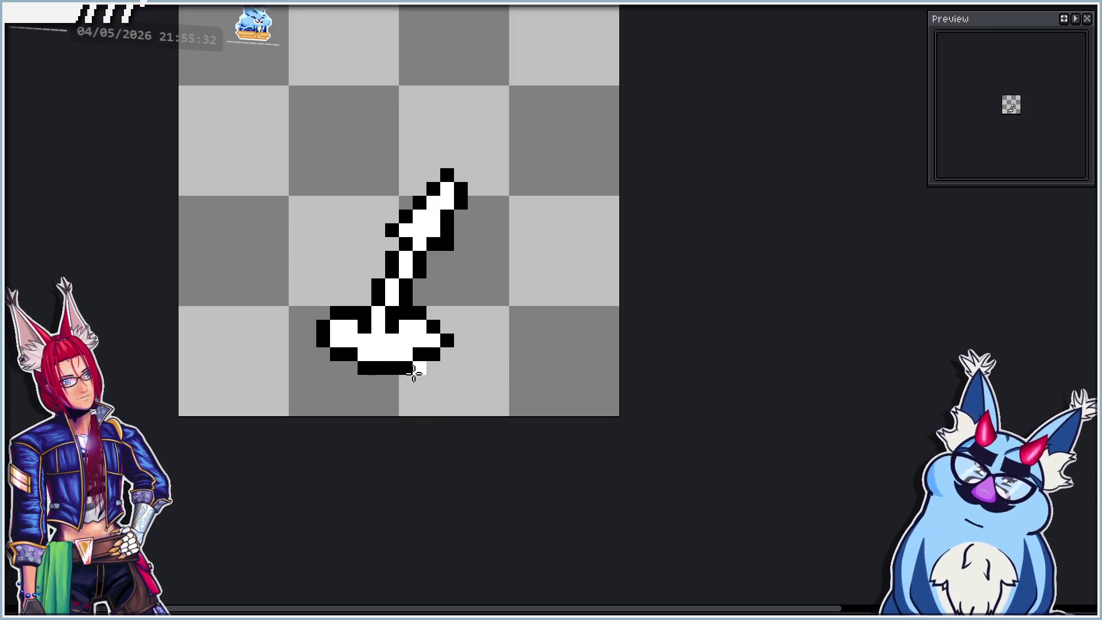
pyautogui.moveTo(406, 381)
pyautogui.mouseDown()
pyautogui.moveTo(446, 354)
pyautogui.moveTo(431, 355)
pyautogui.mouseUp()
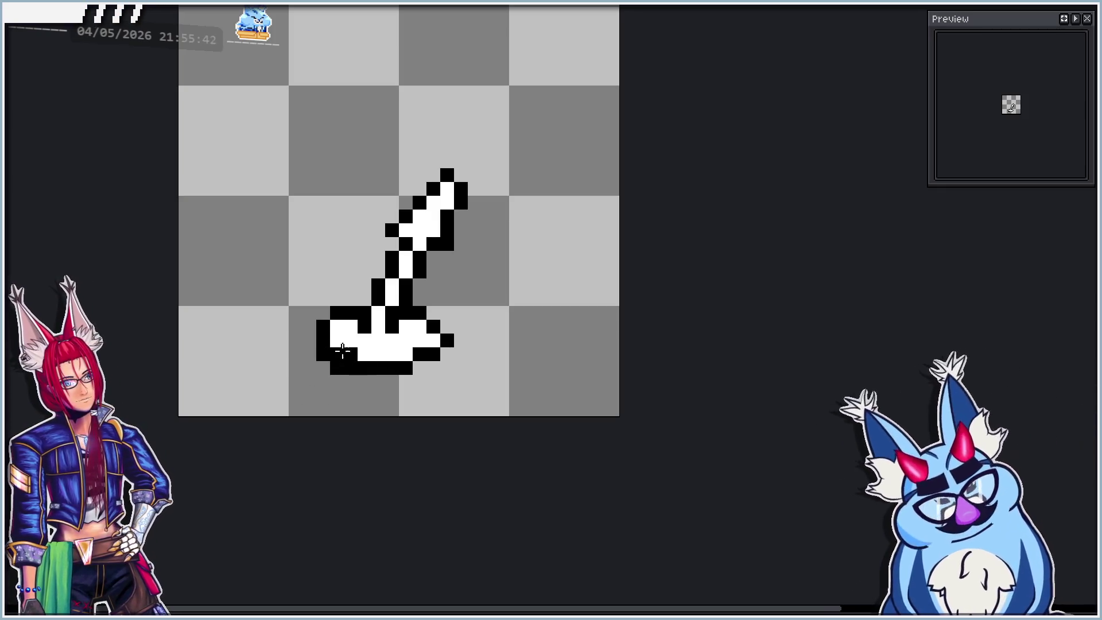
# Try repainting the base's lower-left outline white, then undo it.
pyautogui.moveTo(351, 350); pyautogui.dragTo(338, 368)
pyautogui.hotkey('ctrl', 'z')
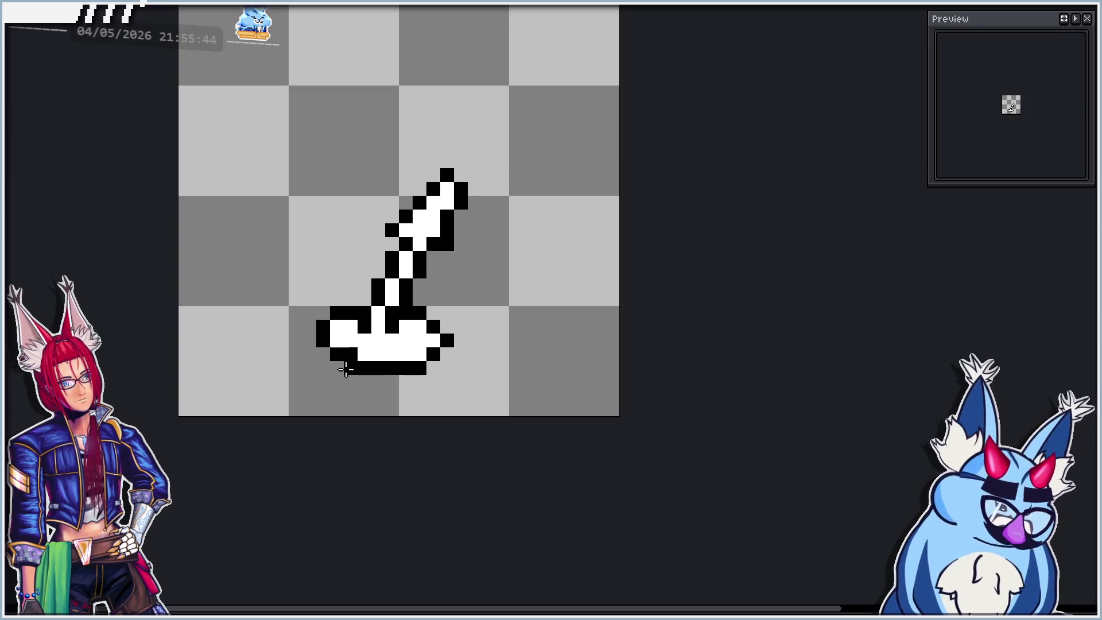
pyautogui.scroll(-3, 349, 354)
pyautogui.scroll(3, 338, 367)
pyautogui.scroll(-2, 348, 400)
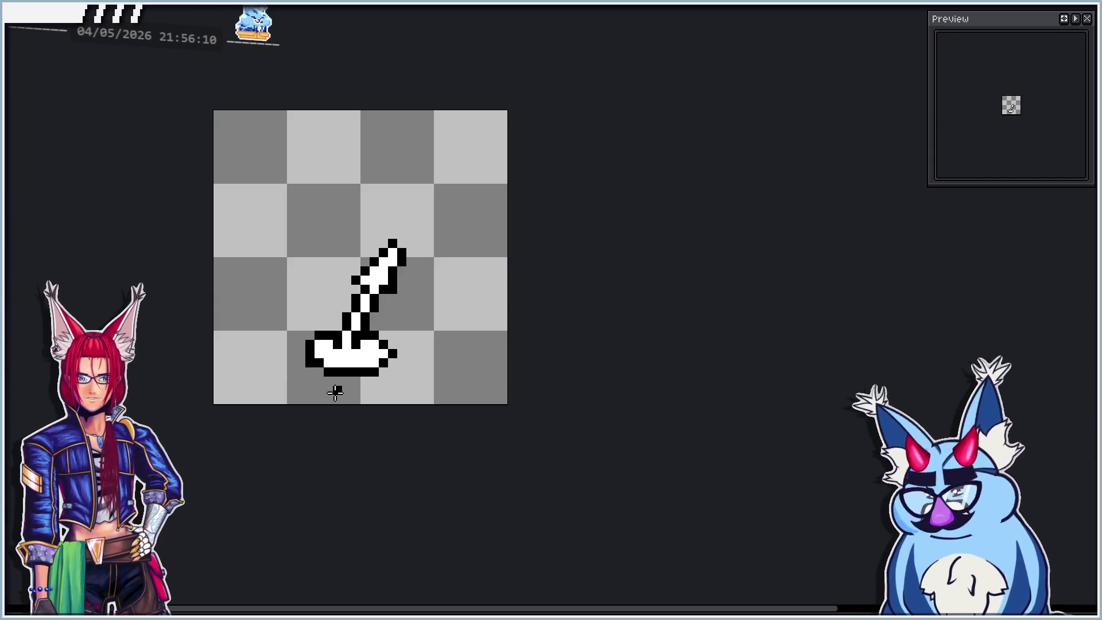
# Paint one pixel on the base's lower-right outline white.
pyautogui.scroll(2, 345, 414)
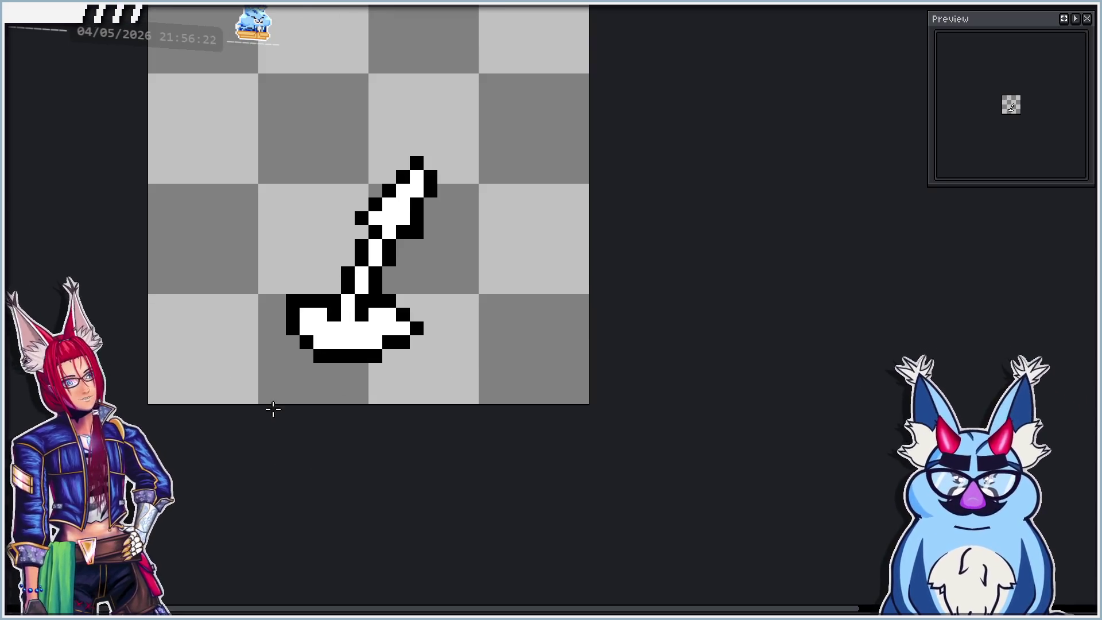
pyautogui.scroll(-4, 270, 422)
pyautogui.scroll(4, 305, 390)
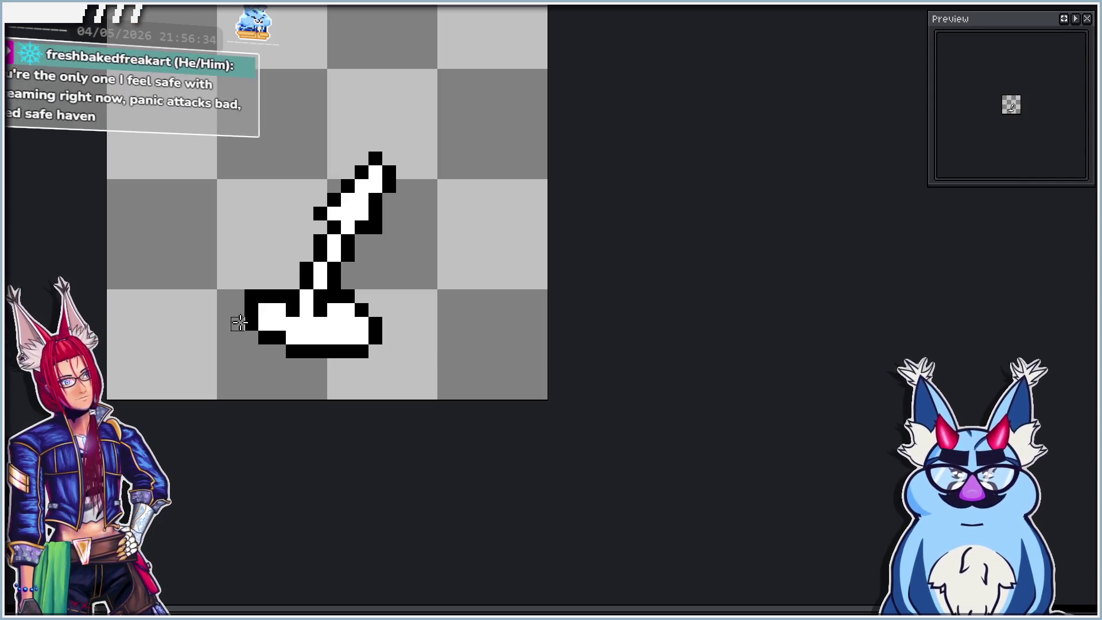
pyautogui.scroll(-1, 236, 353)
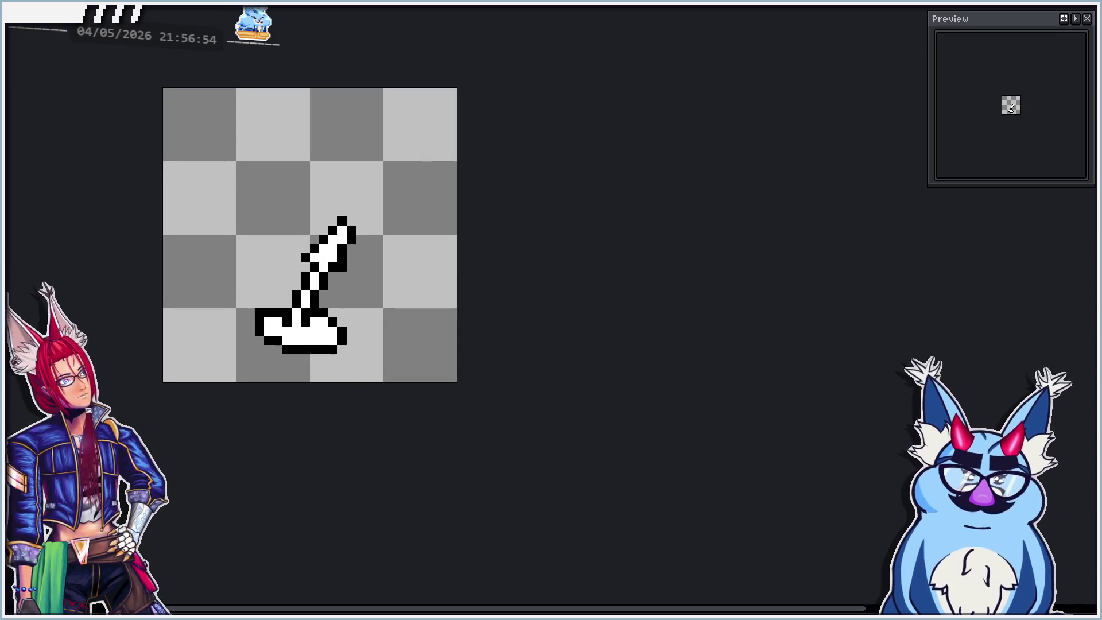
pyautogui.scroll(2, 420, 365)
pyautogui.click(420, 365)
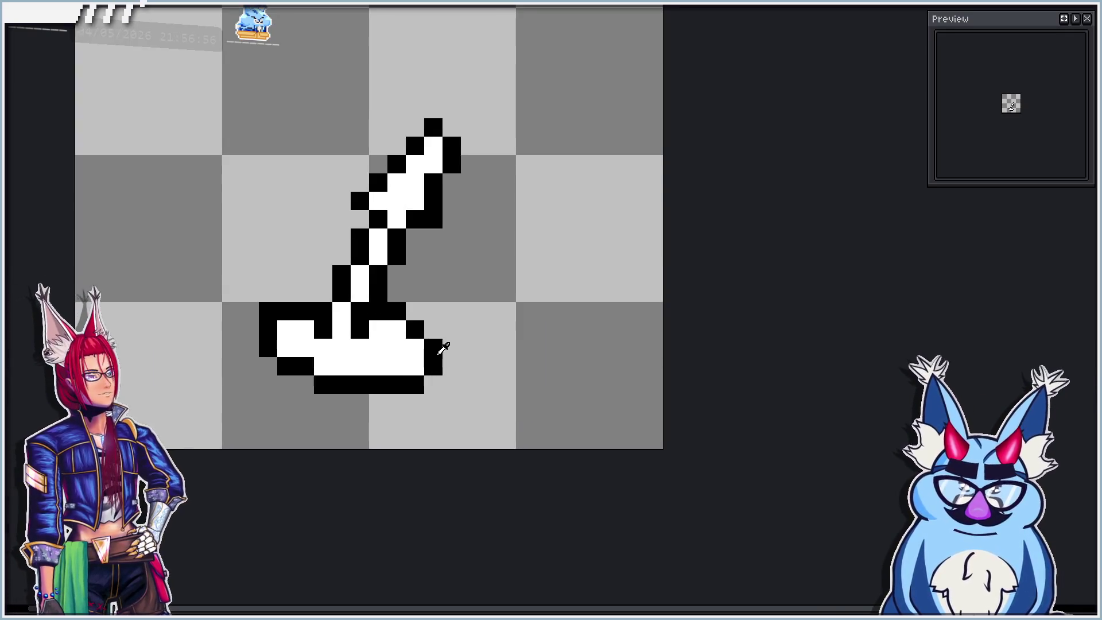
# Try black pixels at the base's corner and below its bottom edge, undoing them.
pyautogui.hotkey('ctrl', 'z')
pyautogui.hotkey('ctrl', 'z')
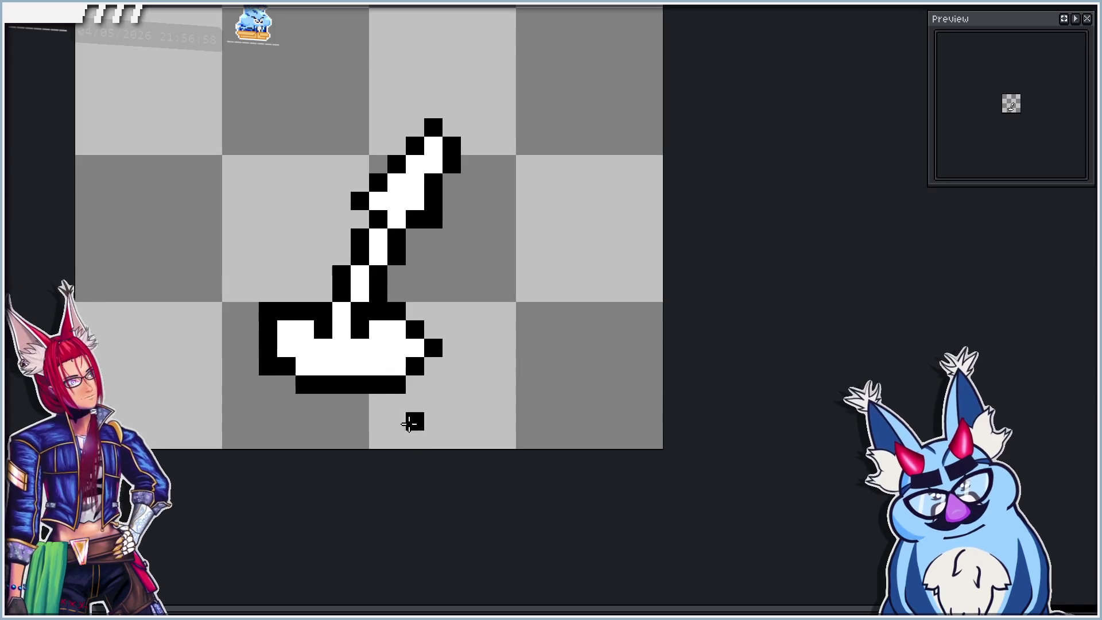
pyautogui.click(377, 374)
pyautogui.hotkey('ctrl', 'z')
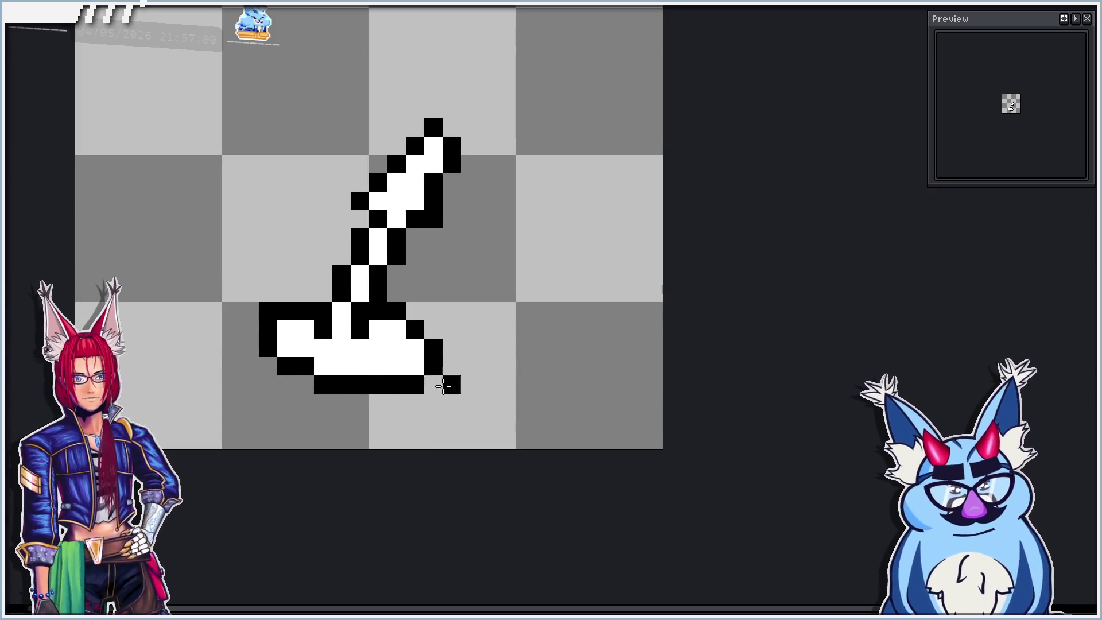
pyautogui.hotkey('ctrl', 'z')
pyautogui.click(354, 408)
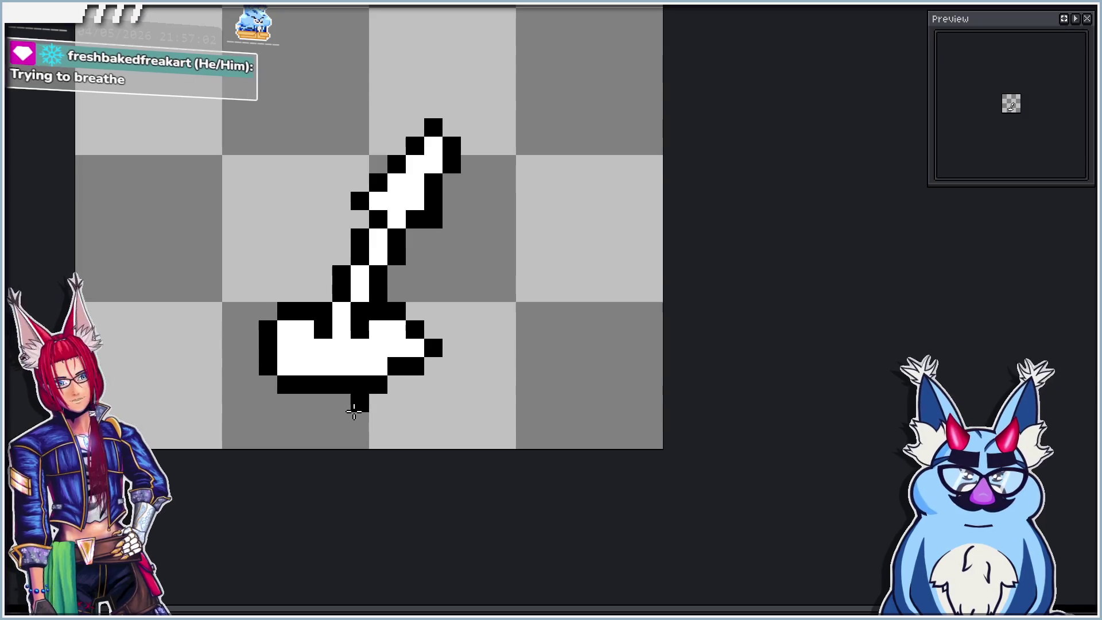
pyautogui.hotkey('ctrl', 'z')
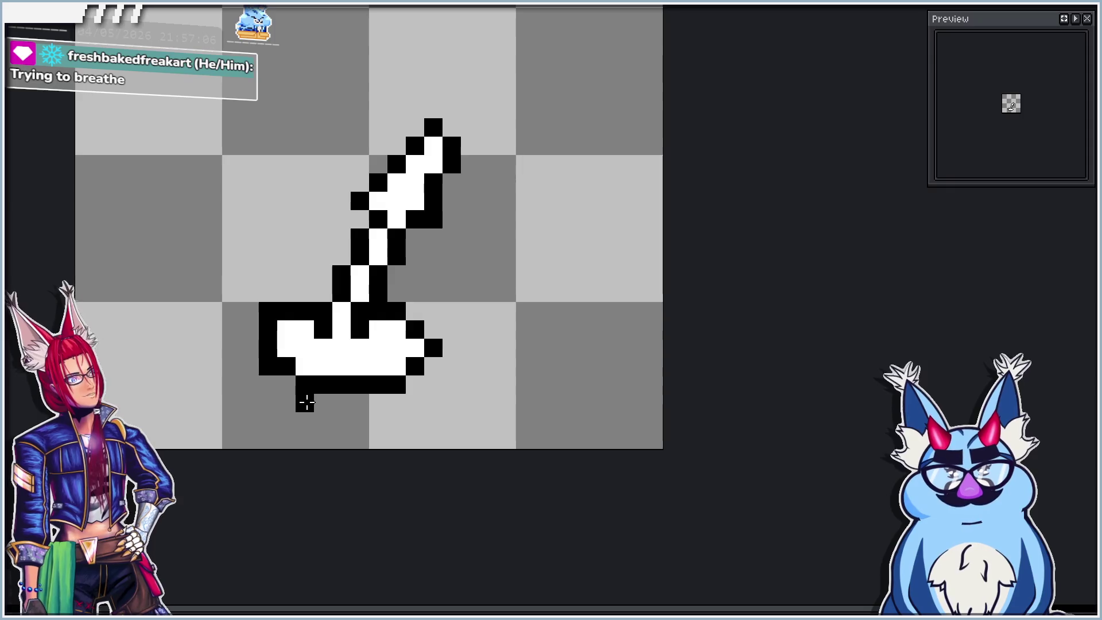
# Step through undo/redo versions and settle on the outline wrapping the lower-right corner.
pyautogui.hotkey('ctrl', 'z')
pyautogui.hotkey('ctrl', 'y')
pyautogui.hotkey('ctrl', 'z')
pyautogui.hotkey('ctrl', 'y')
pyautogui.hotkey('ctrl', 'y')
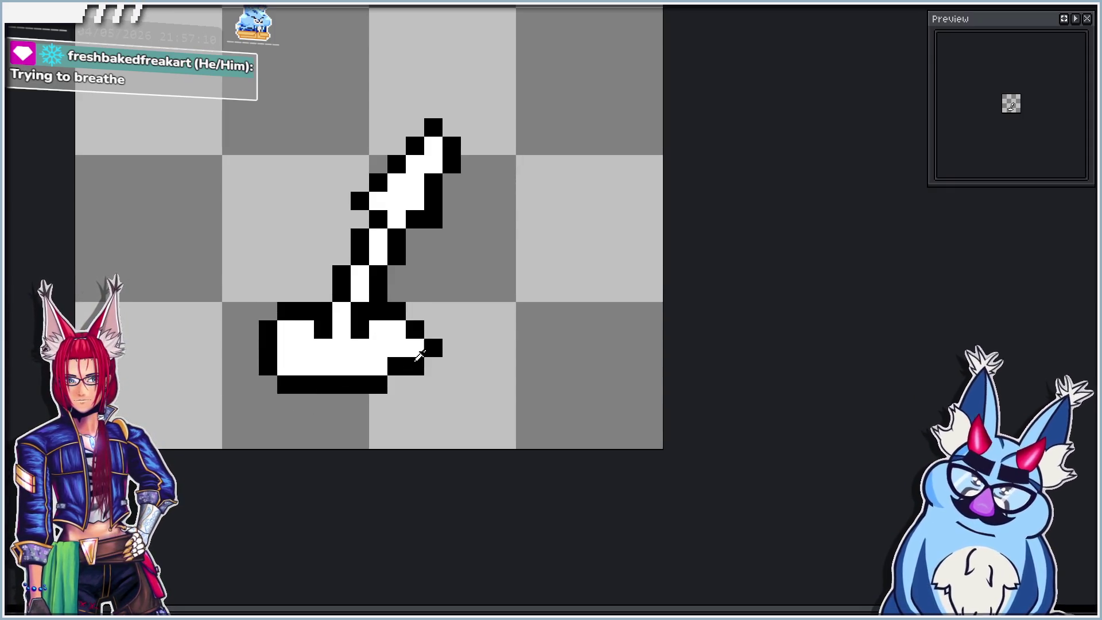
pyautogui.hotkey('ctrl', 'z')
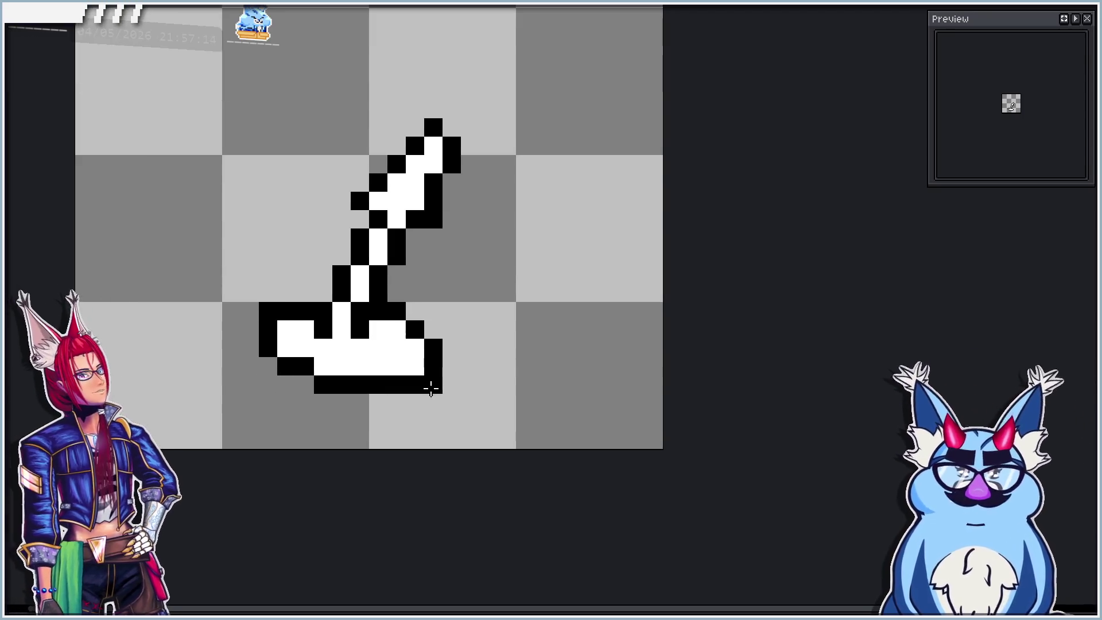
pyautogui.hotkey('ctrl', 'y')
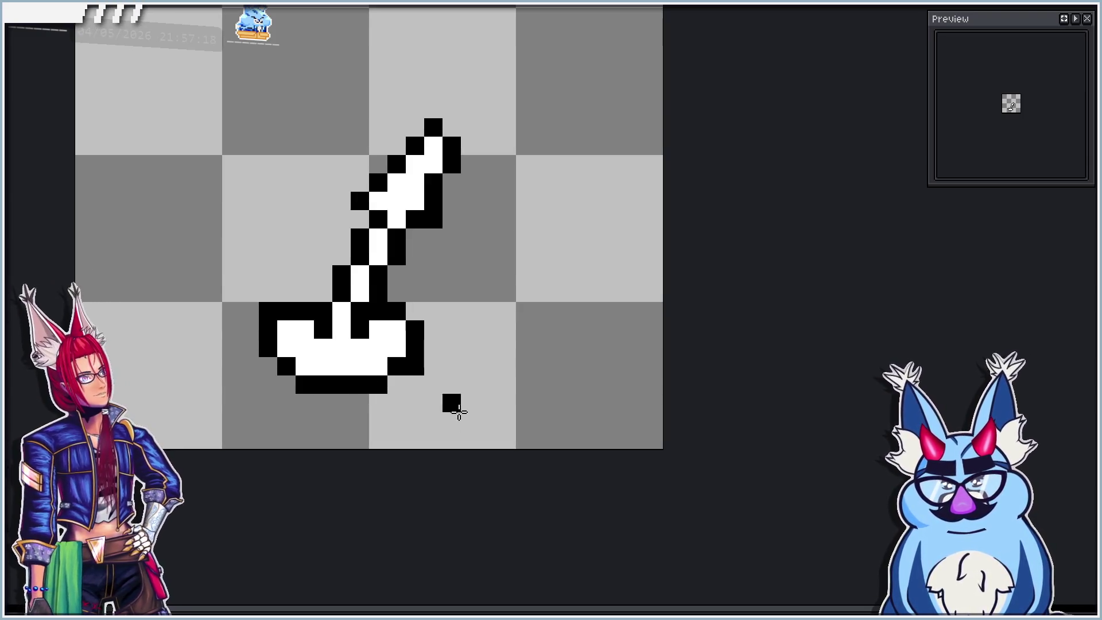
pyautogui.hotkey('ctrl', 'z')
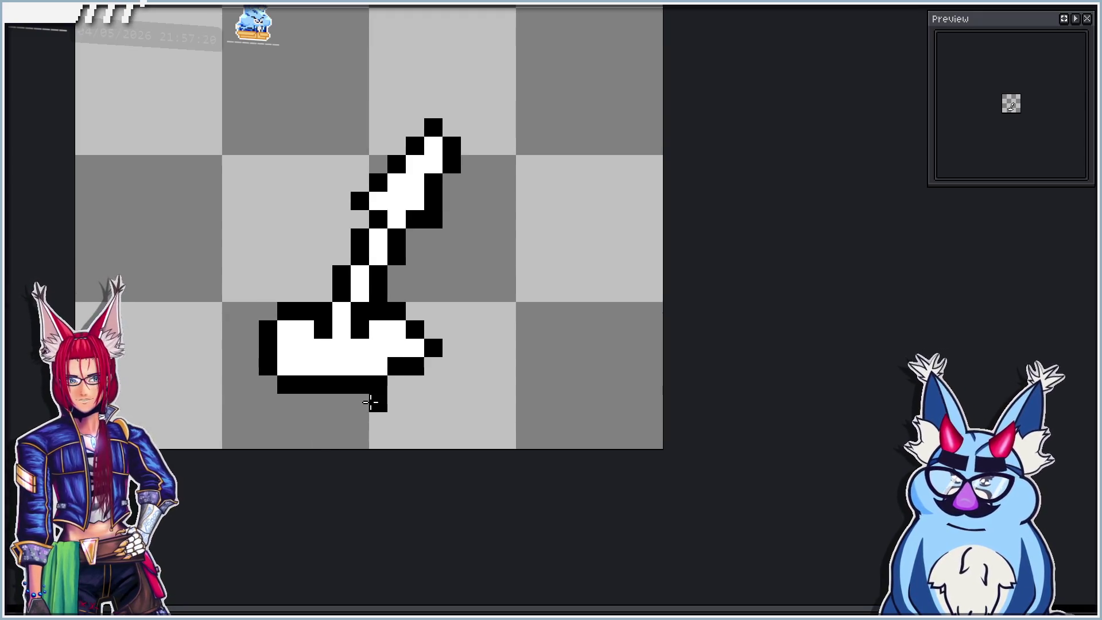
pyautogui.hotkey('ctrl', 'z')
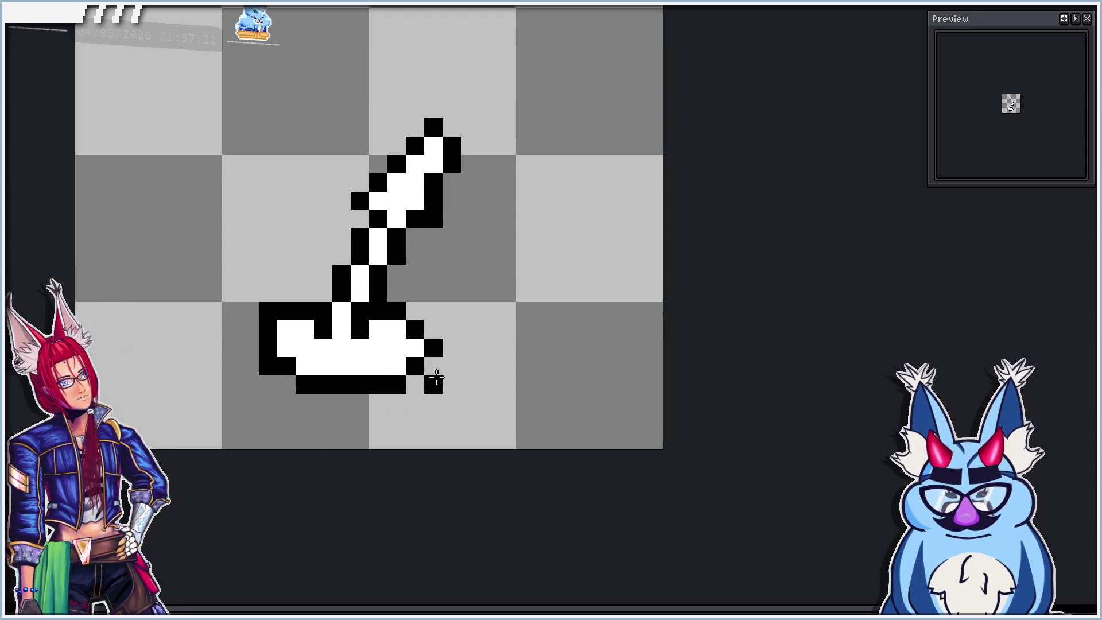
pyautogui.hotkey('ctrl', 'z')
pyautogui.hotkey('ctrl', 'z')
pyautogui.hotkey('ctrl', 'y')
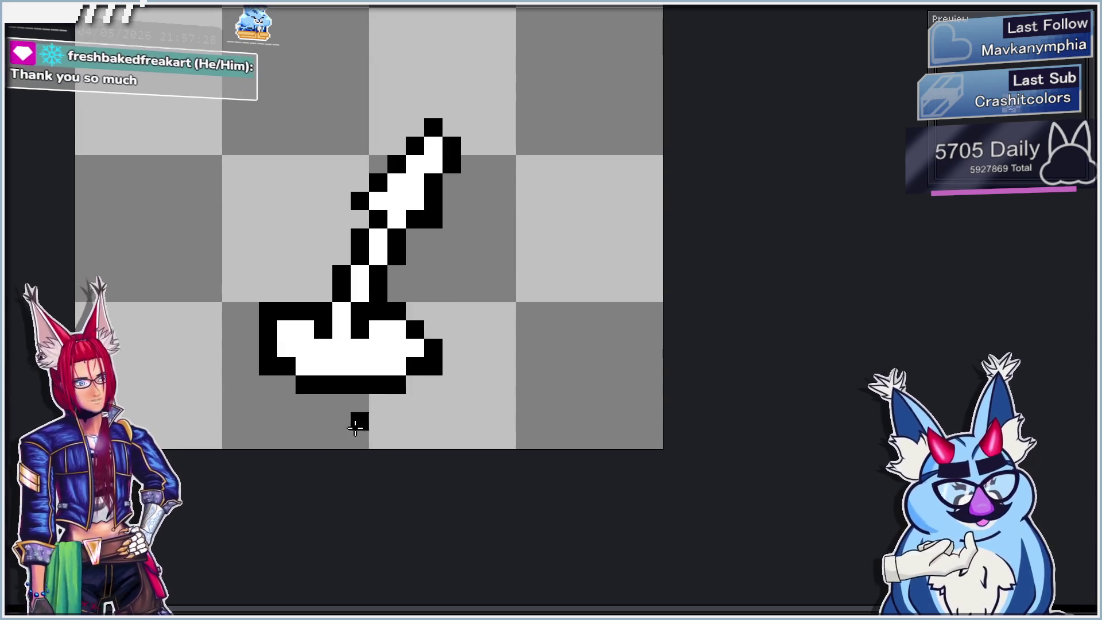
pyautogui.hotkey('ctrl', 'z')
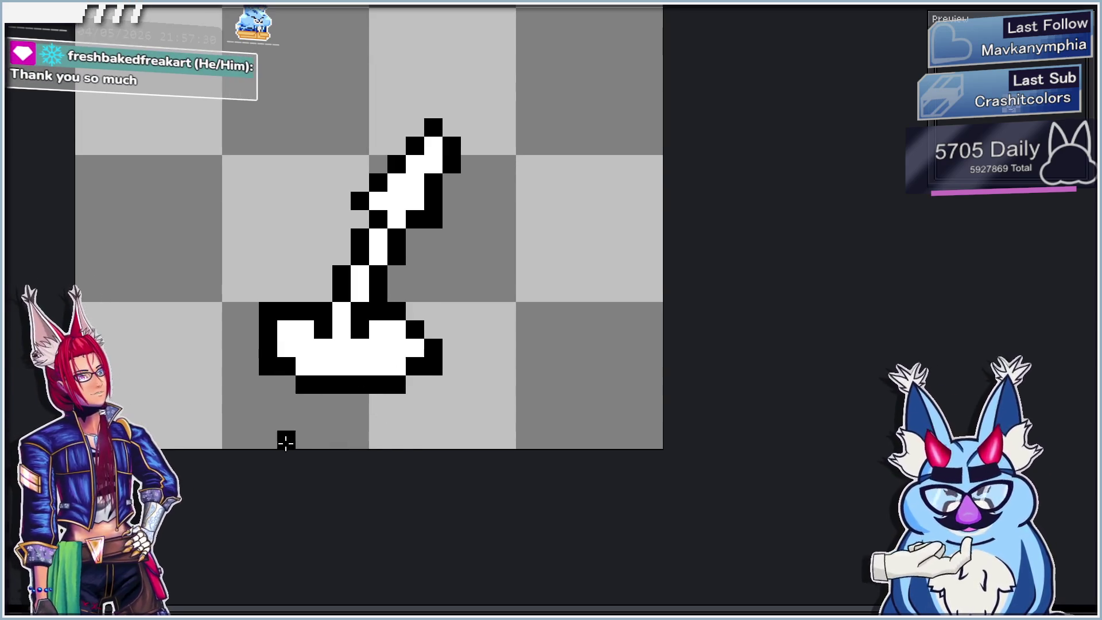
pyautogui.scroll(-3, 300, 381)
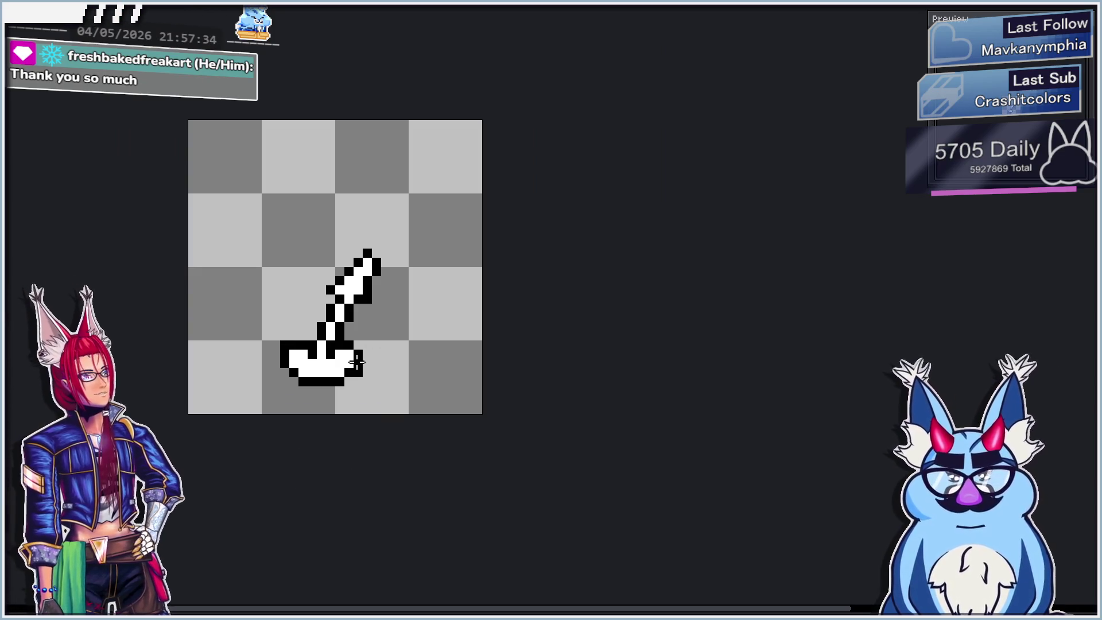
# Zoom out to review the pole-and-base sprite, then switch to Godot.
pyautogui.scroll(2, 348, 400)
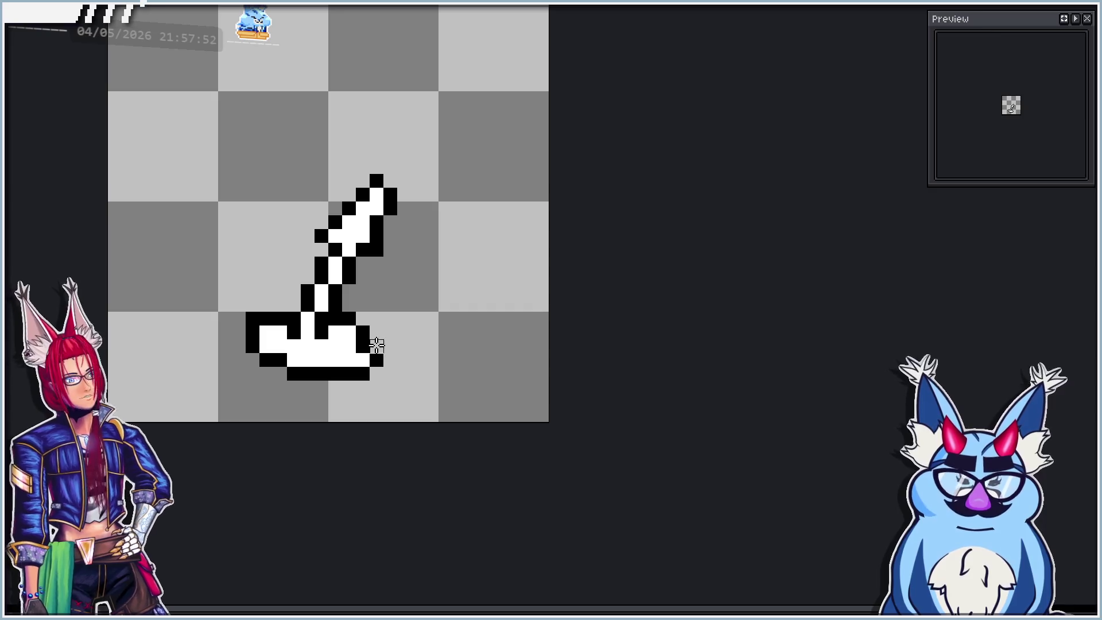
pyautogui.scroll(-3, 423, 394)
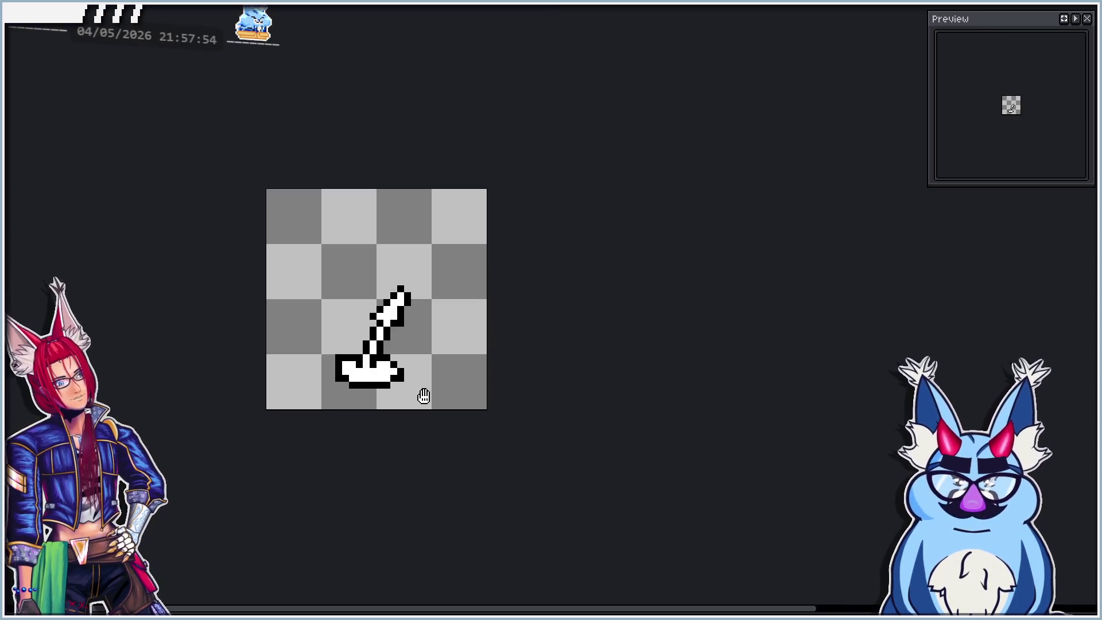
pyautogui.scroll(2, 453, 430)
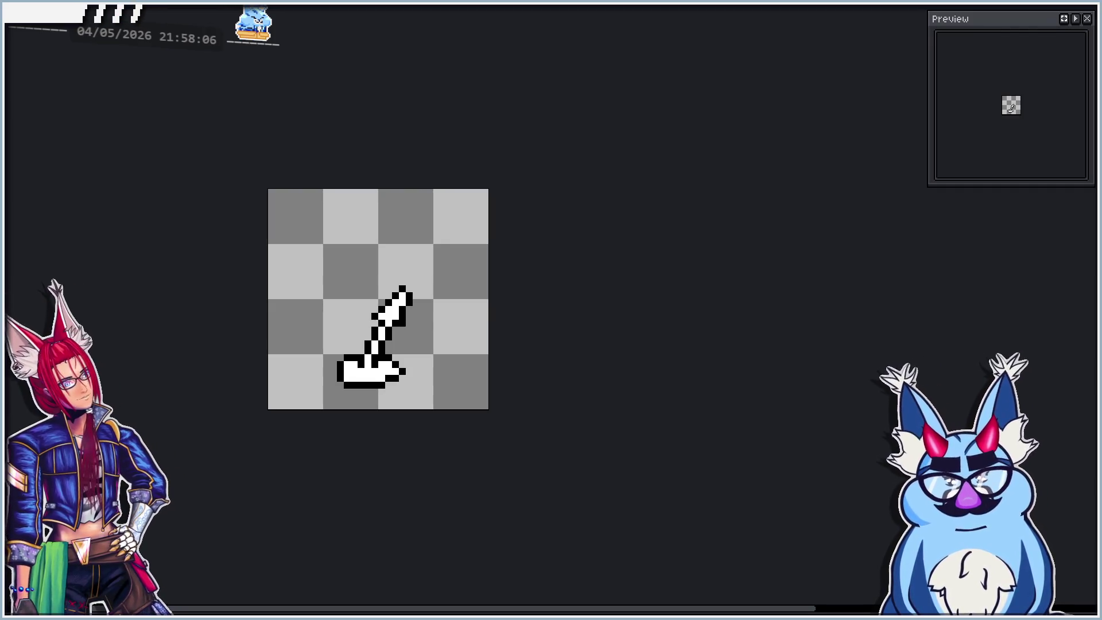
pyautogui.hotkey('alt', 'Tab')
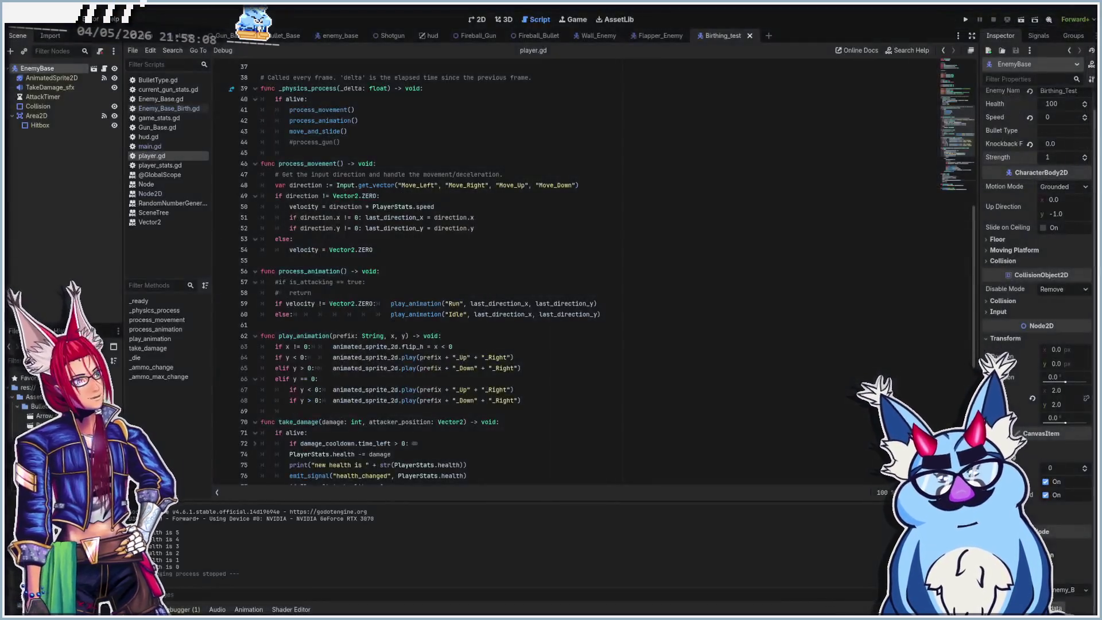
# Test-run the game in Godot, stop it, then play the Aseprite animation.
pyautogui.press('F5')
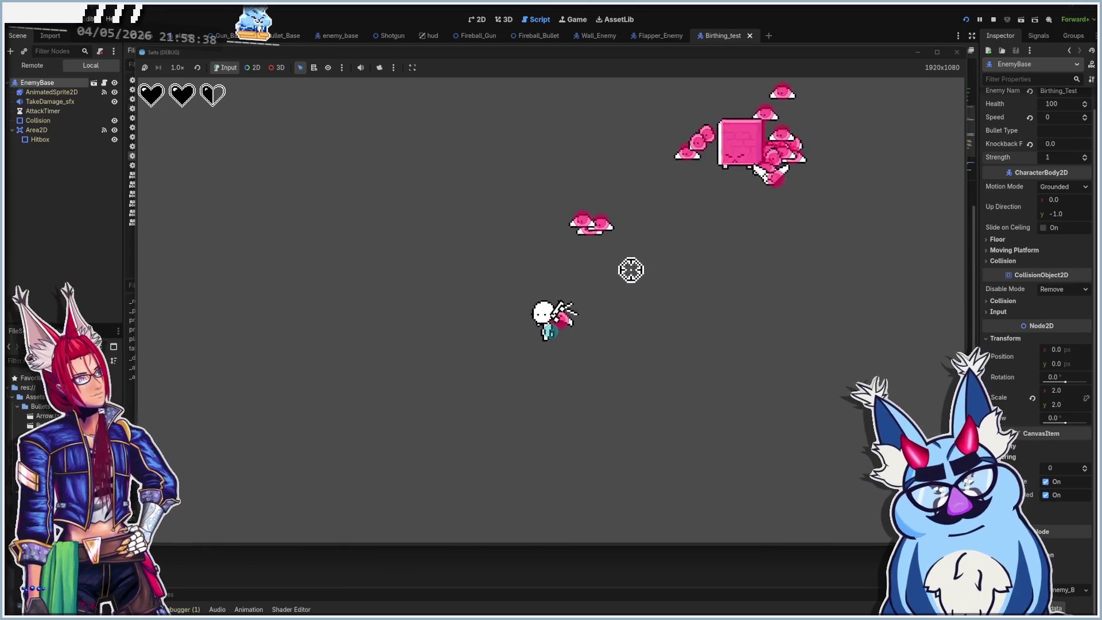
pyautogui.press('F8')
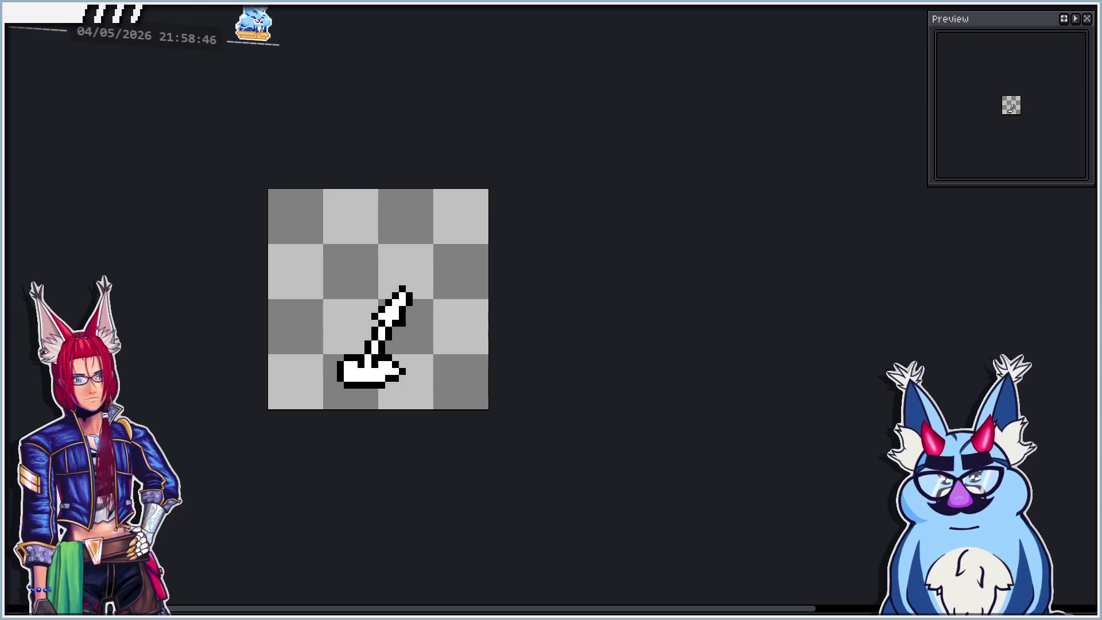
pyautogui.press('Return')
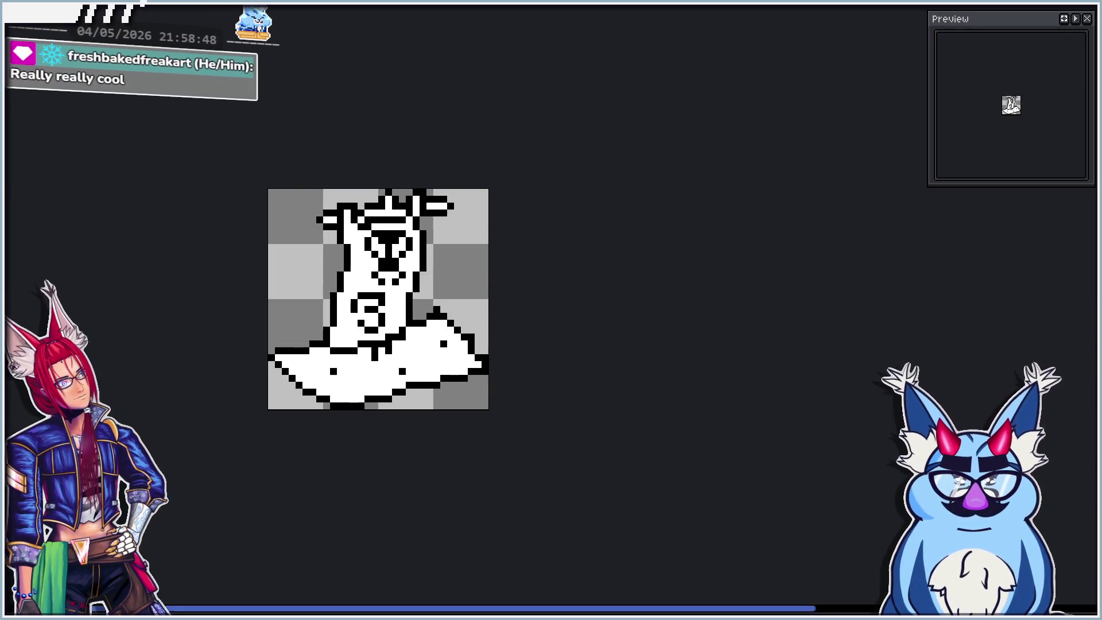